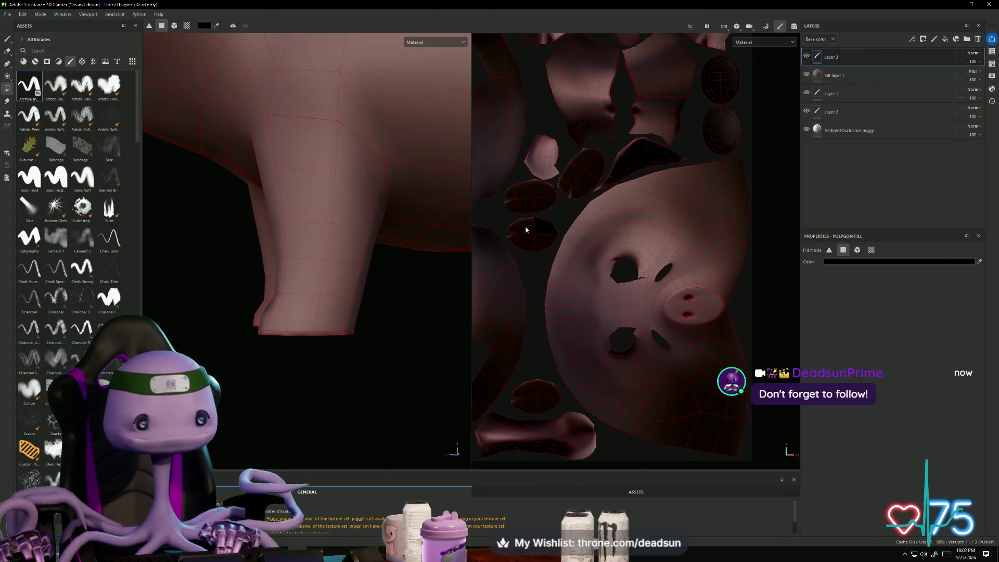
Step: Change the polygon fill colour from black to dark brown 563307
click(876, 262)
click(975, 372)
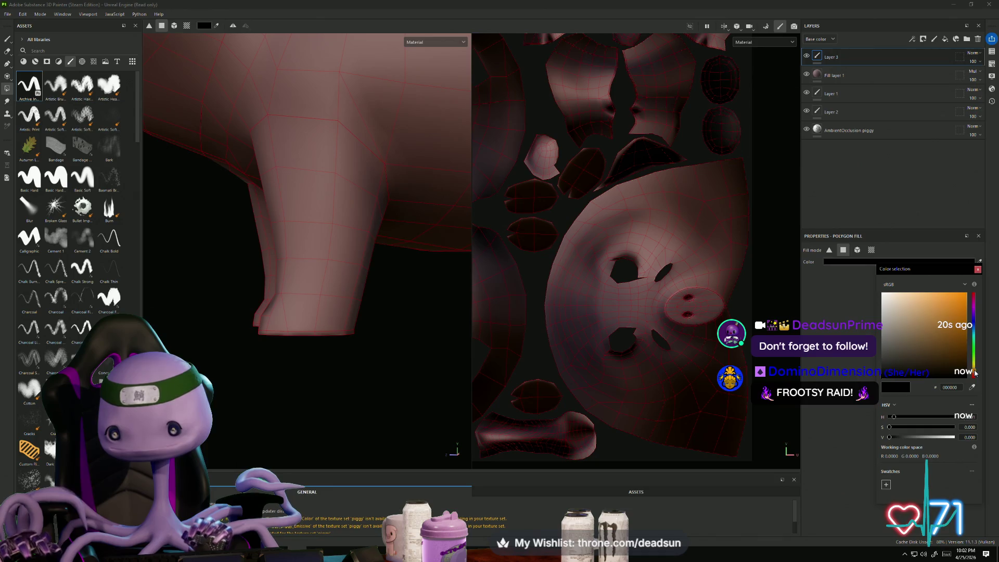
click(957, 323)
drag(961, 324, 960, 350)
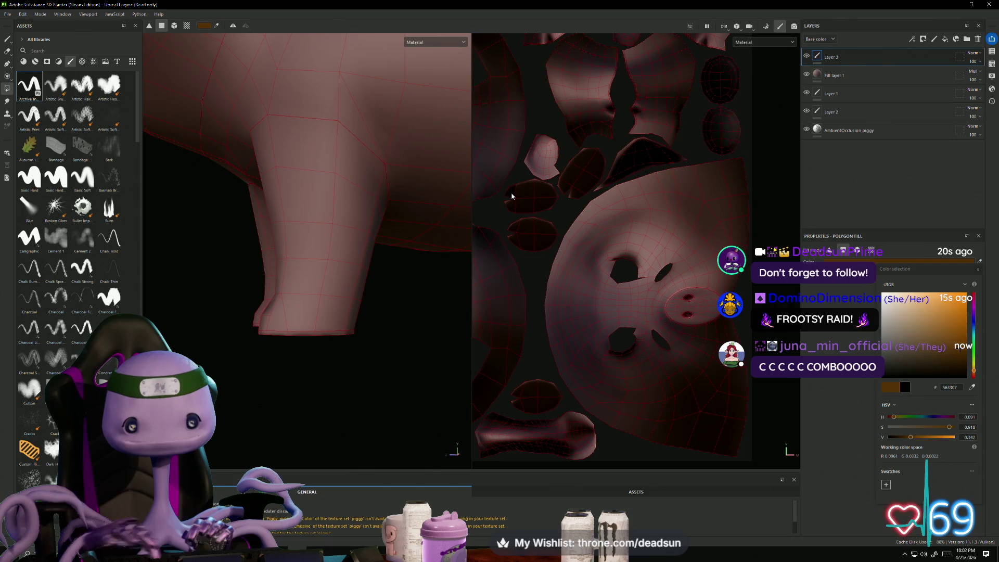
Step: Box-select faces in the UV layout, then orbit around the front leg to check the brown hoof edge
drag(511, 193, 545, 204)
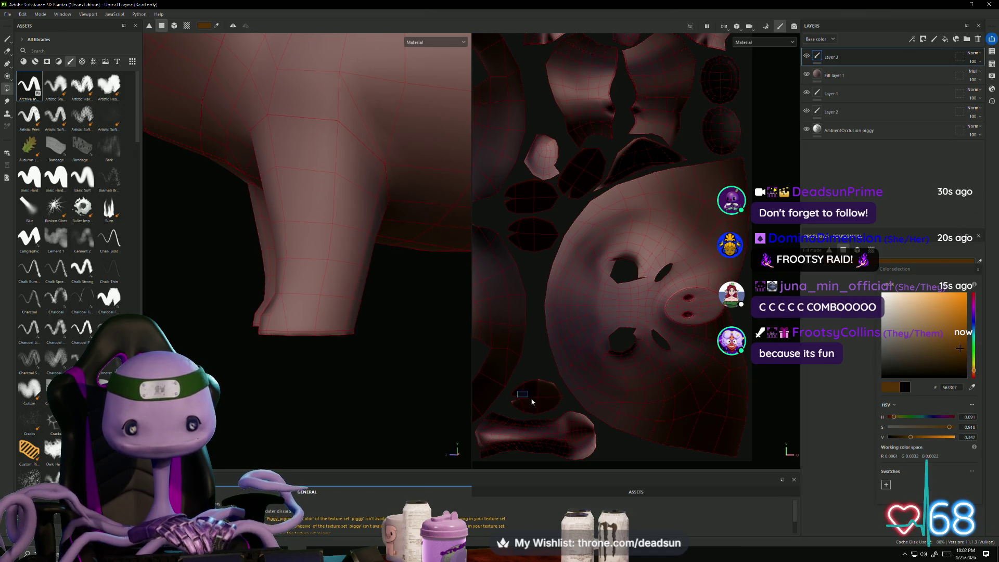
mouse_move(349, 402)
alt+mouse_down()
mouse_move(313, 383)
mouse_move(388, 385)
mouse_move(351, 412)
mouse_move(321, 407)
mouse_move(328, 417)
mouse_move(355, 384)
mouse_move(328, 424)
mouse_move(283, 408)
mouse_move(393, 307)
mouse_move(335, 296)
mouse_move(355, 395)
alt+mouse_up()
scroll(355, 396, up, 5)
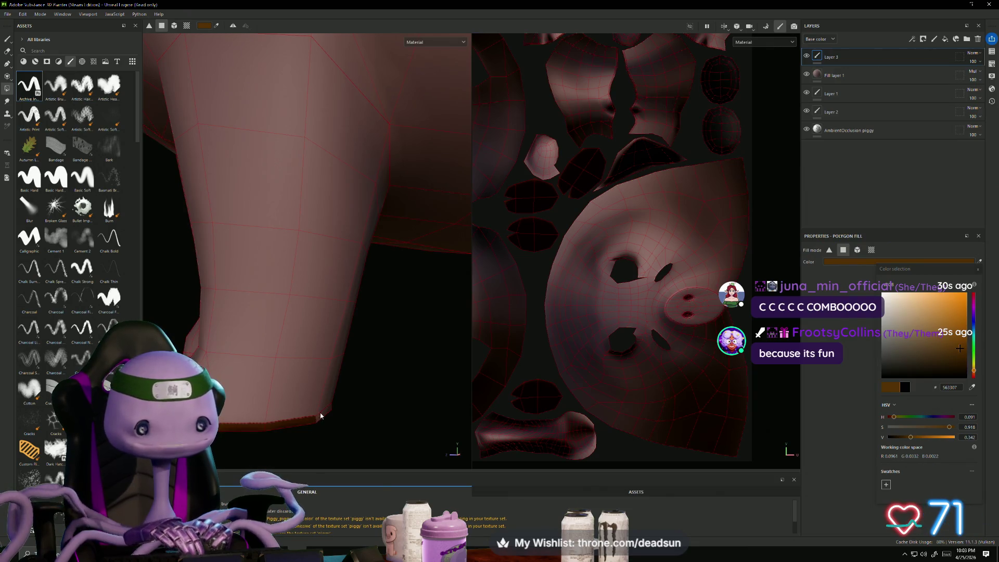
mouse_move(323, 420)
alt+mouse_down()
mouse_move(298, 419)
mouse_move(373, 429)
mouse_move(308, 406)
mouse_move(294, 426)
alt+mouse_up()
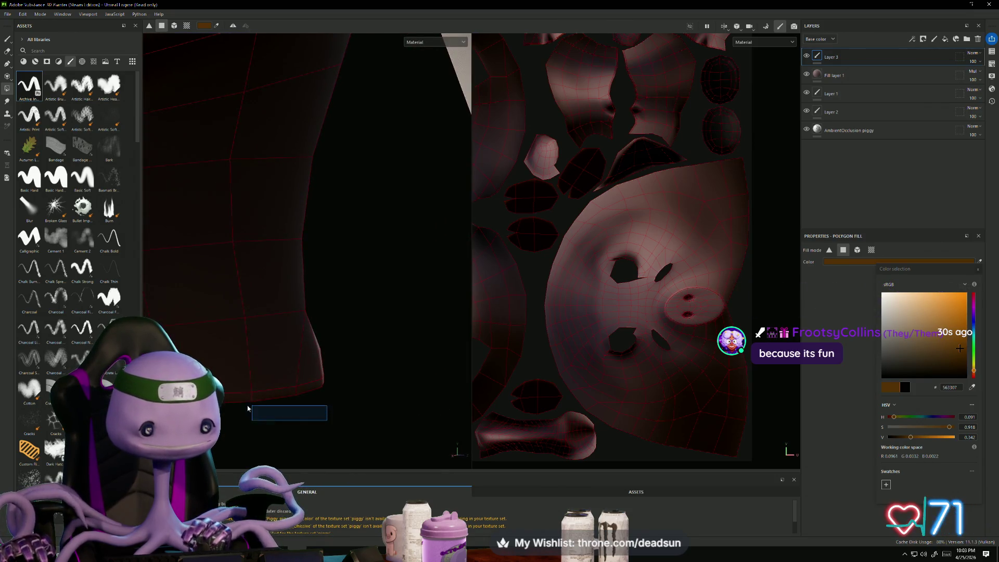
mouse_move(326, 395)
alt+mouse_down()
mouse_move(334, 410)
mouse_move(272, 417)
mouse_move(312, 384)
mouse_move(372, 392)
mouse_move(350, 380)
mouse_move(314, 383)
mouse_move(375, 424)
mouse_move(363, 407)
mouse_move(407, 392)
mouse_move(330, 347)
alt+mouse_up()
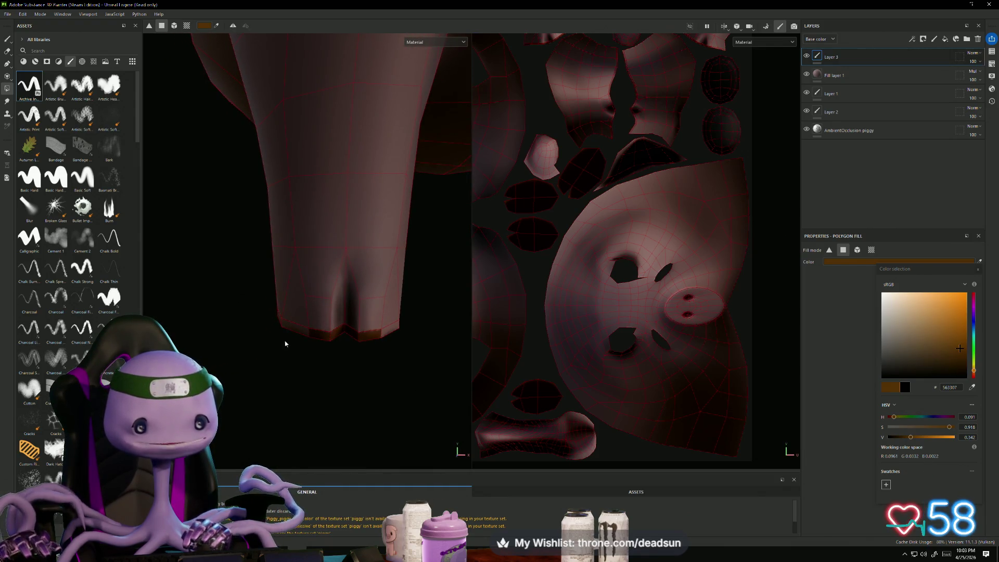
Step: Inspect the dark brown hoof tips on all four legs, then switch to the Paint brush tool
mouse_move(261, 379)
alt+mouse_down()
mouse_move(312, 368)
mouse_move(330, 346)
mouse_move(328, 379)
mouse_move(312, 383)
mouse_move(321, 361)
mouse_move(246, 421)
mouse_move(357, 373)
mouse_move(296, 379)
mouse_move(363, 357)
mouse_move(369, 310)
alt+mouse_up()
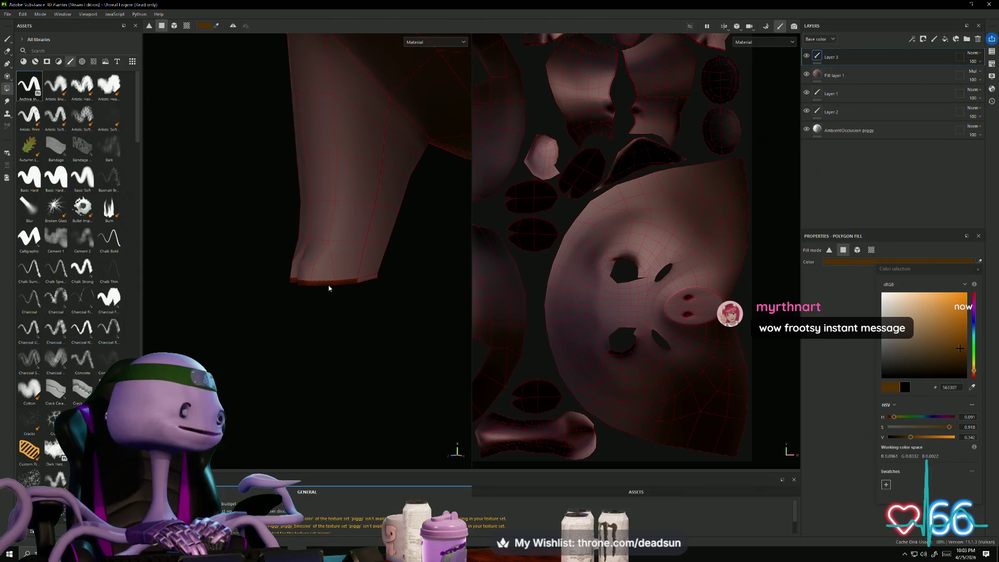
mouse_move(379, 288)
alt+mouse_down()
mouse_move(312, 361)
mouse_move(298, 343)
mouse_move(305, 305)
mouse_move(216, 279)
mouse_move(306, 295)
mouse_move(188, 281)
mouse_move(326, 315)
mouse_move(302, 315)
mouse_move(351, 269)
alt+mouse_up()
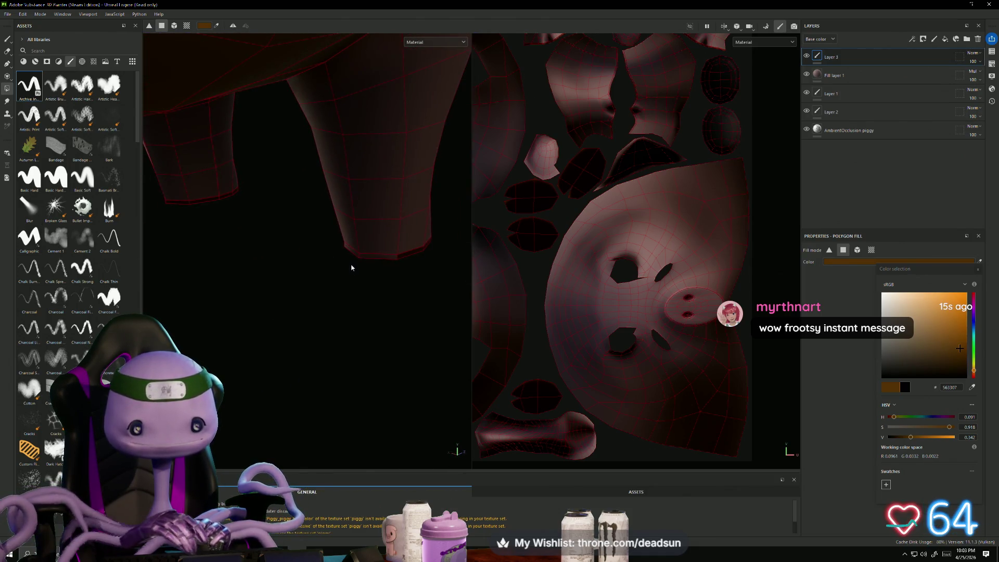
scroll(360, 278, up, 3)
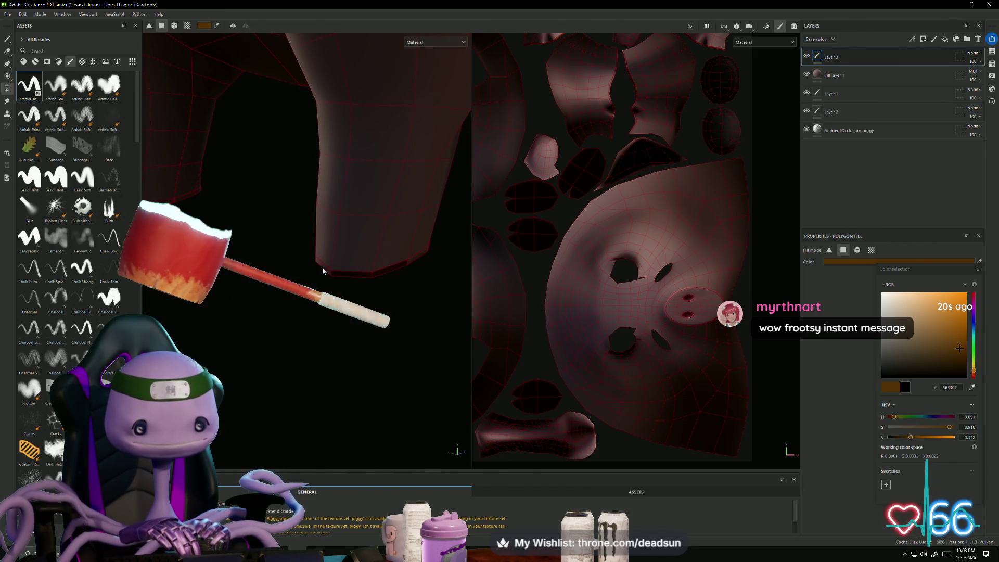
mouse_move(419, 263)
alt+mouse_down()
mouse_move(262, 325)
mouse_move(401, 339)
mouse_move(337, 336)
mouse_move(279, 314)
mouse_move(358, 351)
mouse_move(339, 352)
mouse_move(267, 305)
mouse_move(421, 305)
alt+mouse_up()
mouse_move(372, 281)
alt+mouse_down()
mouse_move(350, 252)
mouse_move(383, 310)
alt+mouse_up()
scroll(443, 352, up, 5)
scroll(415, 312, down, 5)
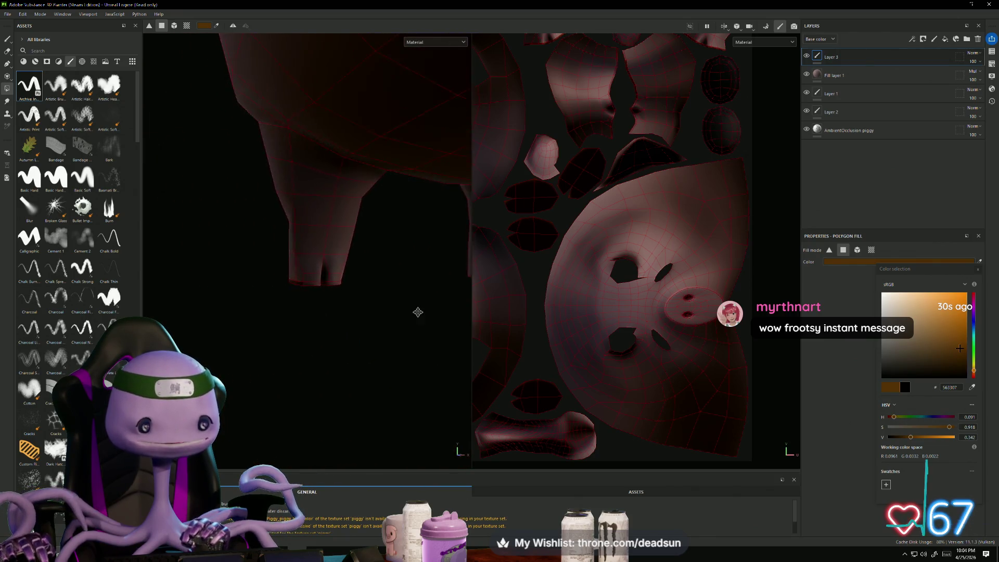
mouse_move(294, 285)
alt+mouse_down()
mouse_move(291, 330)
mouse_move(314, 336)
mouse_move(352, 323)
mouse_move(371, 332)
mouse_move(387, 318)
alt+mouse_up()
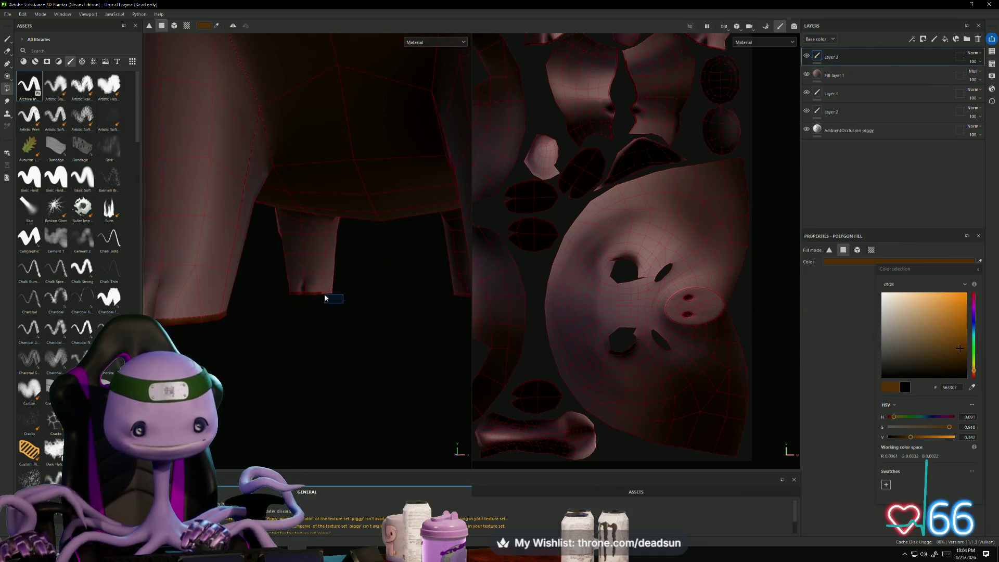
mouse_move(328, 297)
alt+mouse_down()
mouse_move(408, 321)
mouse_move(343, 312)
mouse_move(359, 328)
mouse_move(421, 339)
mouse_move(372, 330)
mouse_move(315, 286)
mouse_move(268, 319)
mouse_move(372, 340)
mouse_move(281, 374)
mouse_move(338, 398)
mouse_move(338, 384)
mouse_move(404, 367)
mouse_move(312, 368)
mouse_move(327, 399)
mouse_move(286, 319)
mouse_move(314, 201)
mouse_move(350, 353)
mouse_move(374, 379)
mouse_move(368, 392)
alt+mouse_up()
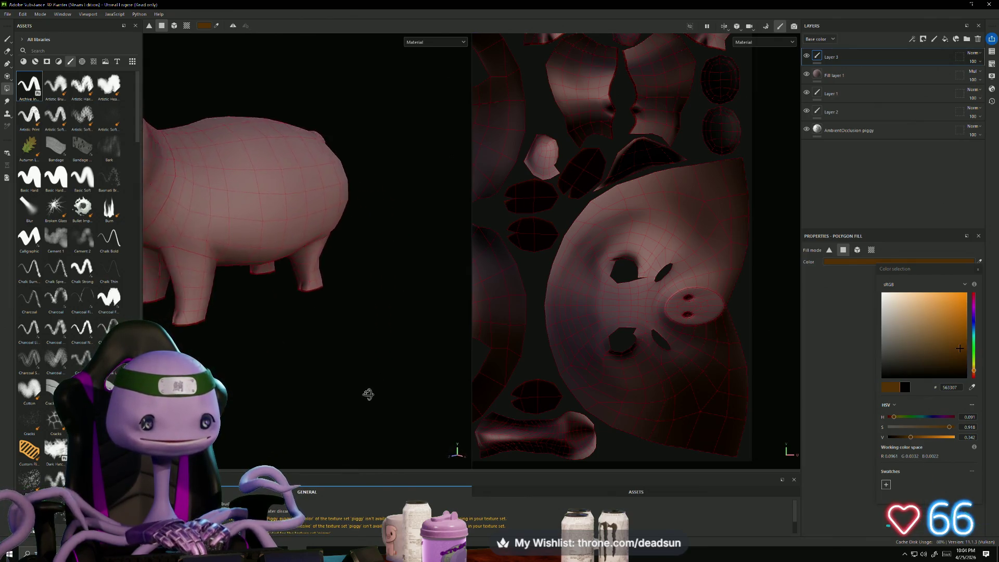
click(8, 40)
Step: Bring the pig's legs into a frontal view and add a new paint layer, Layer 4
mouse_move(242, 397)
alt+mouse_down()
mouse_move(272, 401)
mouse_move(290, 419)
mouse_move(362, 250)
mouse_move(350, 375)
mouse_move(283, 408)
mouse_move(292, 432)
mouse_move(310, 406)
alt+mouse_up()
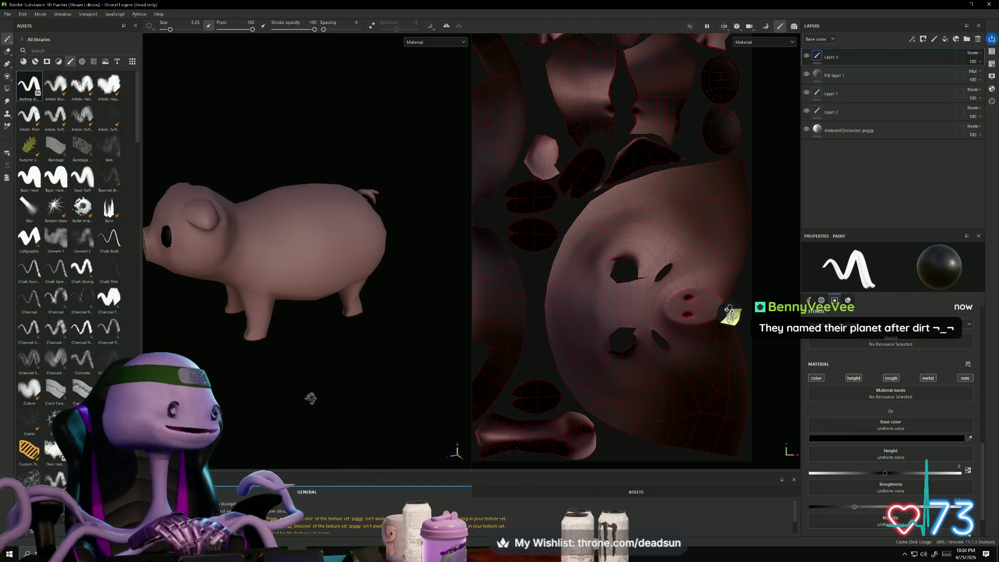
mouse_move(330, 371)
alt+mouse_down()
mouse_move(411, 367)
mouse_move(339, 389)
mouse_move(350, 386)
mouse_move(367, 437)
mouse_move(484, 399)
mouse_move(388, 405)
mouse_move(388, 437)
mouse_move(326, 458)
mouse_move(291, 405)
mouse_move(397, 415)
mouse_move(424, 397)
mouse_move(369, 410)
mouse_move(278, 327)
mouse_move(312, 328)
alt+mouse_up()
scroll(328, 327, up, 5)
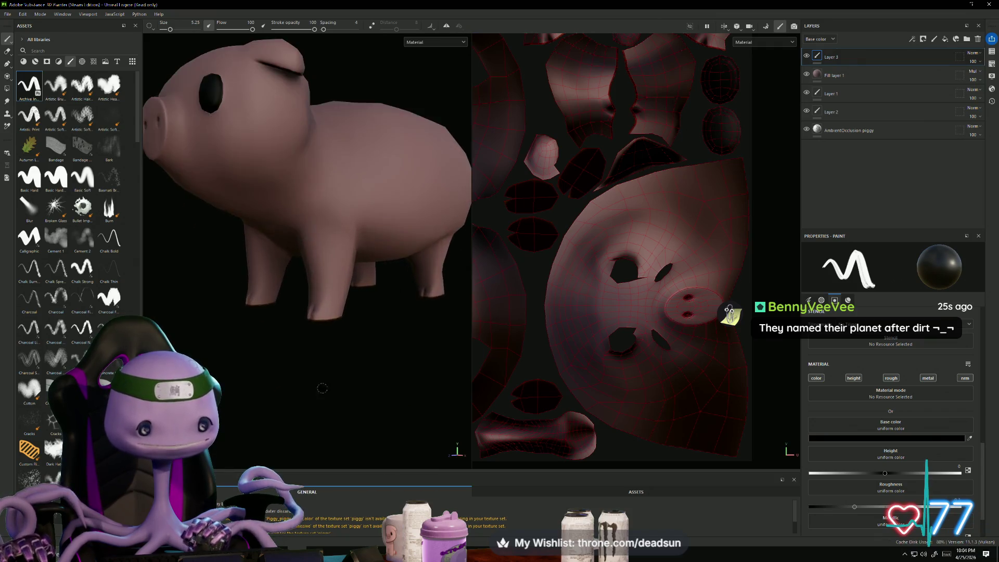
mouse_move(308, 415)
alt+mouse_down()
mouse_move(270, 415)
mouse_move(320, 416)
mouse_move(303, 424)
mouse_move(459, 414)
alt+mouse_up()
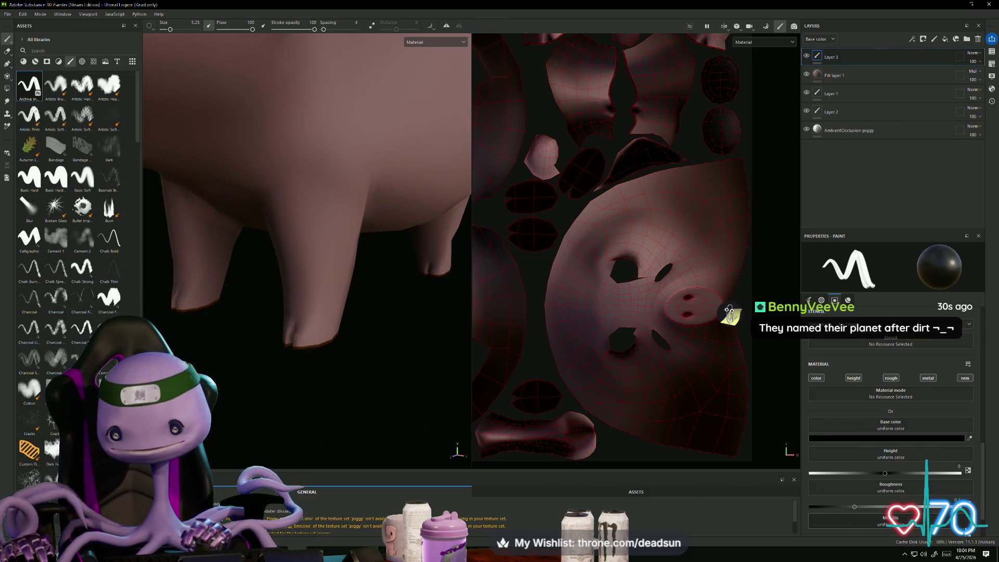
click(933, 42)
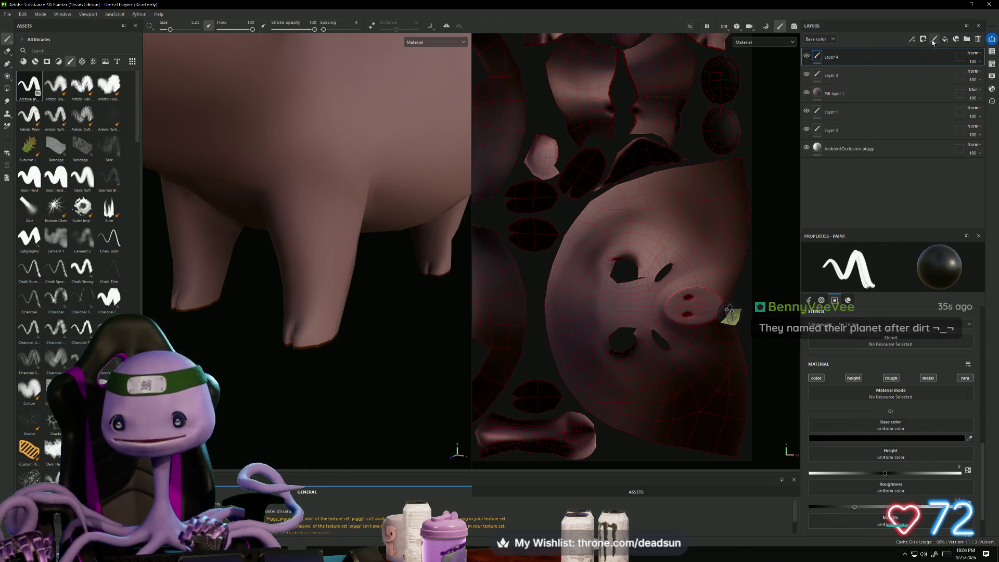
Step: Set the brush base colour to a golden brown
mouse_move(317, 361)
alt+mouse_down()
mouse_move(306, 394)
mouse_move(296, 380)
alt+mouse_up()
scroll(296, 381, up, 4)
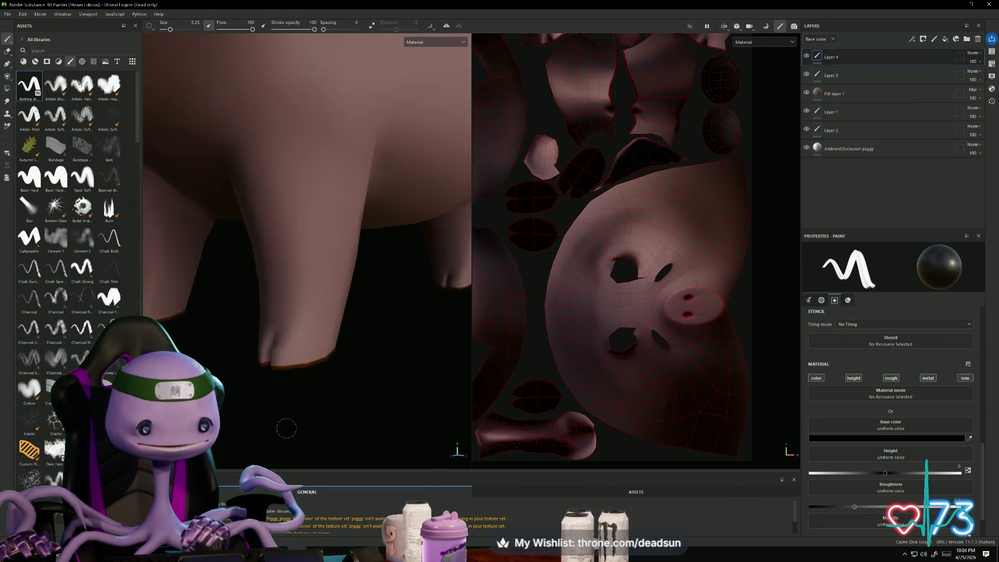
scroll(328, 398, up, 2)
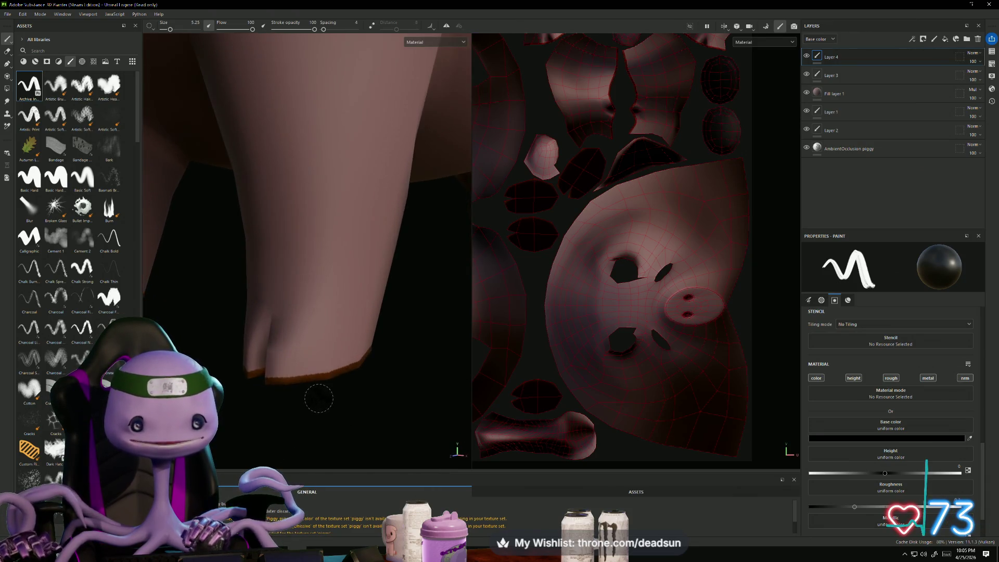
mouse_move(301, 429)
alt+mouse_down()
mouse_move(319, 413)
mouse_move(332, 431)
mouse_move(352, 423)
mouse_move(312, 427)
alt+mouse_up()
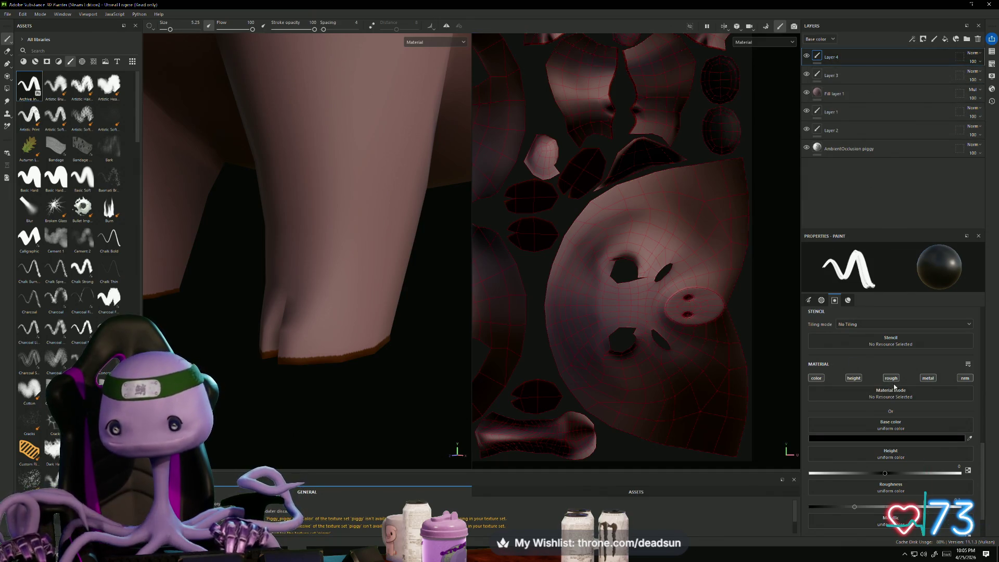
scroll(911, 474, up, 1)
click(892, 462)
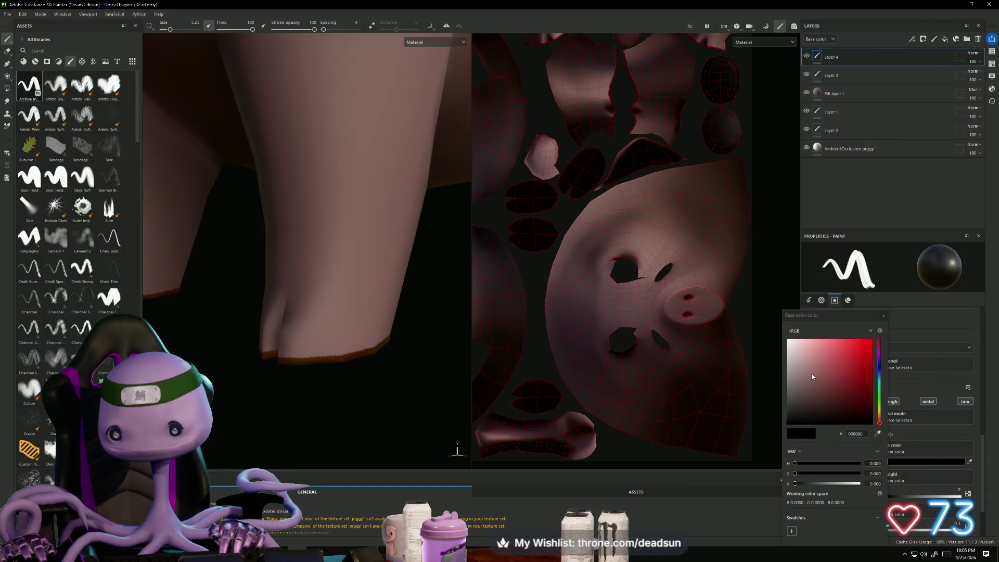
drag(880, 416, 881, 419)
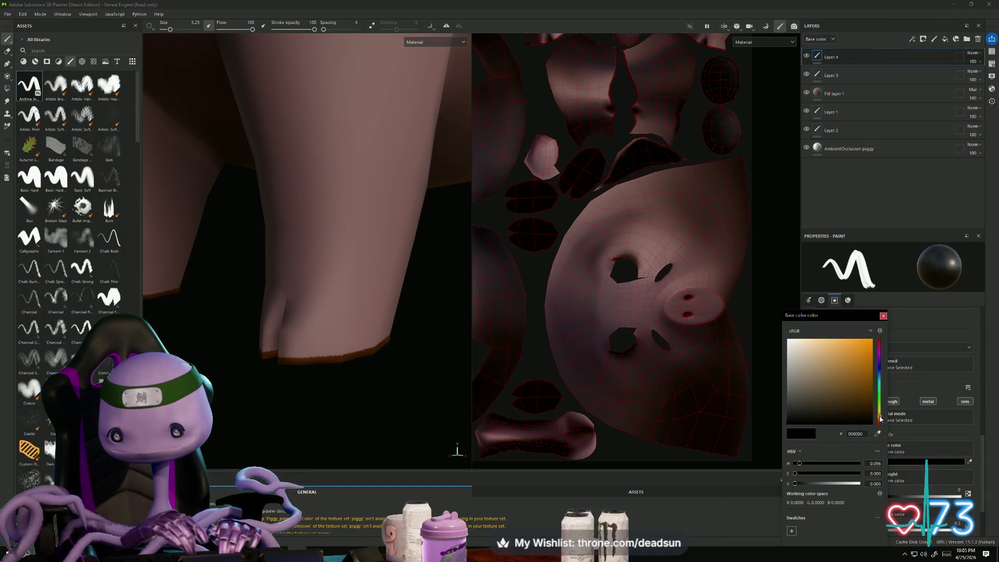
drag(853, 375, 849, 385)
Step: Paint a golden band on the front hoof and move Layer 4 below Layer 3
drag(294, 333, 314, 345)
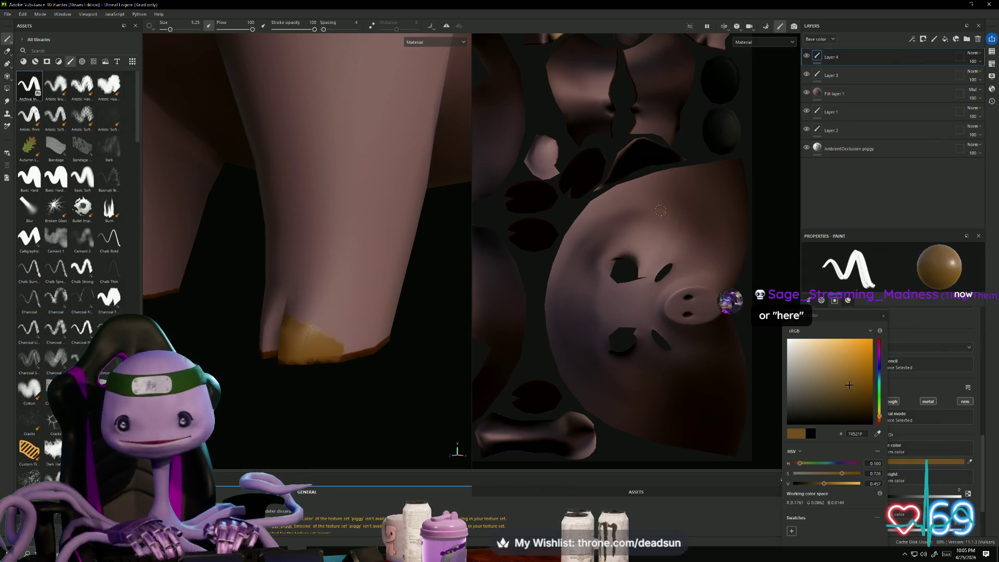
drag(832, 57, 832, 85)
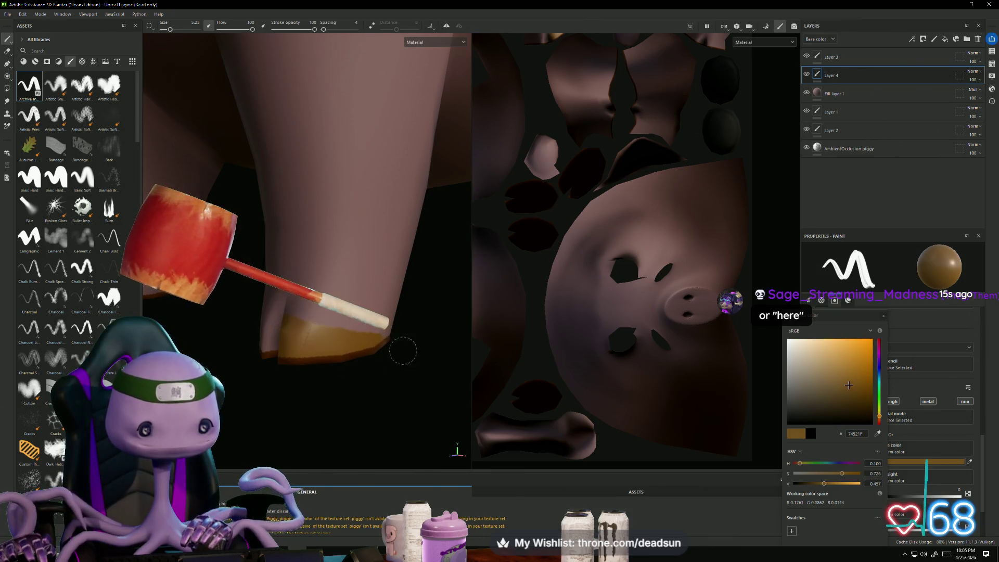
mouse_move(263, 408)
alt+mouse_down()
mouse_move(357, 401)
mouse_move(283, 395)
mouse_move(353, 343)
alt+mouse_up()
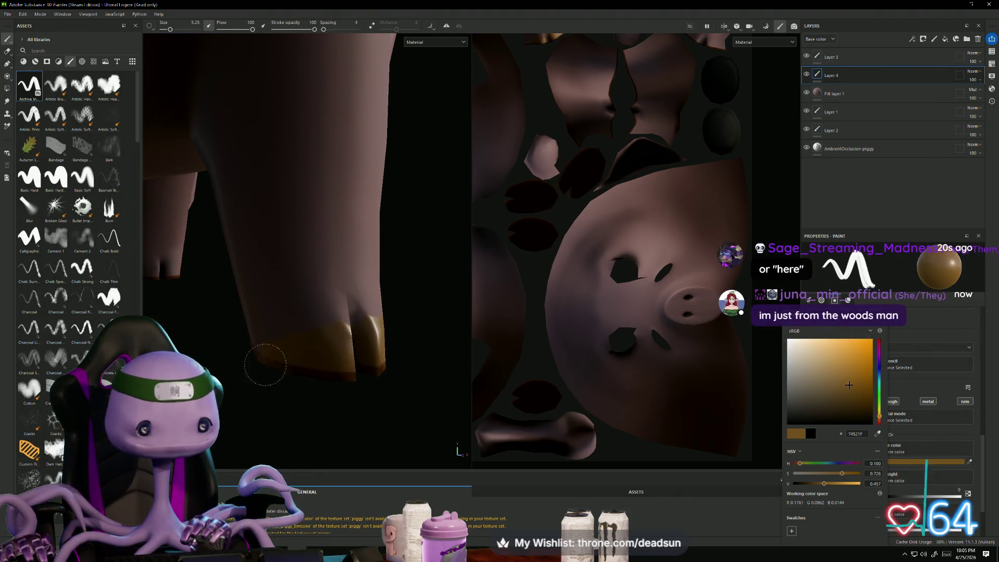
mouse_move(233, 398)
alt+mouse_down()
mouse_move(299, 402)
mouse_move(341, 359)
alt+mouse_up()
scroll(340, 359, up, 5)
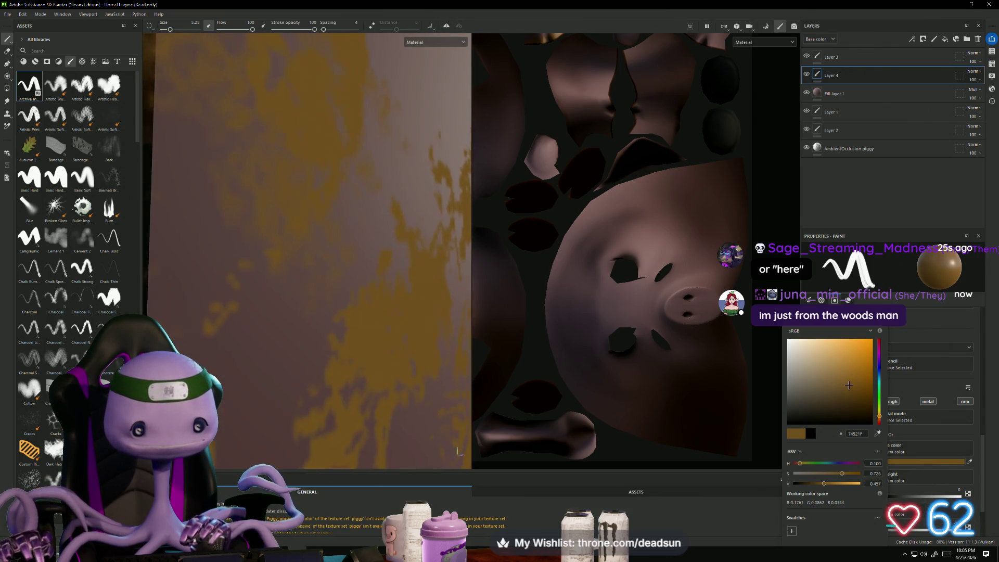
mouse_move(341, 359)
alt+middle_down()
mouse_move(408, 350)
mouse_move(180, 330)
mouse_move(352, 337)
mouse_move(351, 372)
alt+middle_up()
scroll(350, 373, down, 3)
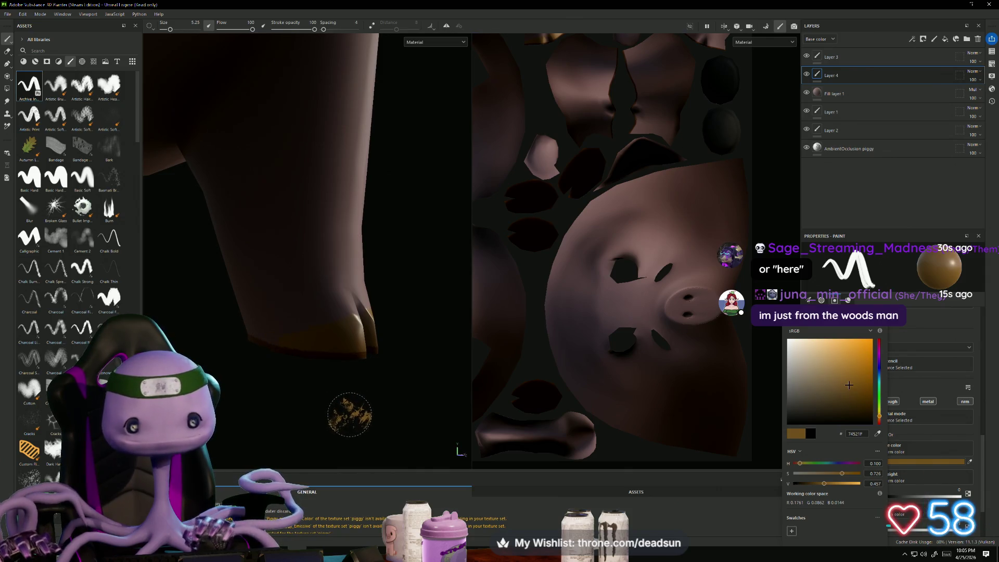
mouse_move(357, 413)
alt+mouse_down()
mouse_move(367, 414)
mouse_move(268, 414)
mouse_move(255, 333)
alt+mouse_up()
scroll(254, 333, up, 2)
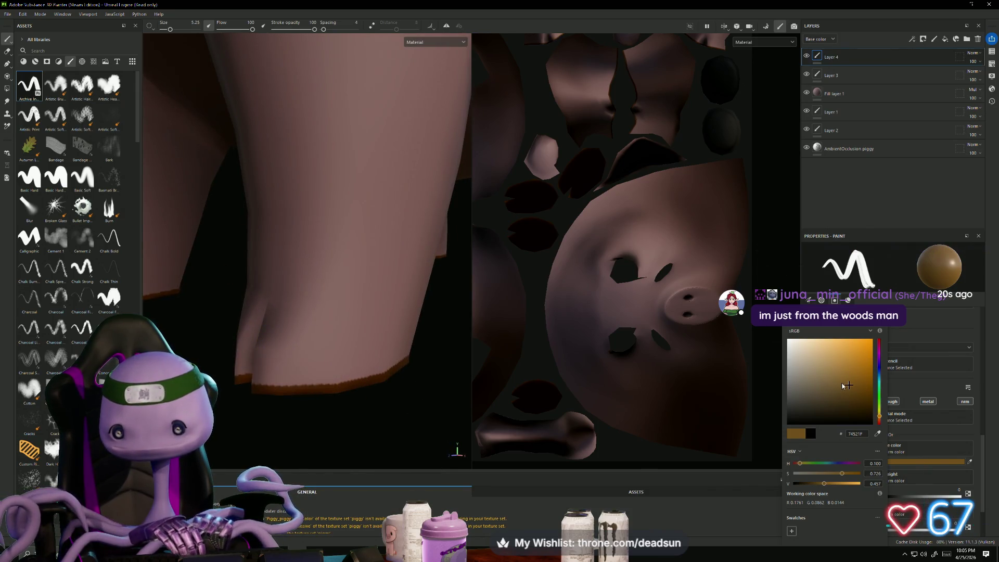
Step: Dab gold paint on the lower leg edge and use Edit menu undo/redo on the stroke
click(271, 362)
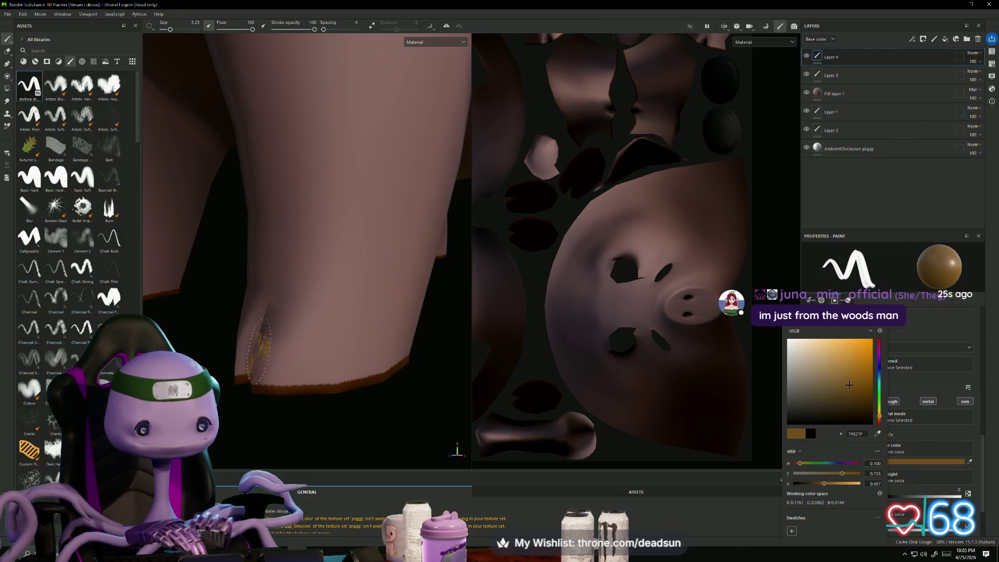
click(22, 14)
click(32, 33)
Step: Add a touch of golden paint to one hind hoof edge and inspect both banded hooves
mouse_move(312, 327)
mouse_down()
mouse_move(338, 341)
mouse_move(312, 348)
mouse_move(364, 361)
mouse_move(265, 375)
mouse_move(364, 375)
mouse_move(383, 395)
mouse_up()
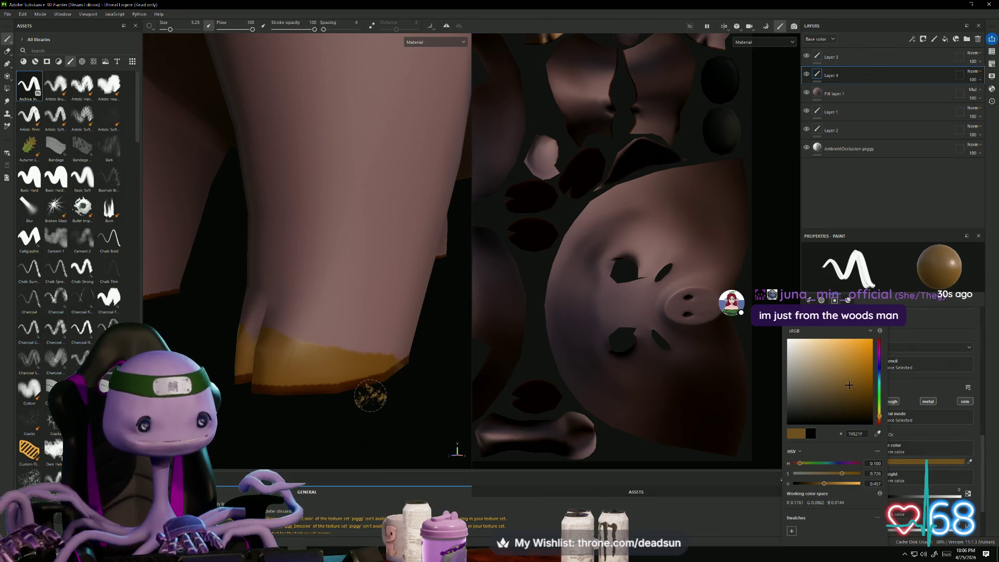
mouse_move(270, 416)
alt+mouse_down()
mouse_move(263, 423)
mouse_move(286, 419)
mouse_move(265, 359)
mouse_move(277, 403)
mouse_move(326, 392)
mouse_move(294, 416)
mouse_move(269, 400)
mouse_move(375, 363)
mouse_move(285, 393)
alt+mouse_up()
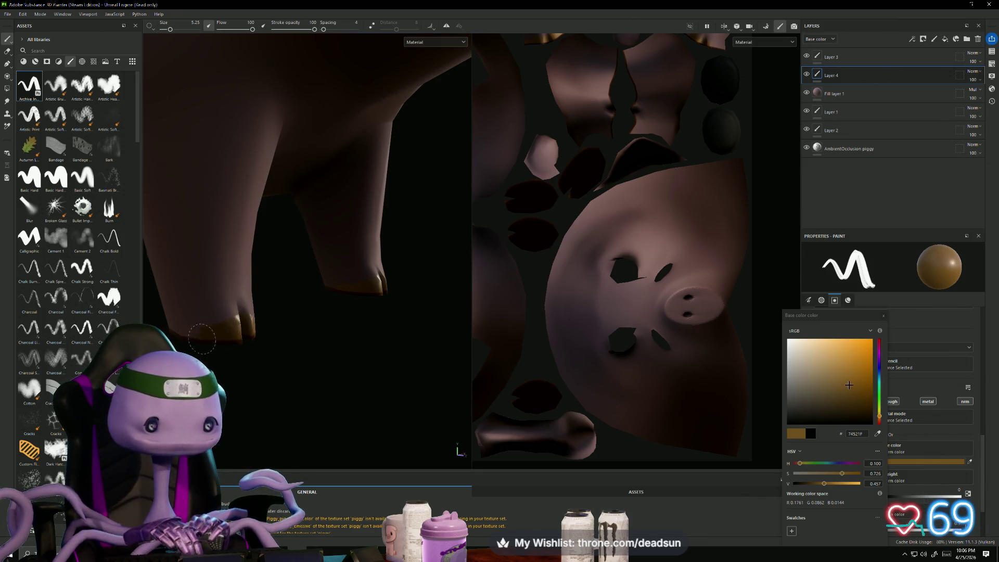
alt+drag(252, 370, 234, 341)
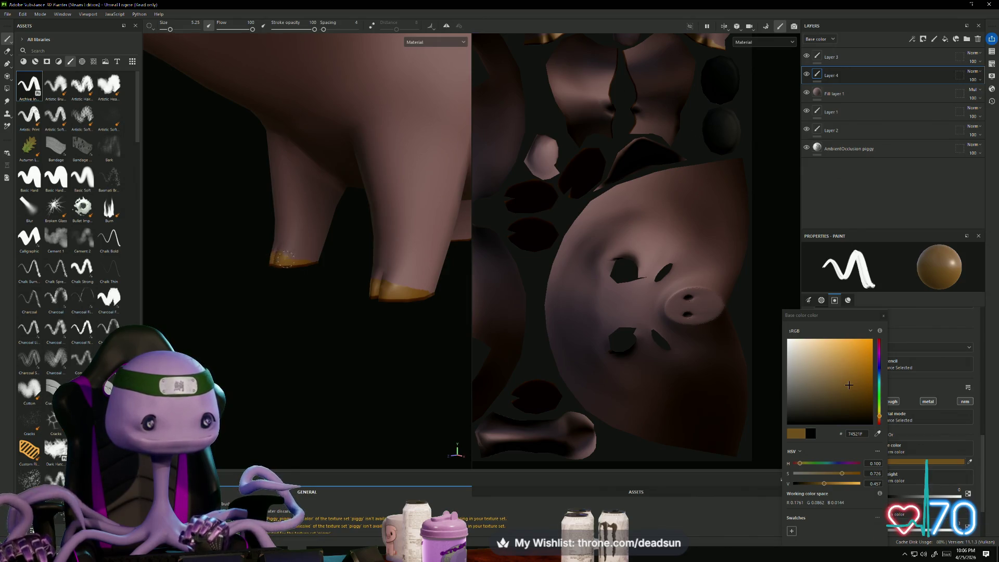
mouse_move(329, 276)
alt+mouse_down()
mouse_move(312, 339)
mouse_move(433, 330)
alt+mouse_up()
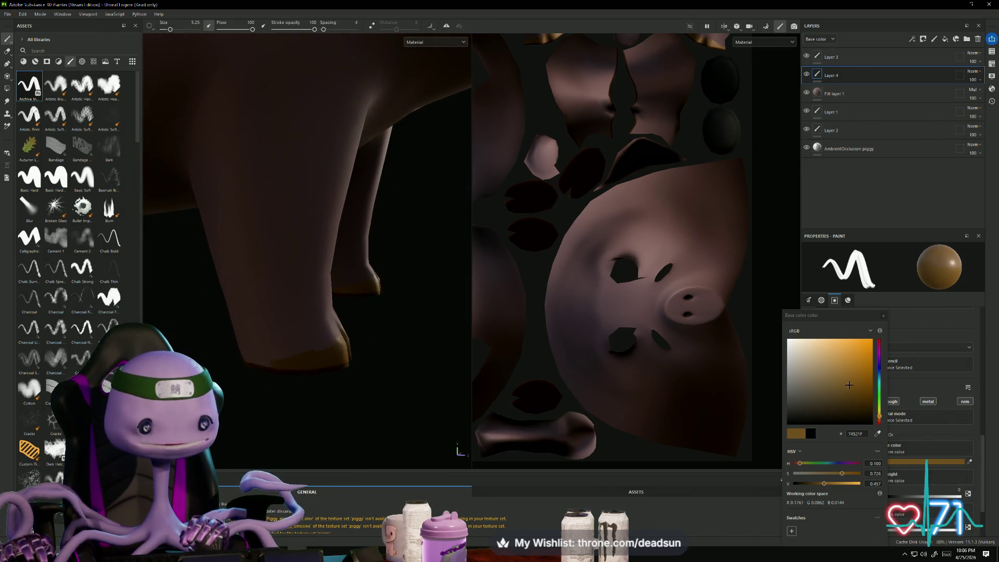
mouse_move(235, 386)
alt+mouse_down()
mouse_move(291, 398)
mouse_move(353, 371)
mouse_move(302, 371)
mouse_move(346, 374)
mouse_move(312, 419)
mouse_move(415, 383)
mouse_move(390, 390)
mouse_move(335, 312)
alt+mouse_up()
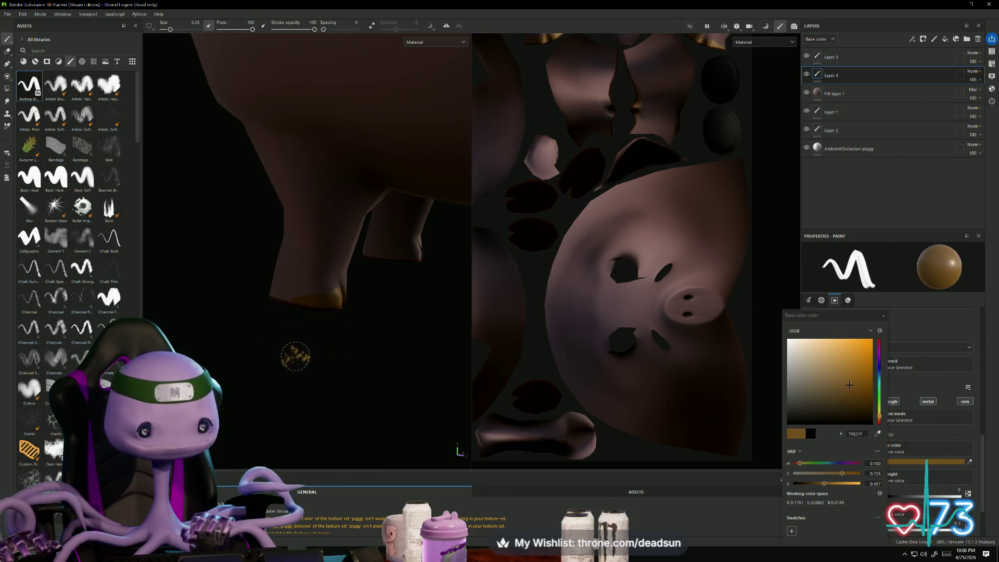
Step: Widen the 3D viewport so the UV layout shrinks to a narrow strip
scroll(301, 362, up, 5)
alt+drag(301, 370, 277, 376)
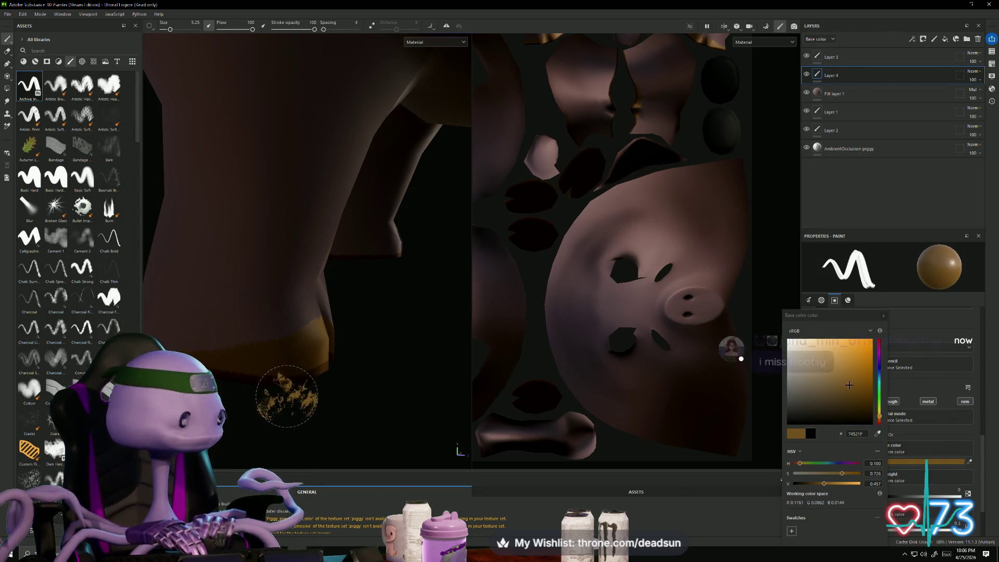
mouse_move(350, 402)
alt+mouse_down()
mouse_move(283, 389)
mouse_move(332, 364)
mouse_move(314, 341)
mouse_move(338, 276)
mouse_move(412, 351)
mouse_move(480, 285)
mouse_move(476, 271)
mouse_move(665, 296)
mouse_move(696, 312)
alt+mouse_up()
mouse_move(591, 328)
alt+mouse_down()
mouse_move(466, 330)
mouse_move(444, 350)
mouse_move(390, 326)
mouse_move(435, 340)
alt+mouse_up()
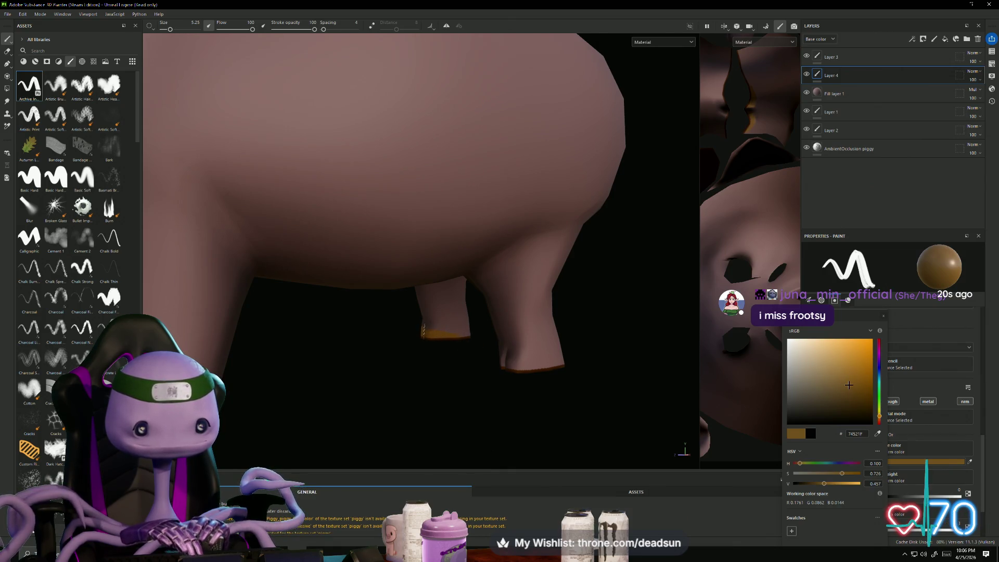
Step: Orbit the pig from a rear view round to a front three-quarter view of the hooves
mouse_move(448, 347)
alt+mouse_down()
mouse_move(312, 350)
mouse_move(365, 343)
alt+mouse_up()
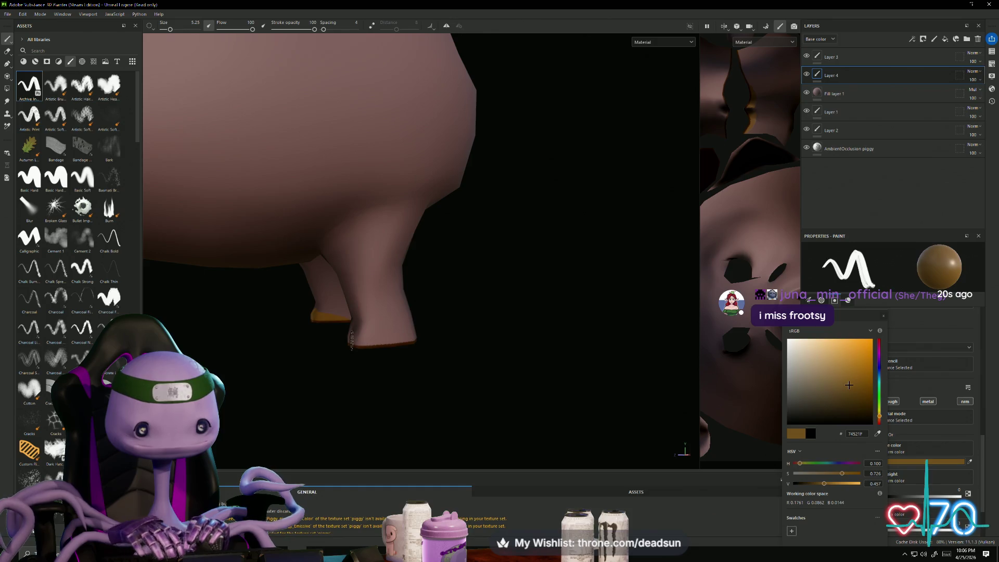
mouse_move(345, 357)
alt+mouse_down()
mouse_move(556, 368)
mouse_move(372, 375)
mouse_move(305, 392)
mouse_move(441, 401)
mouse_move(348, 384)
mouse_move(406, 386)
mouse_move(363, 412)
mouse_move(379, 339)
alt+mouse_up()
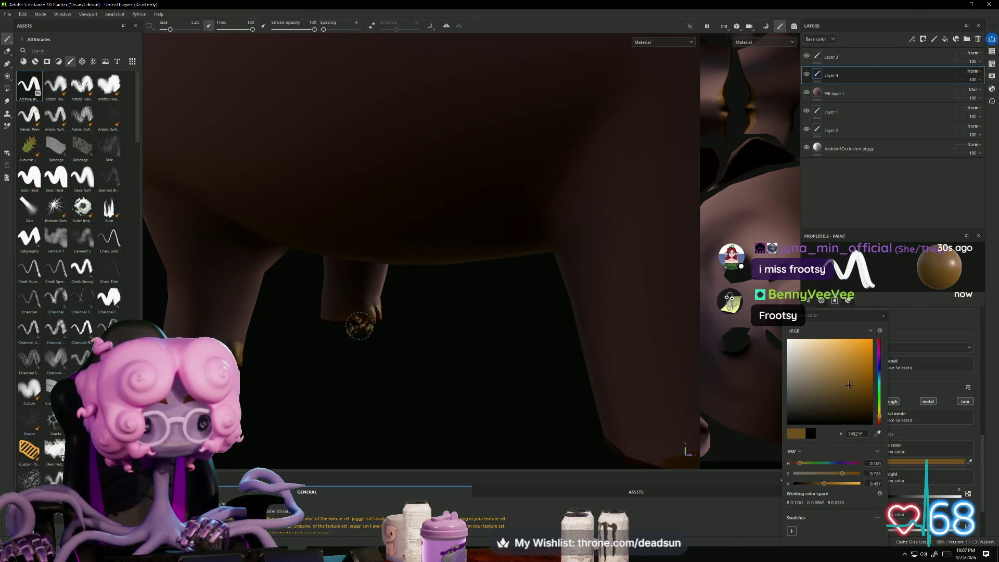
mouse_move(401, 383)
alt+mouse_down()
mouse_move(422, 407)
mouse_move(404, 380)
mouse_move(361, 383)
mouse_move(451, 387)
alt+mouse_up()
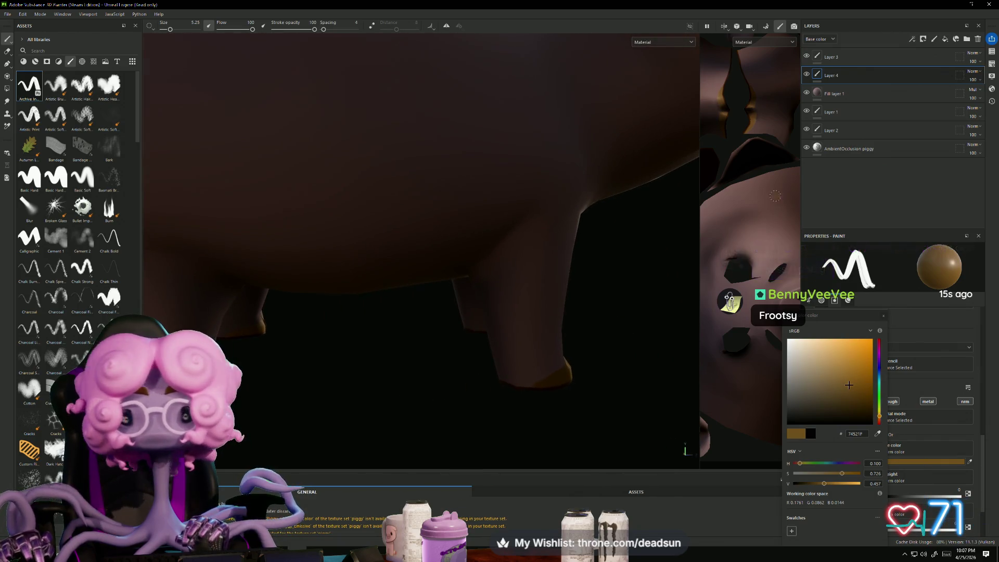
scroll(516, 403, down, 5)
mouse_move(365, 416)
alt+mouse_down()
mouse_move(437, 408)
mouse_move(513, 421)
mouse_move(335, 424)
mouse_move(285, 413)
alt+mouse_up()
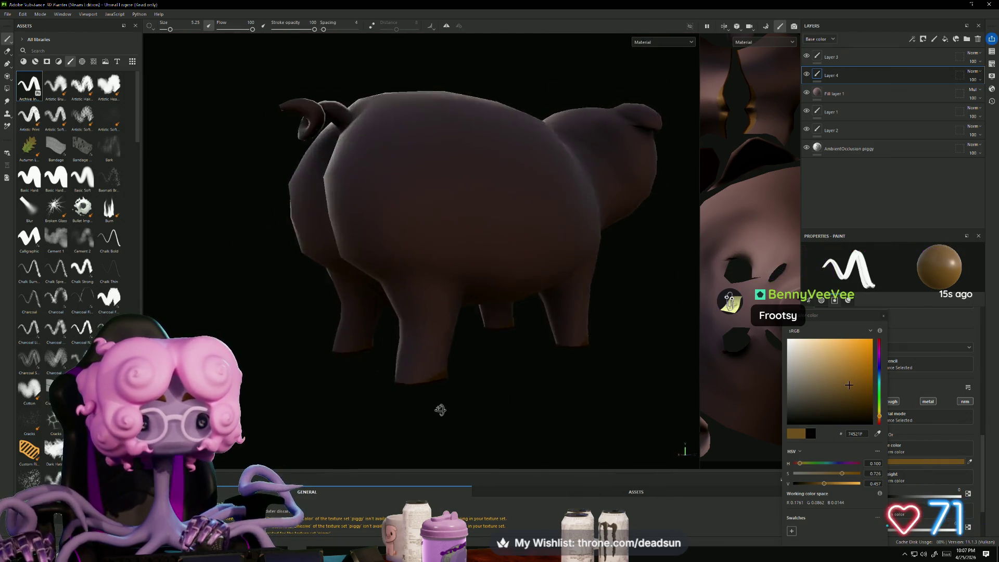
scroll(344, 403, up, 3)
mouse_move(345, 410)
alt+mouse_down()
mouse_move(250, 419)
mouse_move(440, 416)
mouse_move(345, 427)
alt+mouse_up()
scroll(439, 420, up, 3)
scroll(414, 423, up, 3)
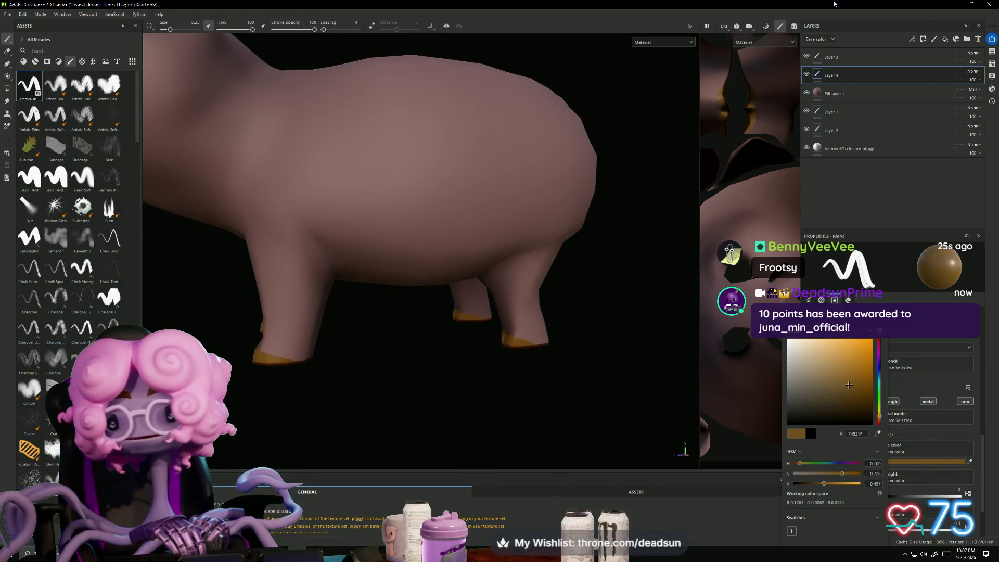
Step: Lower Layer 4's opacity to 35 and select Layer 3
click(972, 79)
drag(987, 95, 980, 100)
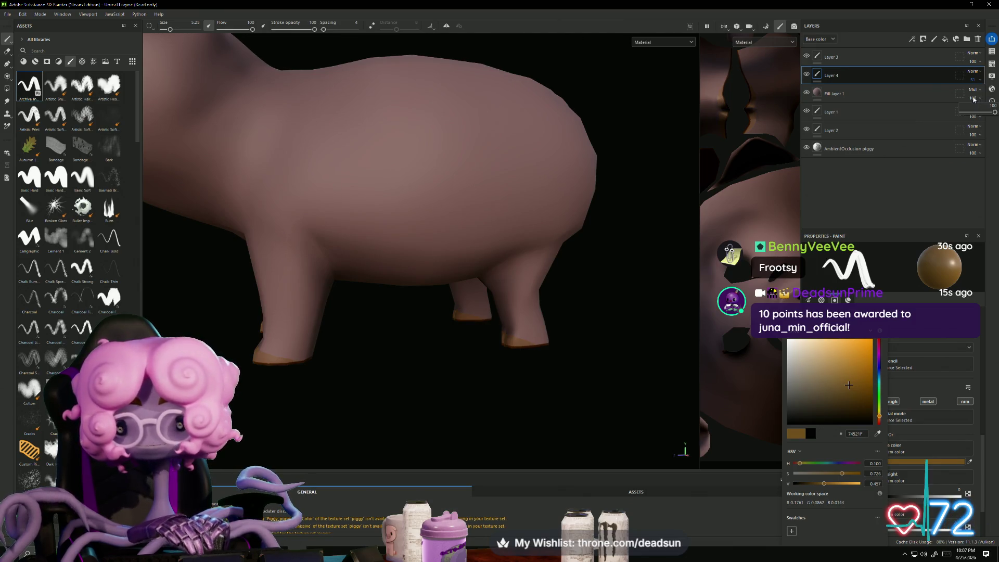
mouse_move(992, 112)
mouse_down()
mouse_move(970, 112)
mouse_move(994, 112)
mouse_move(974, 97)
mouse_up()
click(972, 79)
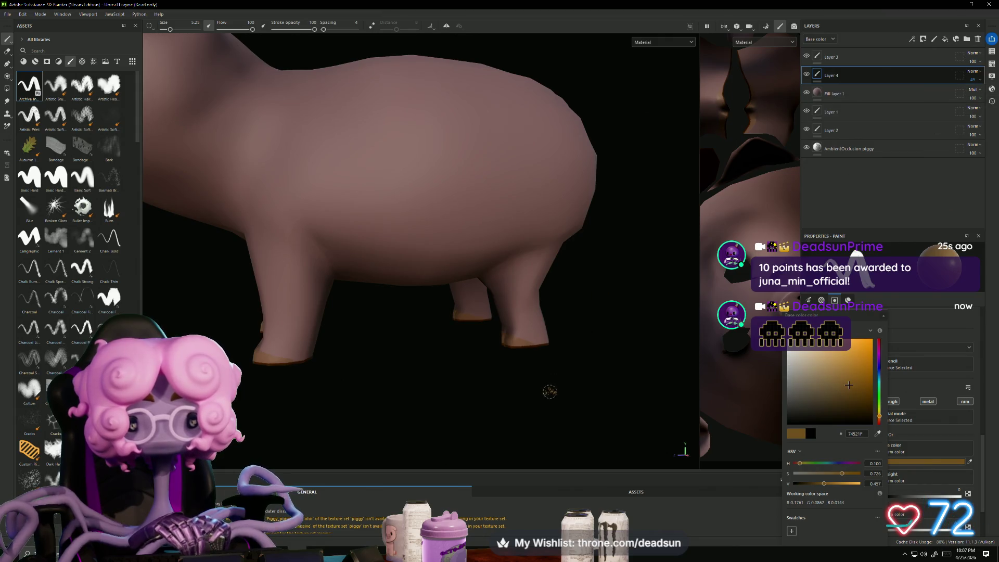
mouse_move(429, 394)
alt+mouse_down()
mouse_move(379, 397)
mouse_move(584, 419)
mouse_move(473, 397)
mouse_move(388, 415)
mouse_move(296, 410)
mouse_move(368, 401)
mouse_move(279, 397)
mouse_move(468, 401)
mouse_move(327, 398)
alt+mouse_up()
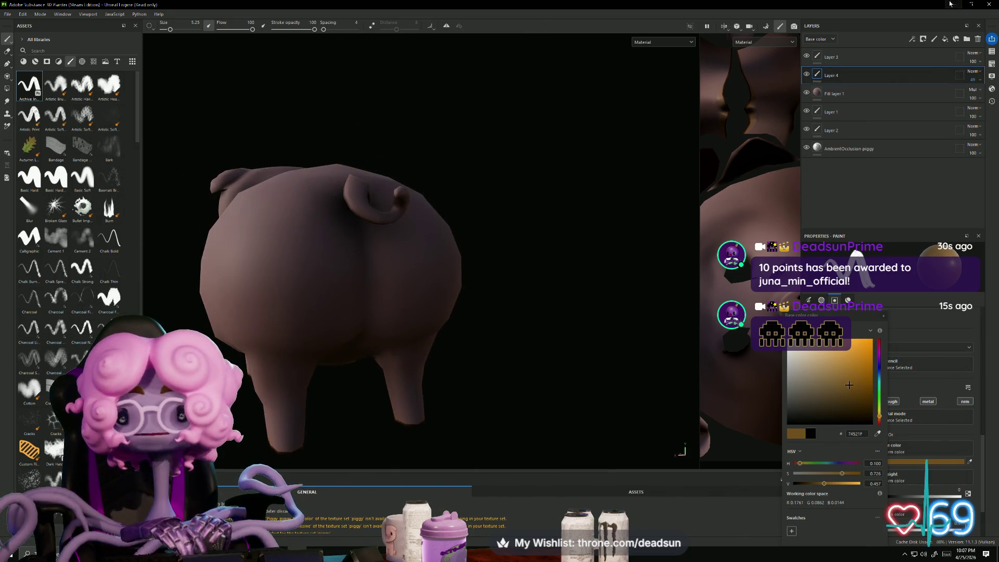
click(853, 57)
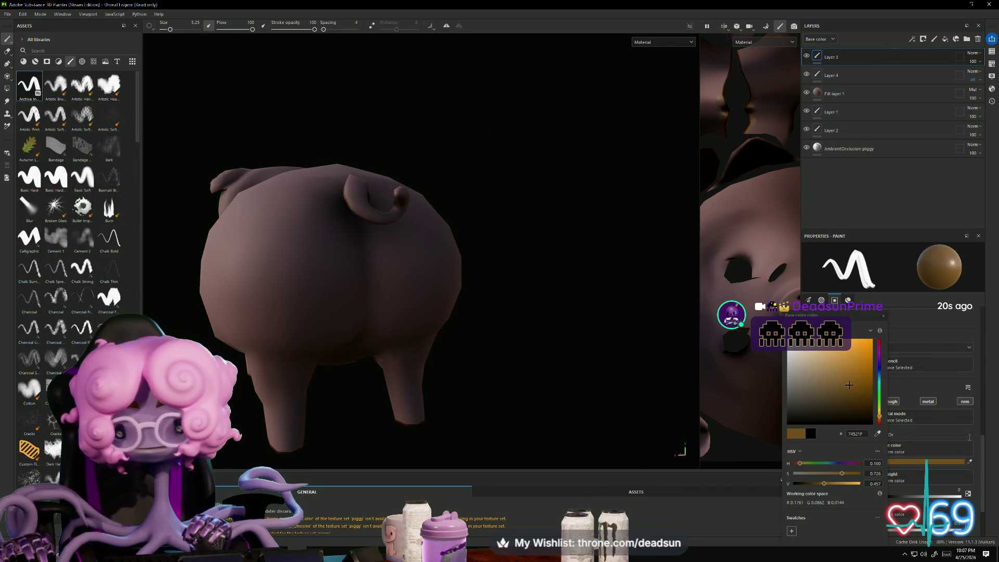
Step: Add a new Layer 5 and set the paint base colour to black 000000
click(934, 39)
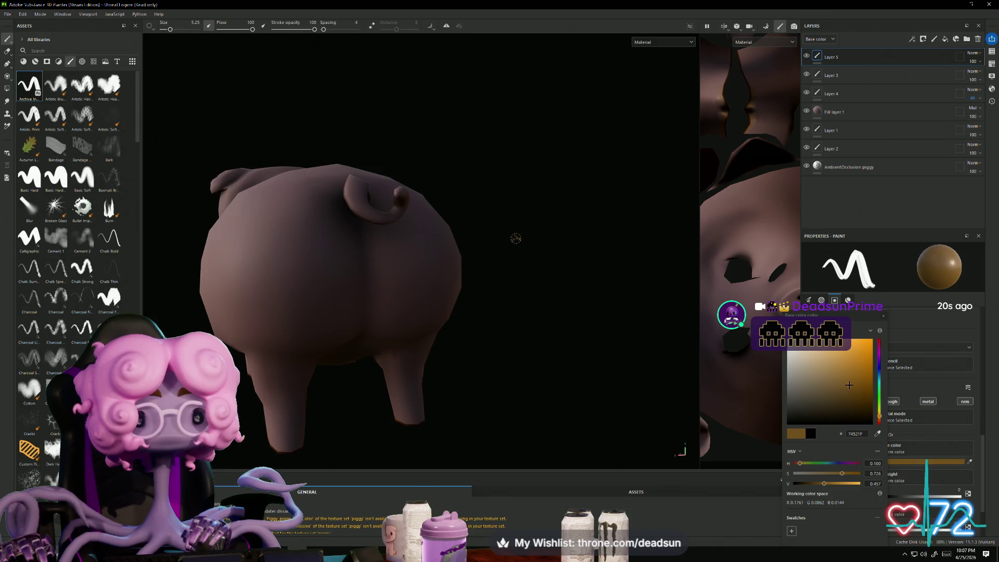
scroll(517, 219, up, 5)
mouse_move(641, 149)
alt+mouse_down()
mouse_move(602, 338)
mouse_move(629, 330)
mouse_move(641, 286)
mouse_move(607, 216)
mouse_move(357, 151)
alt+mouse_up()
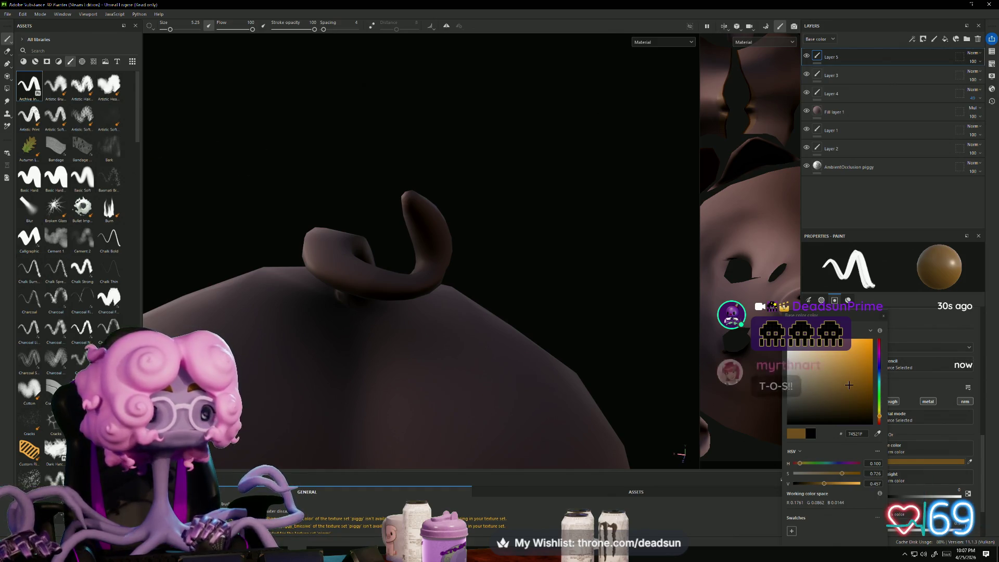
drag(841, 373, 786, 438)
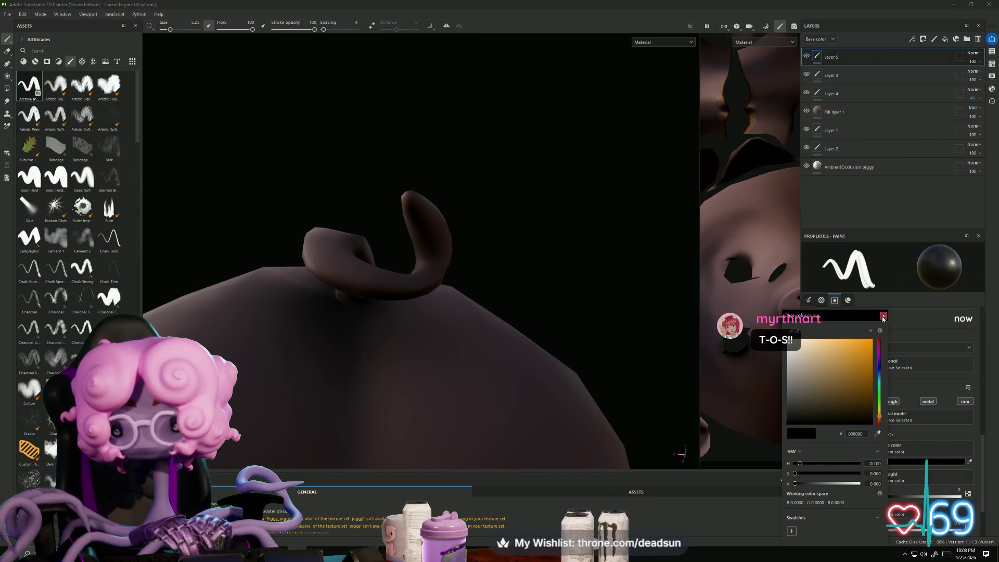
click(920, 322)
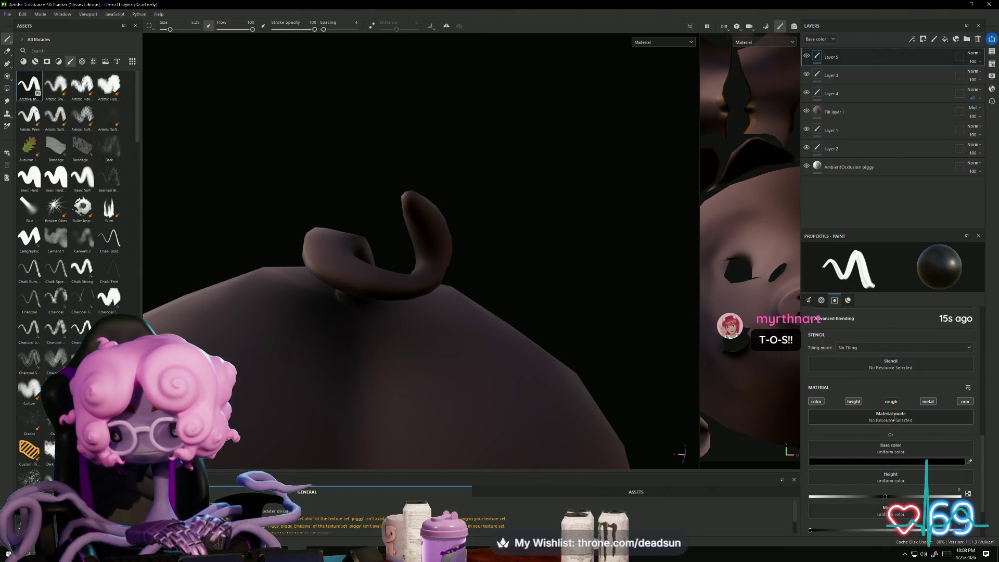
Step: Raise Metallic, enable roughness at about 0.82, and shrink the brush size to 1.19
scroll(894, 414, down, 3)
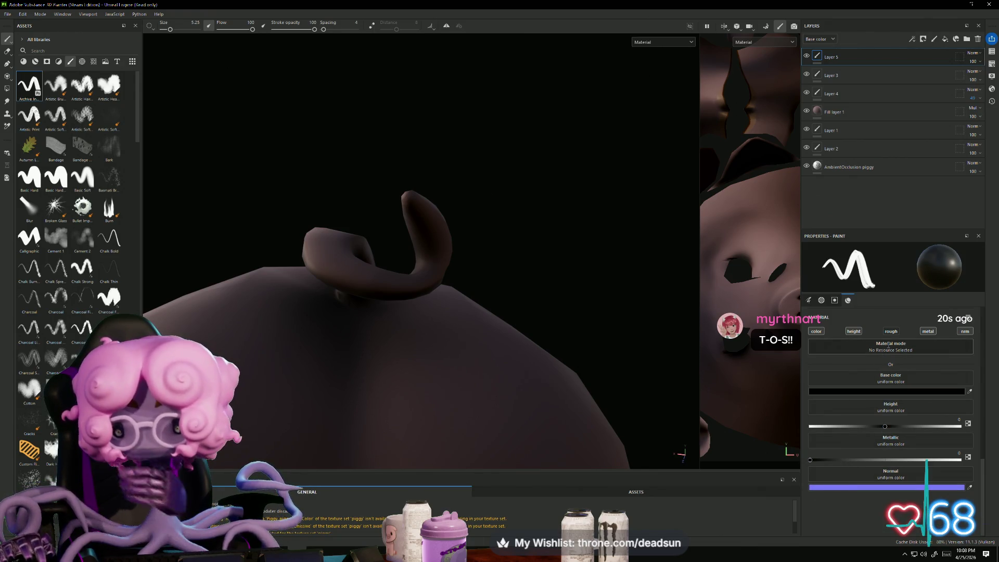
mouse_move(879, 458)
mouse_down()
mouse_move(926, 458)
mouse_move(810, 460)
mouse_up()
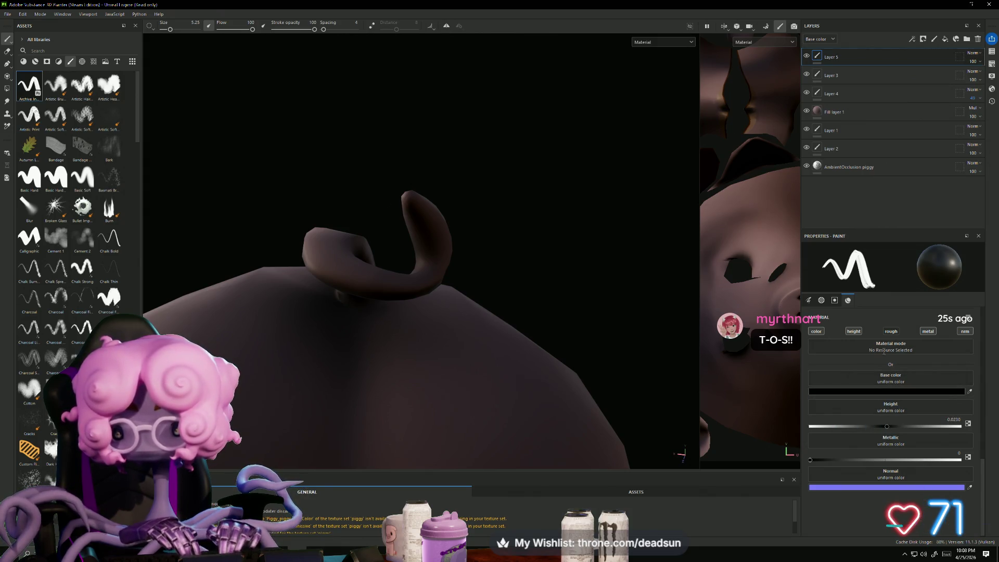
click(893, 332)
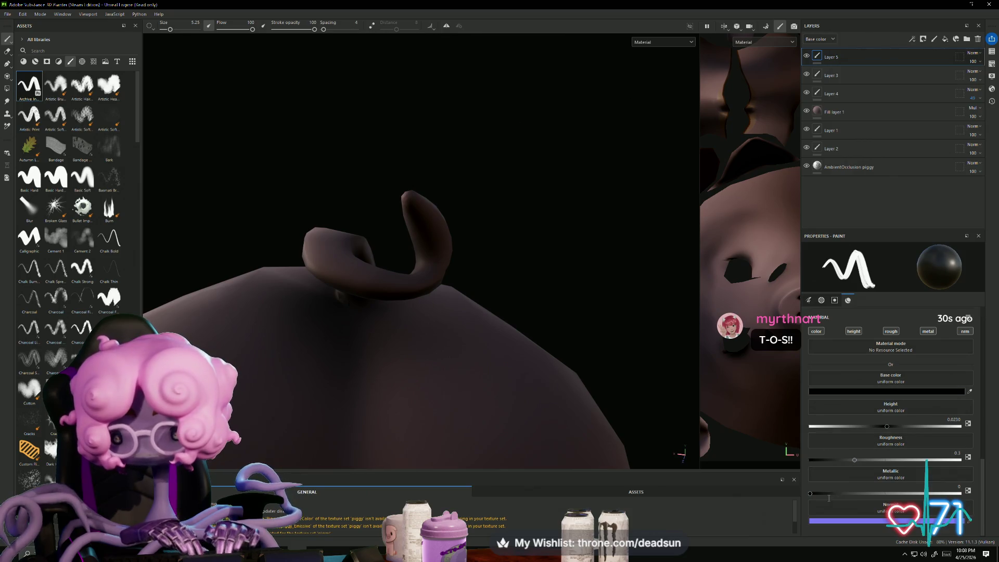
drag(854, 459, 932, 459)
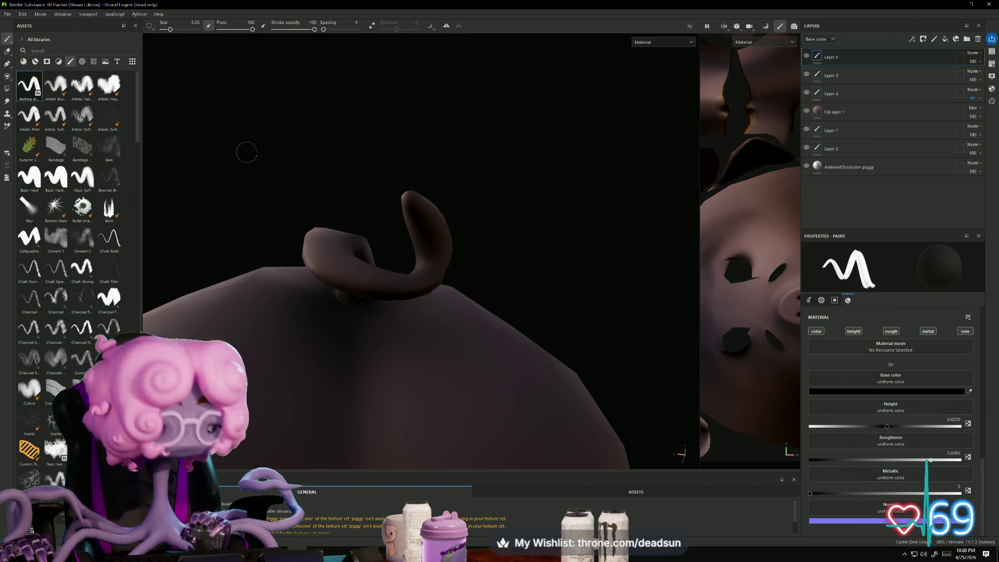
ctrl+right_drag(338, 151, 317, 151)
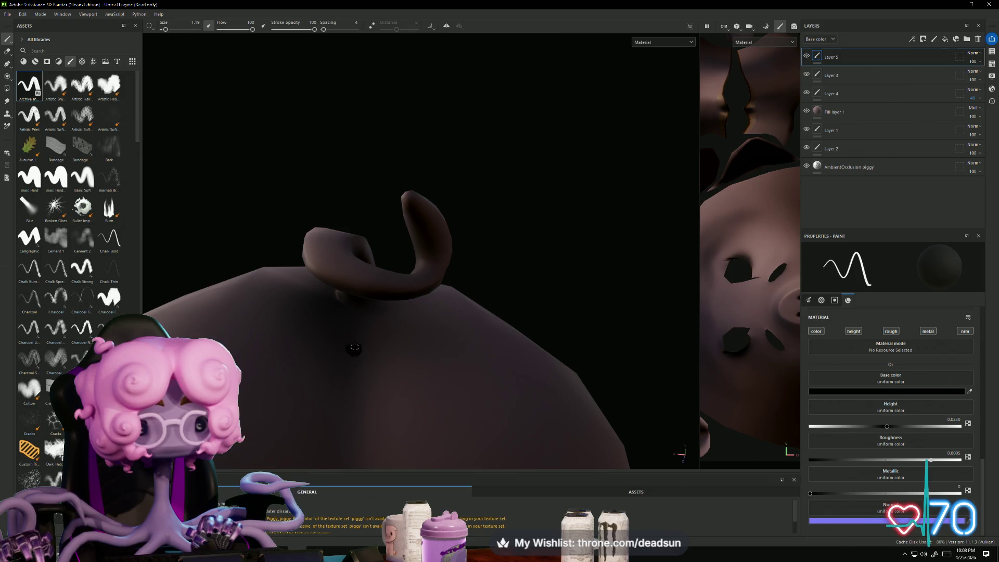
Step: Enable mirror symmetry, dab a small black dot below the tail, and undo a stray stroke
scroll(518, 310, down, 2)
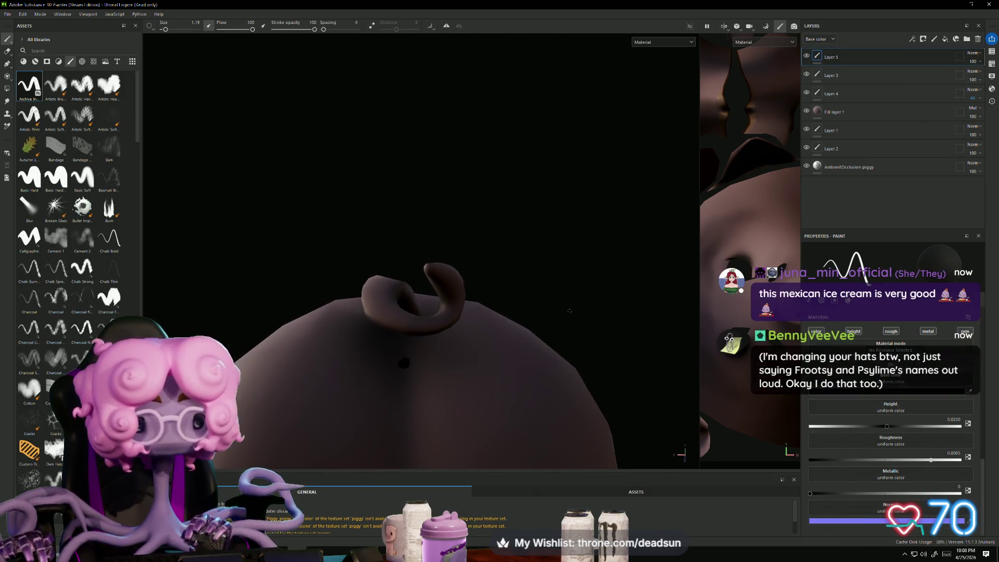
scroll(526, 301, up, 2)
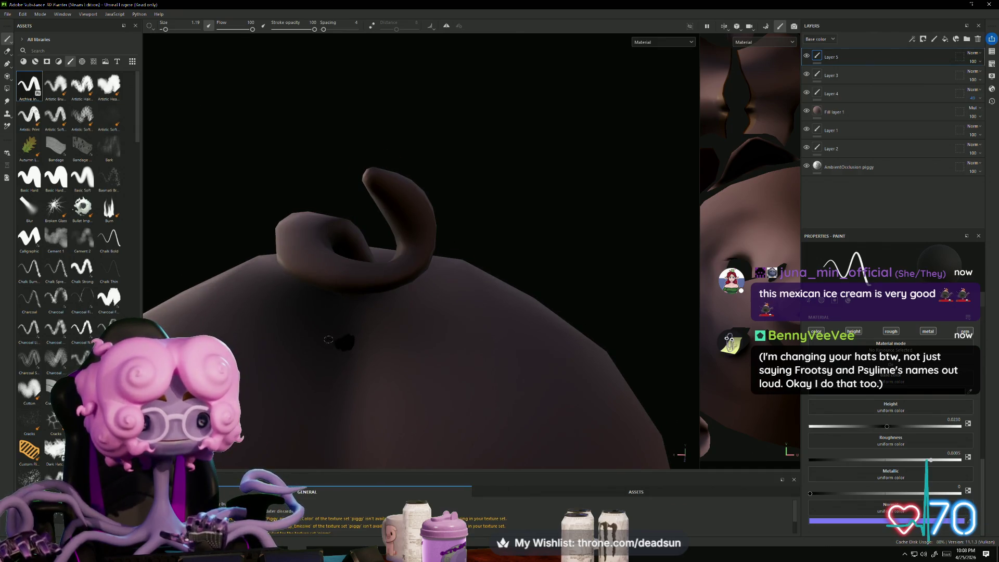
click(446, 26)
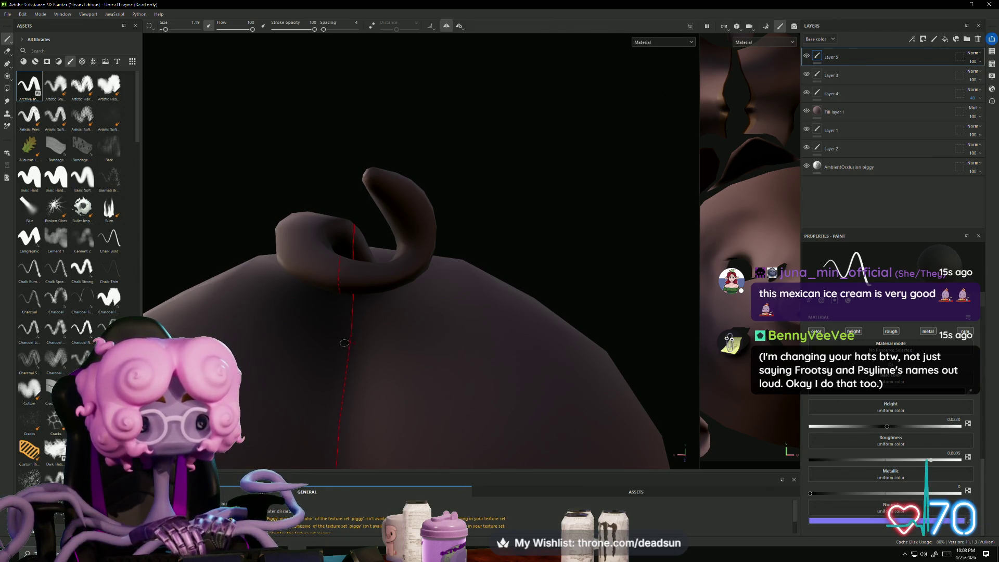
click(349, 343)
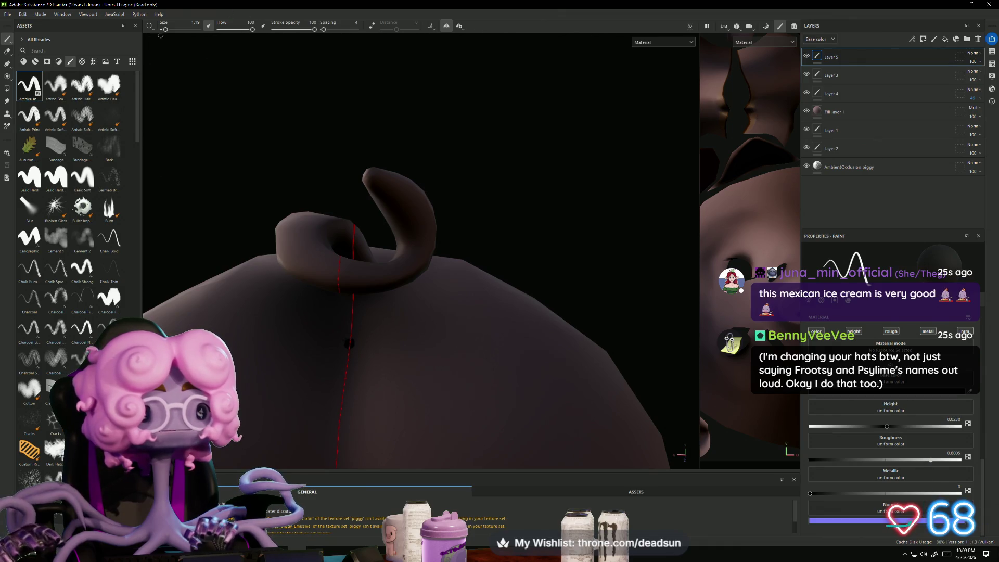
drag(165, 31, 164, 32)
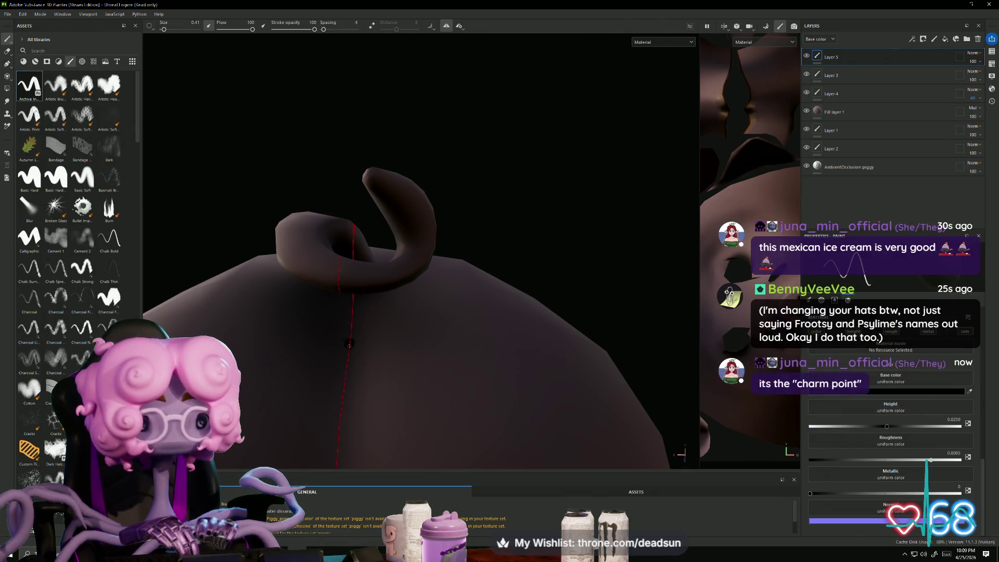
shift+click(378, 366)
key(ctrl+z)
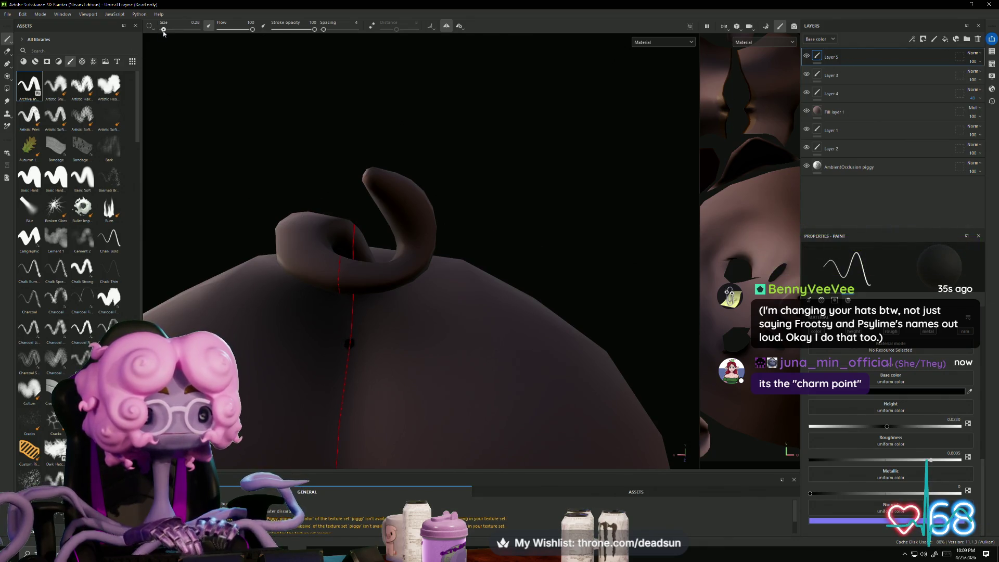
Step: Shrink the brush, then raise its size to 1.14 with the ] shortcut
drag(164, 31, 162, 33)
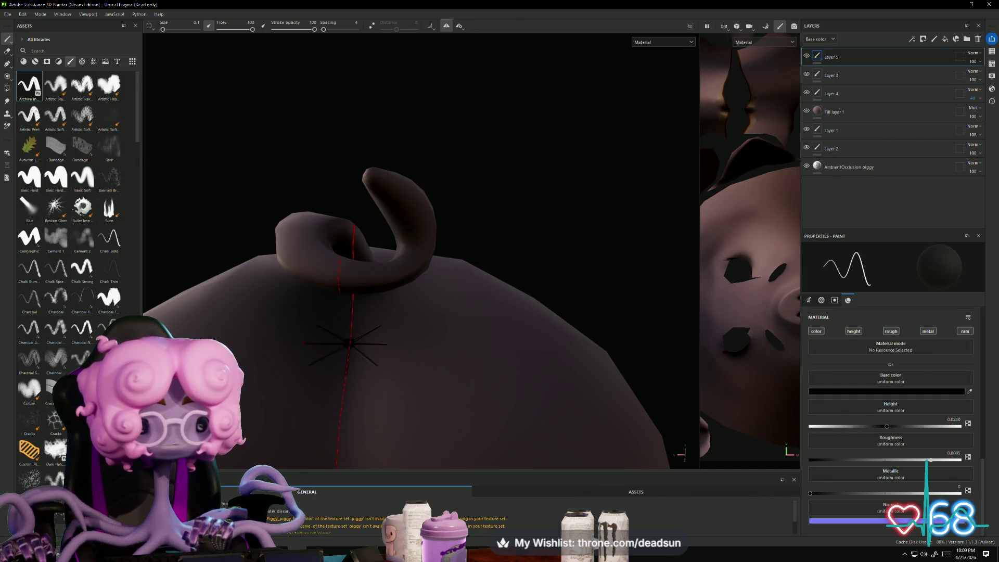
key(bracketright)
key(bracketright)
key(bracketright)
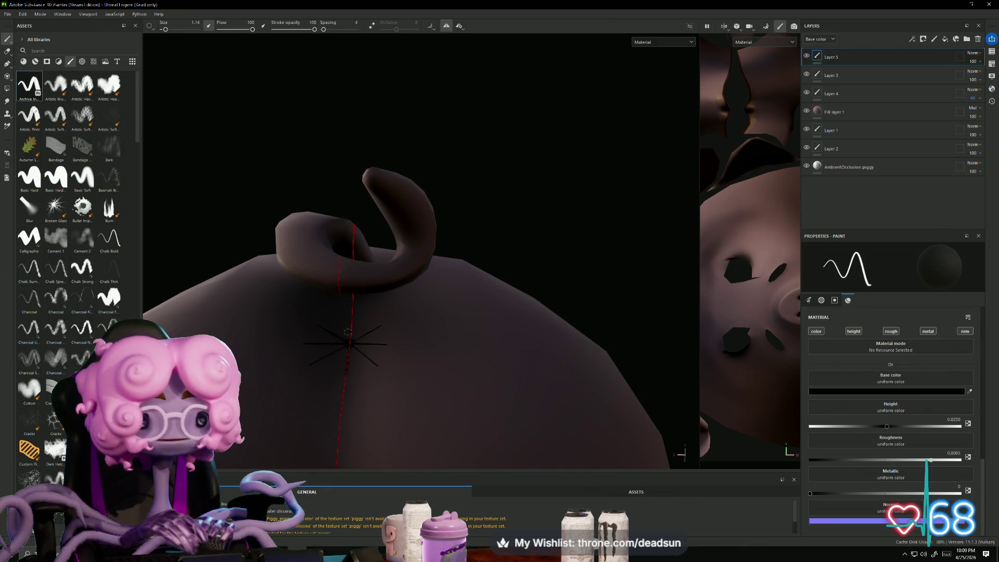
scroll(350, 343, down, 3)
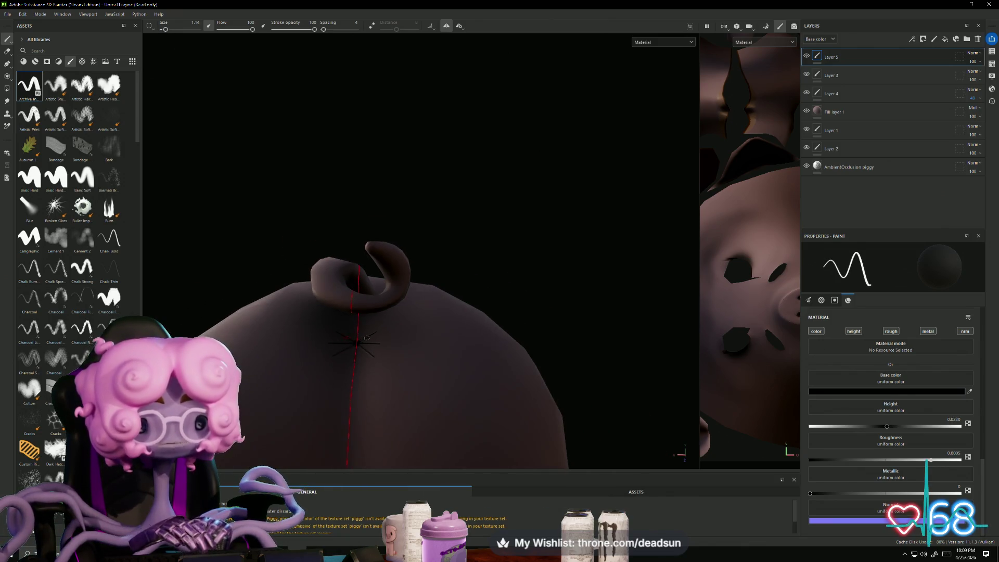
scroll(354, 342, up, 2)
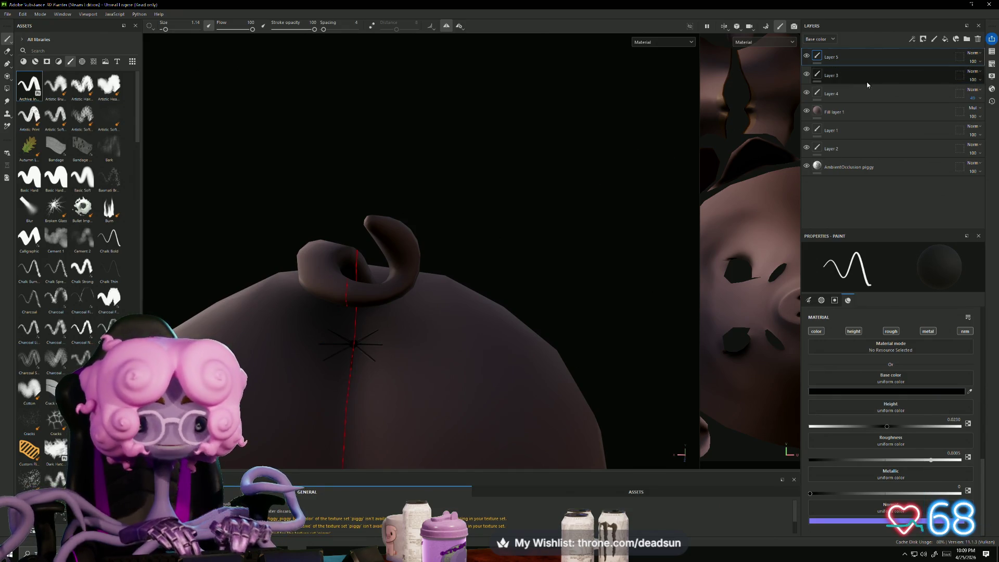
Step: Drop Layer 5's opacity to 38, settle it at 60, then orbit around the pig
click(979, 64)
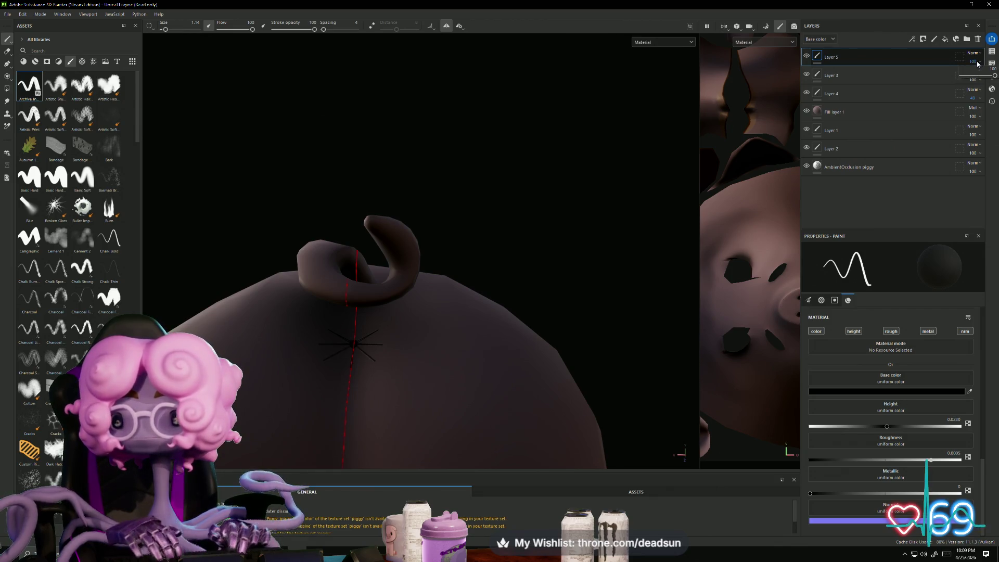
drag(983, 77, 974, 76)
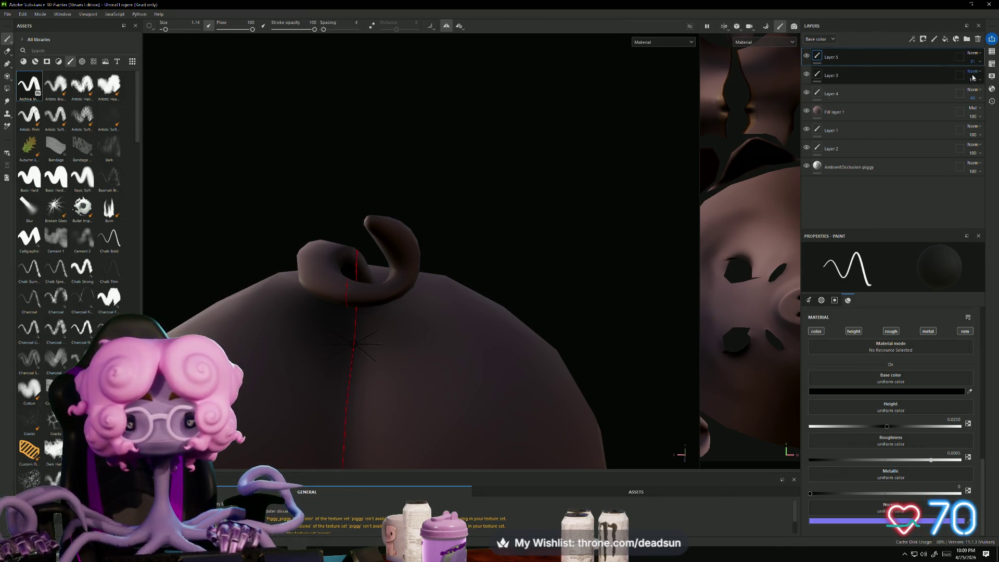
key(f)
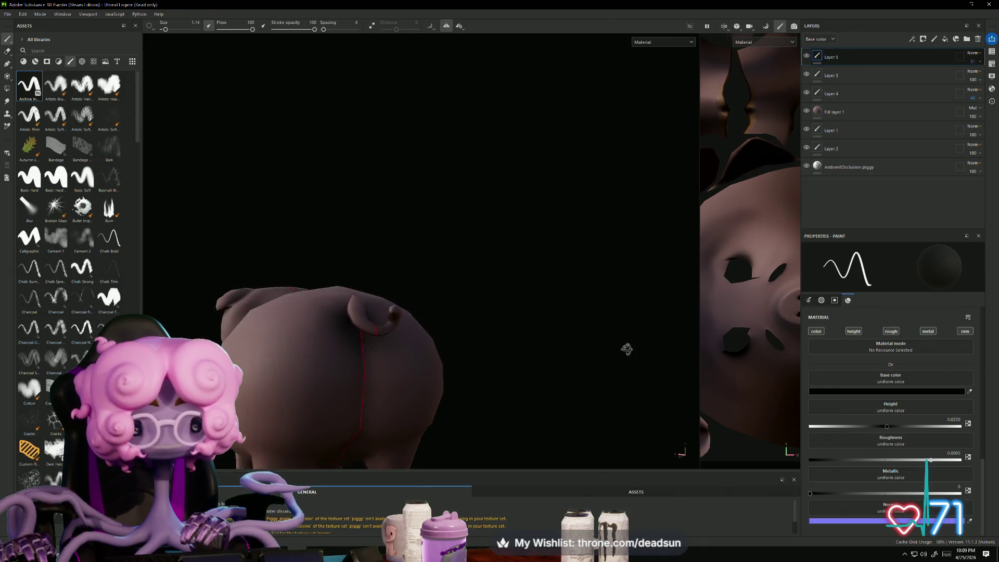
click(979, 64)
drag(973, 76, 978, 76)
click(979, 72)
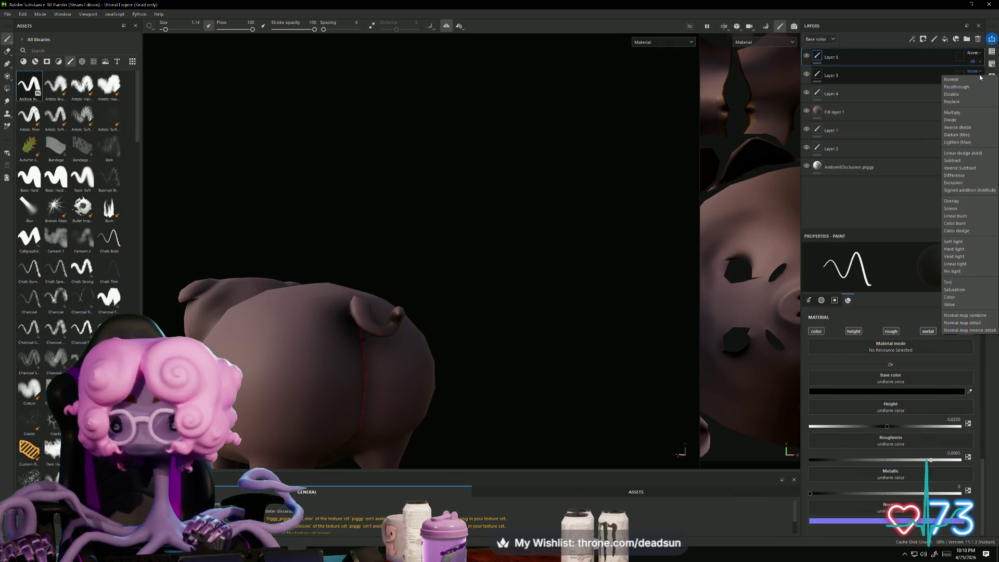
click(973, 66)
click(974, 64)
drag(978, 77, 982, 77)
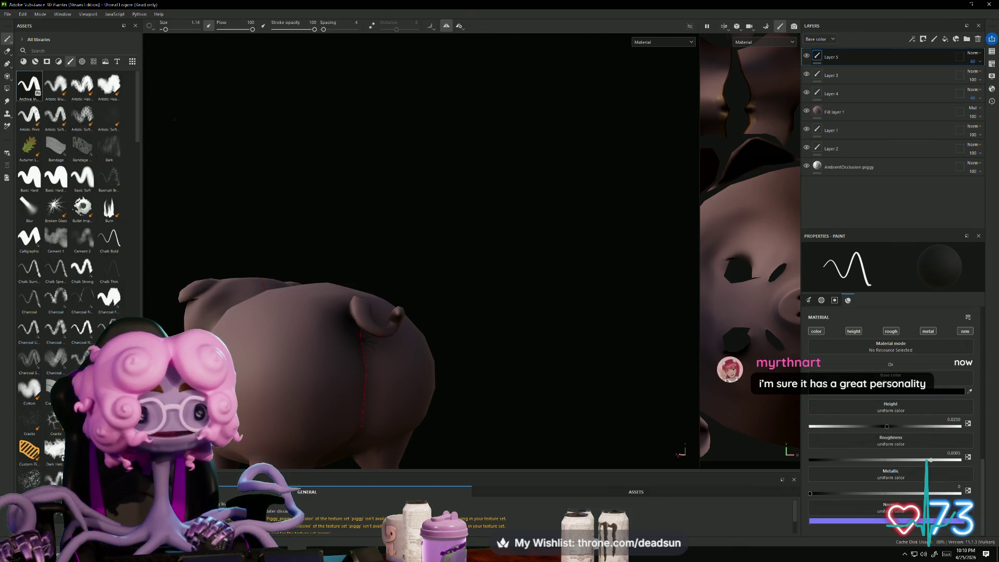
mouse_move(390, 318)
alt+mouse_down()
mouse_move(227, 300)
mouse_move(453, 306)
mouse_move(442, 353)
mouse_move(540, 185)
mouse_move(539, 330)
mouse_move(632, 351)
mouse_move(486, 387)
mouse_move(442, 354)
alt+mouse_up()
scroll(407, 413, up, 3)
Step: Inspect the pig's painted black eyes from above and from a three-quarter side view
alt+drag(576, 394, 592, 338)
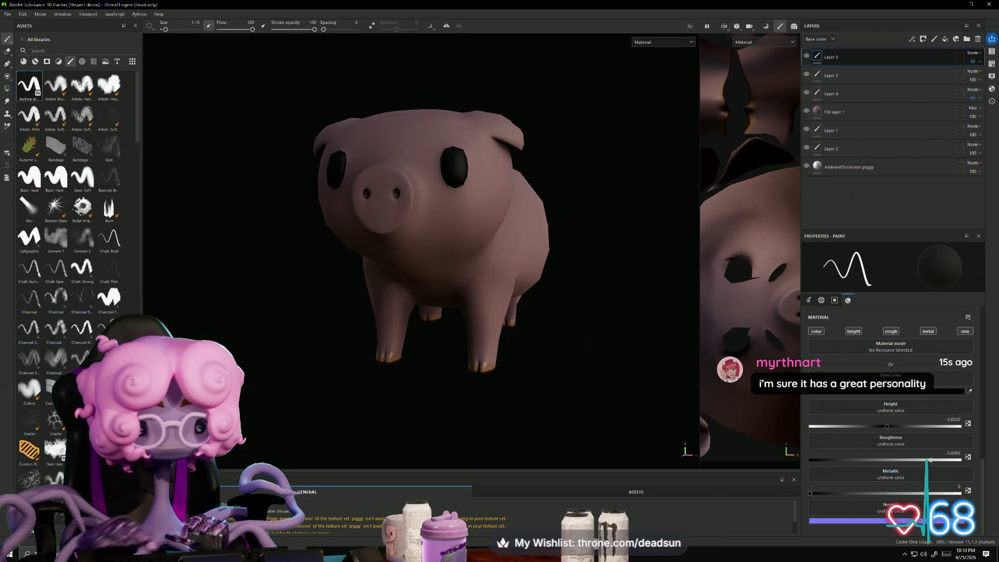
scroll(601, 363, up, 4)
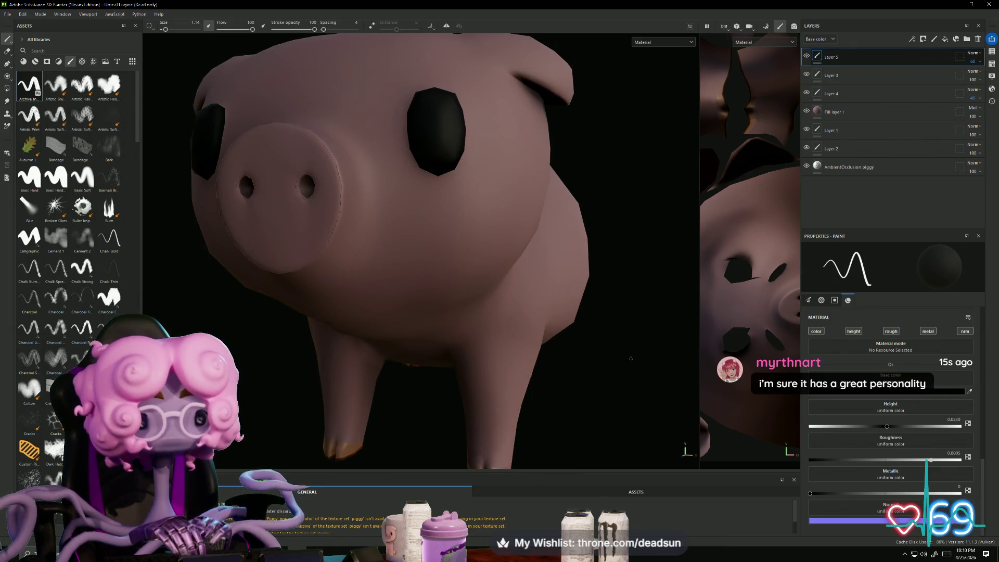
scroll(630, 359, down, 5)
mouse_move(630, 359)
alt+mouse_down()
mouse_move(611, 346)
mouse_move(541, 398)
mouse_move(533, 362)
mouse_move(235, 372)
mouse_move(446, 369)
mouse_move(281, 374)
mouse_move(479, 383)
mouse_move(524, 373)
mouse_move(508, 380)
alt+mouse_up()
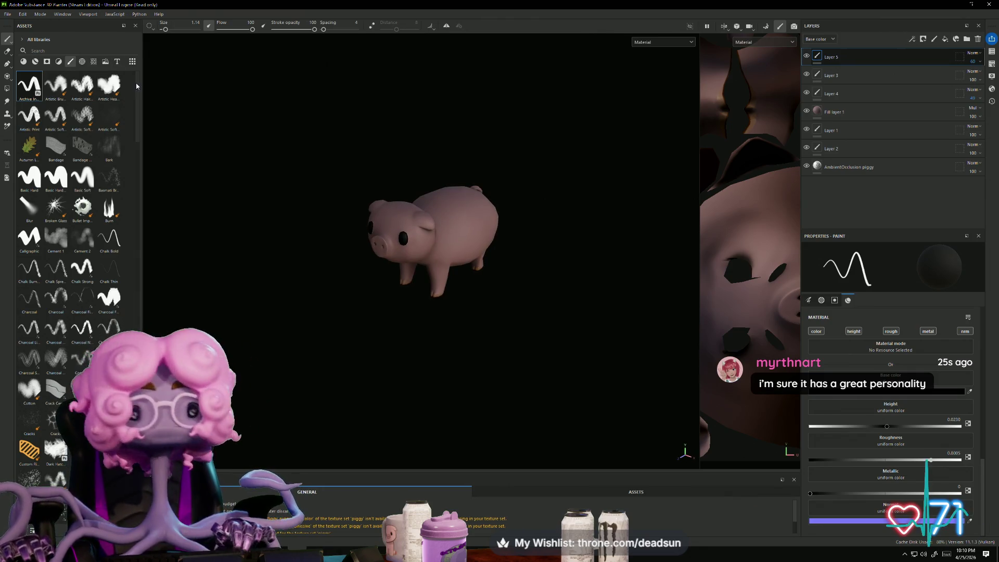
click(6, 17)
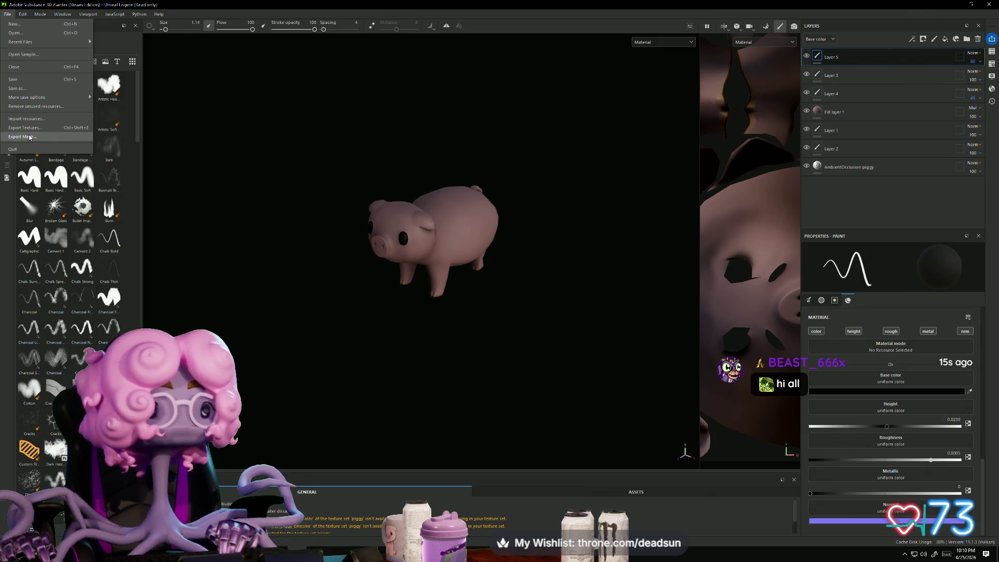
Step: Export the pig's four 2048x2048 PNG maps and find Piggy_piggy_BaseColor.png in the export folder
click(26, 128)
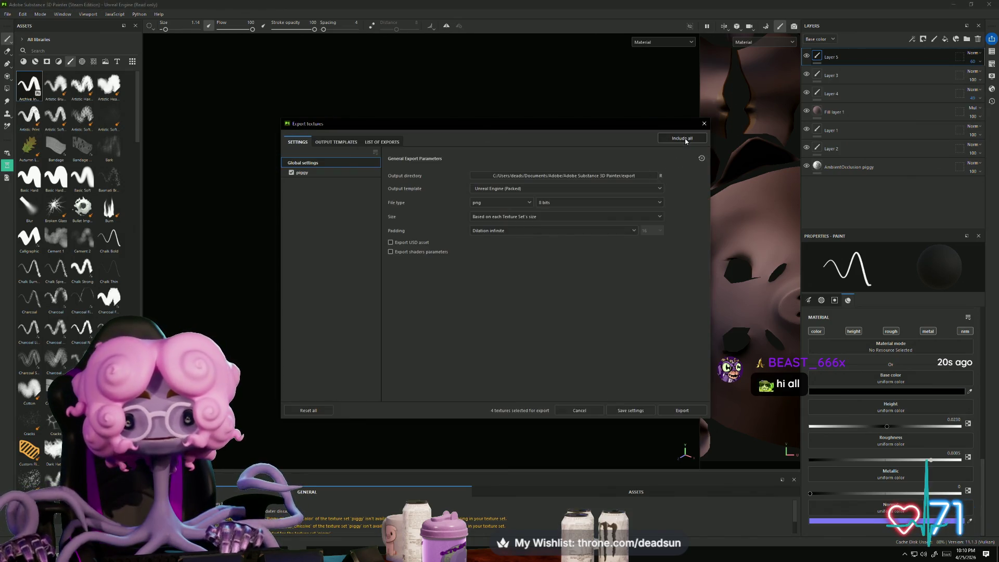
click(678, 413)
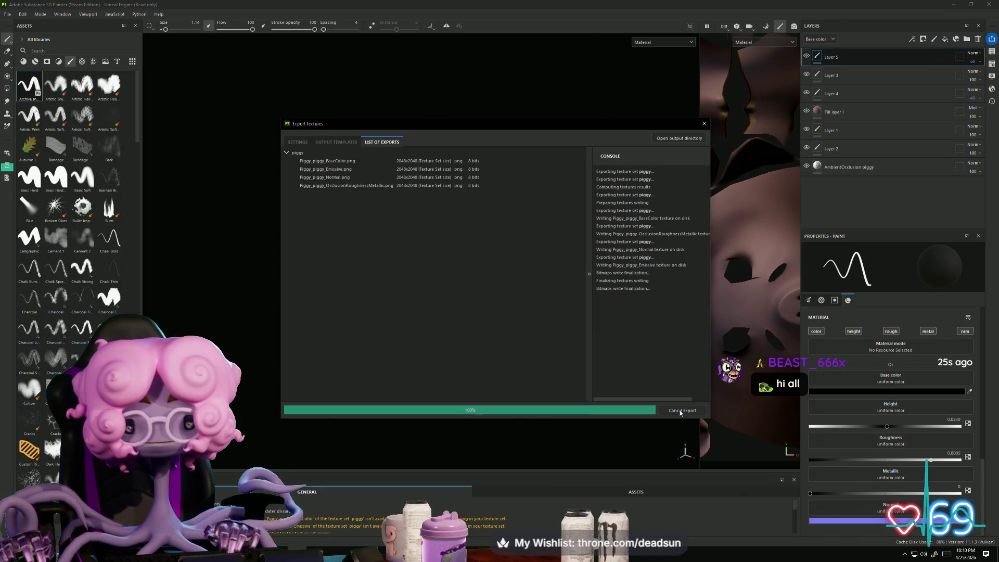
click(677, 139)
click(411, 251)
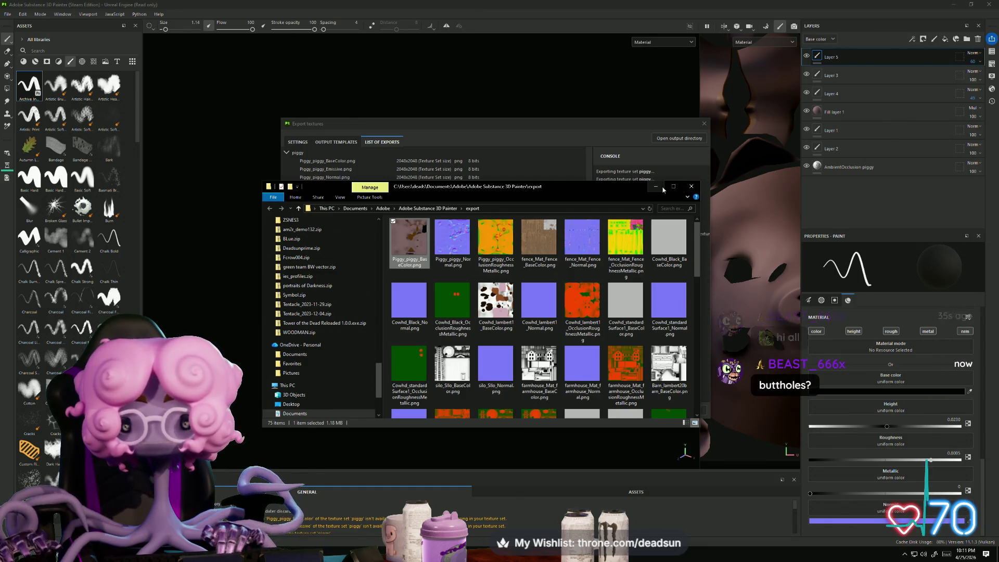
Step: Close the export folder and the Export Textures dialog, then select Fill layer 1
drag(630, 191, 562, 180)
click(631, 178)
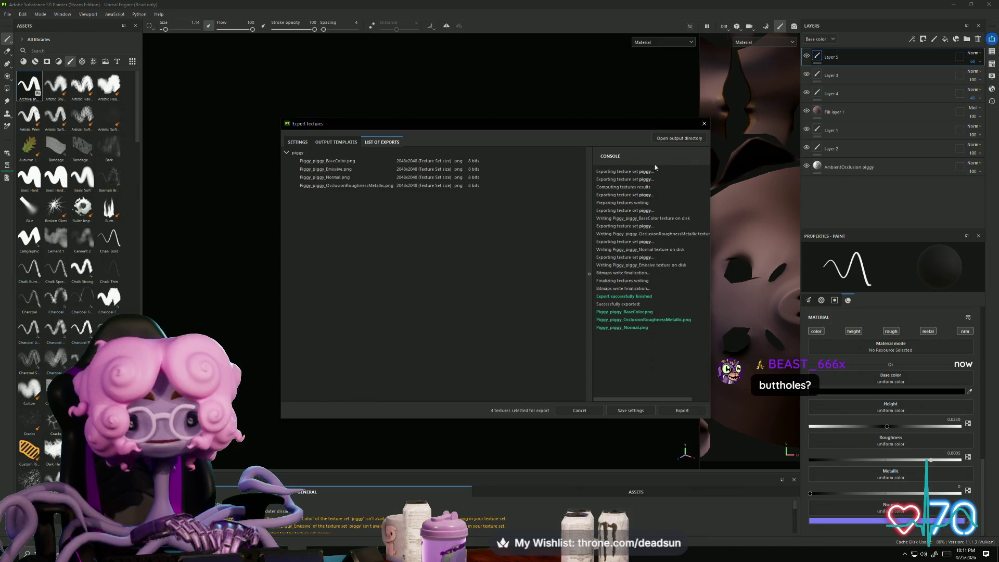
right_click(462, 259)
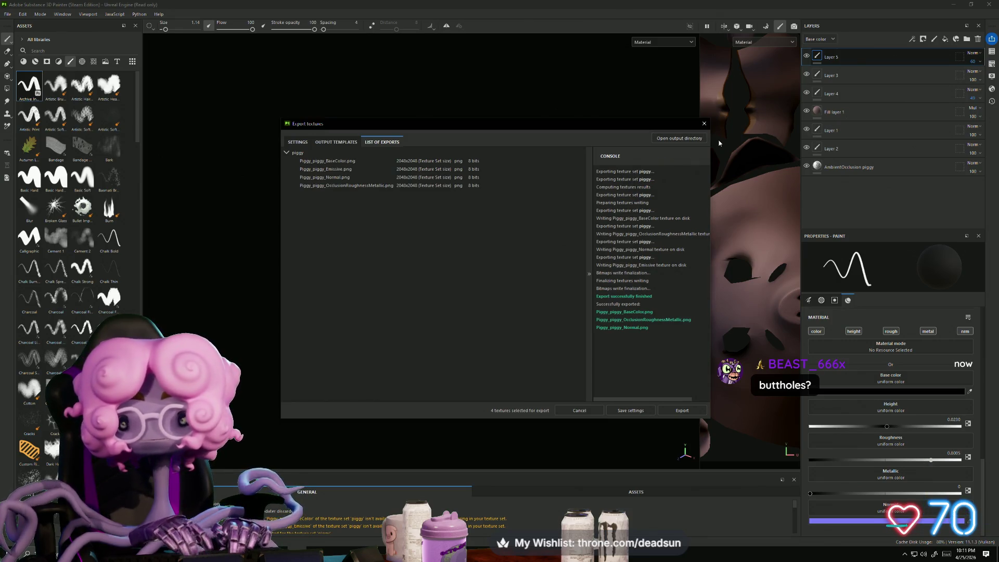
click(705, 124)
click(834, 112)
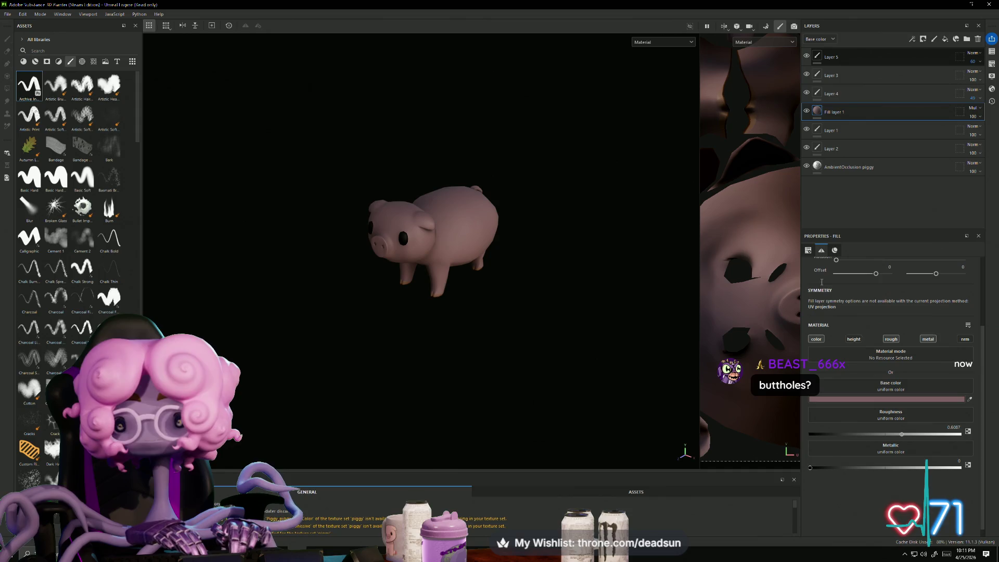
Step: Change Fill layer 1's base colour to a lighter, brighter pink and turn the pig to face right
click(892, 399)
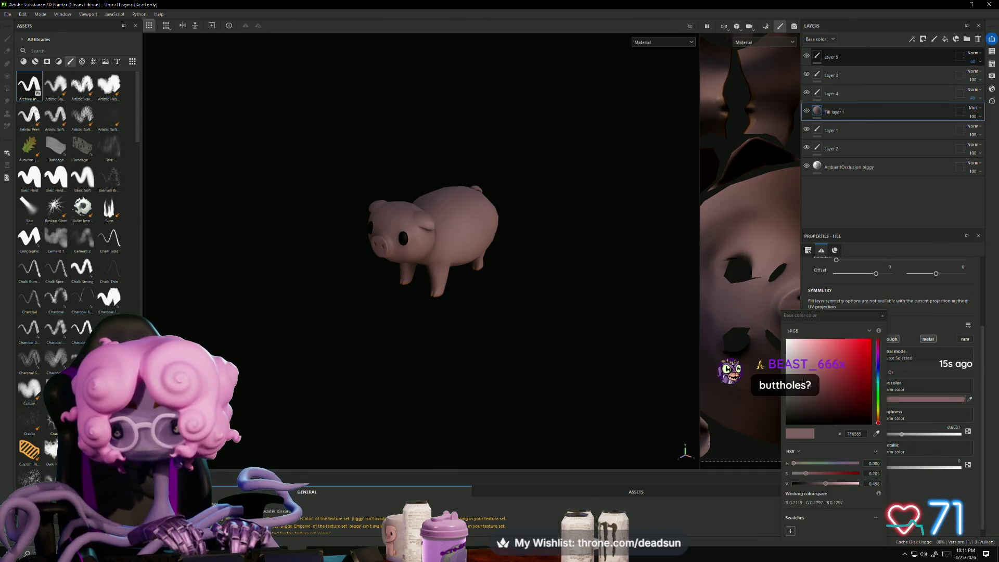
drag(804, 473, 792, 473)
mouse_move(789, 403)
mouse_down()
mouse_move(789, 365)
mouse_move(812, 359)
mouse_move(803, 354)
mouse_up()
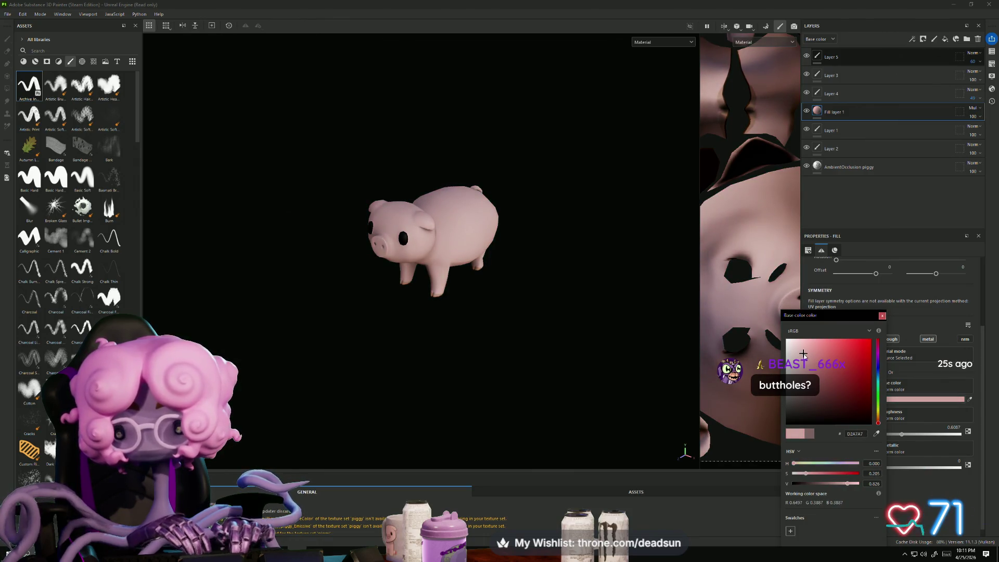
click(882, 316)
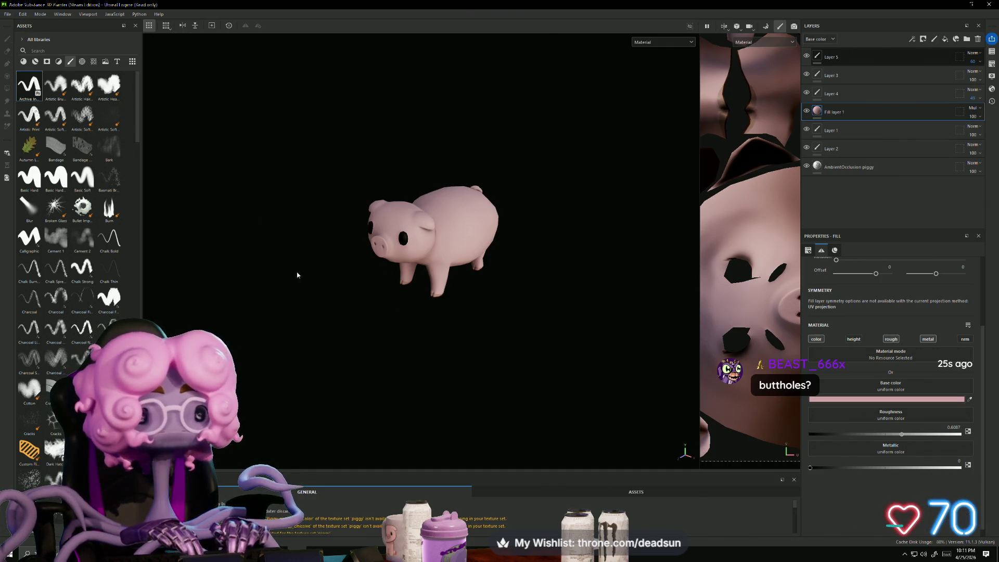
mouse_move(335, 350)
alt+mouse_down()
mouse_move(495, 337)
mouse_move(553, 318)
mouse_move(345, 350)
mouse_move(370, 356)
alt+mouse_up()
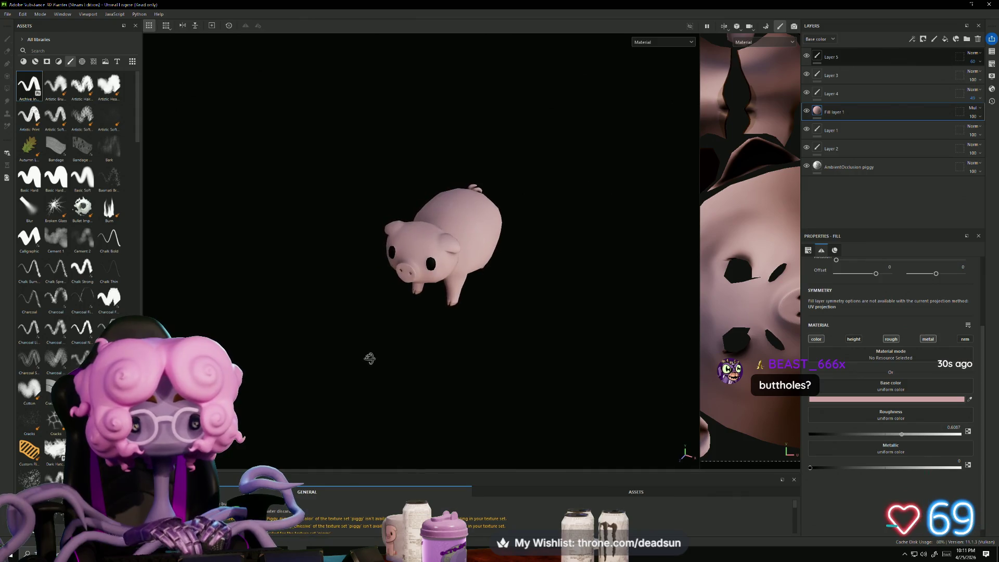
click(7, 14)
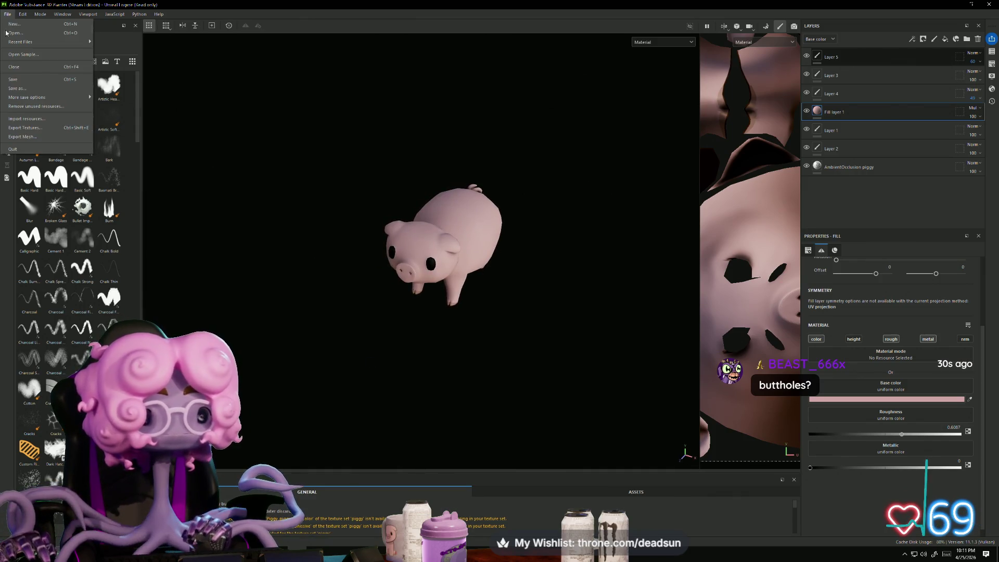
Step: Re-export the textures with the new pink and copy the BaseColor and Normal PNGs
click(25, 127)
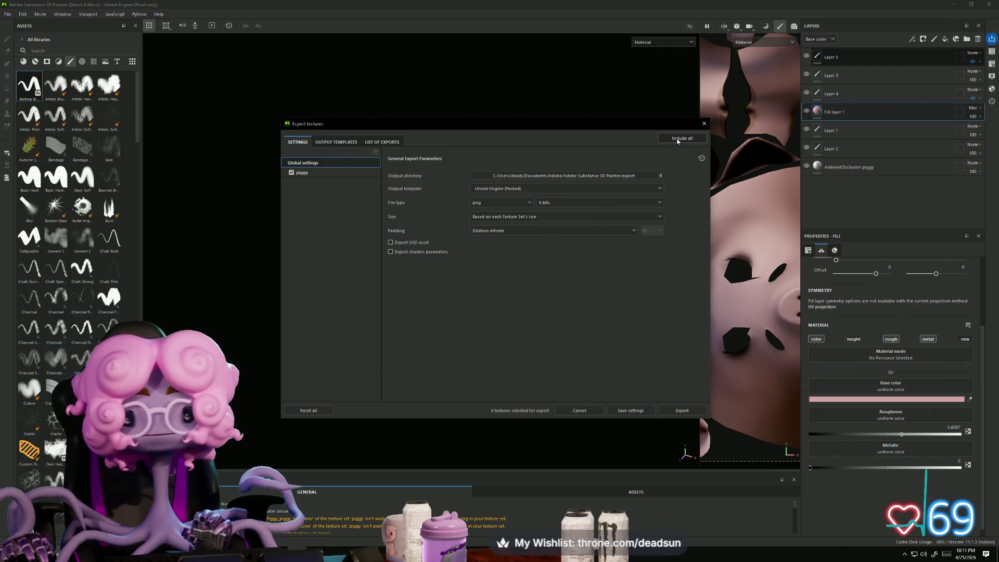
click(672, 409)
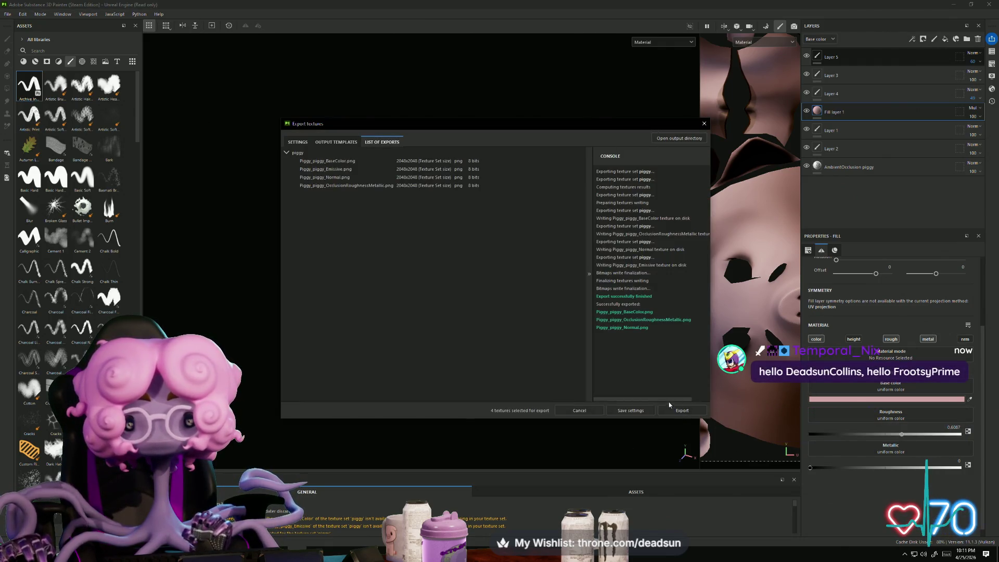
click(678, 138)
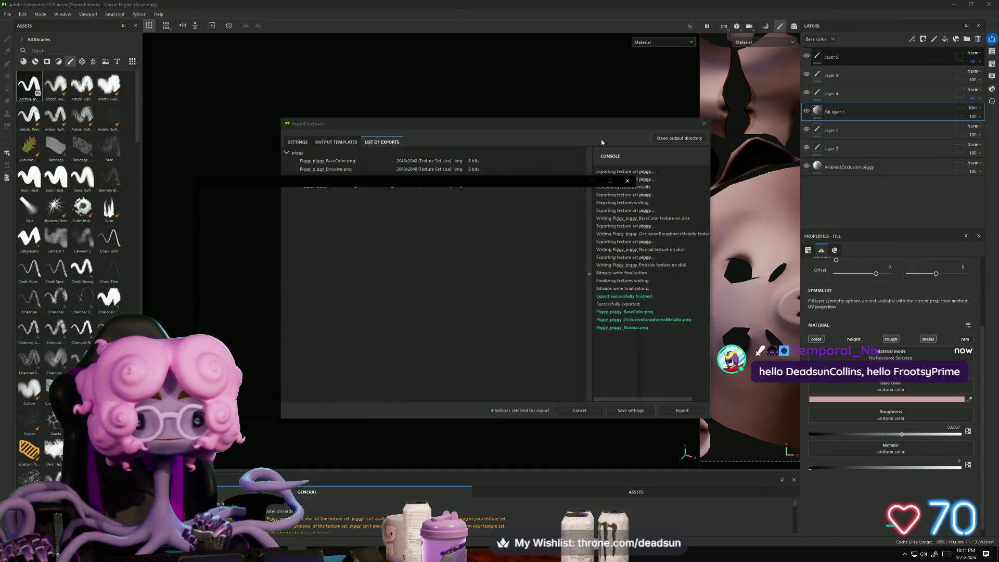
click(336, 230)
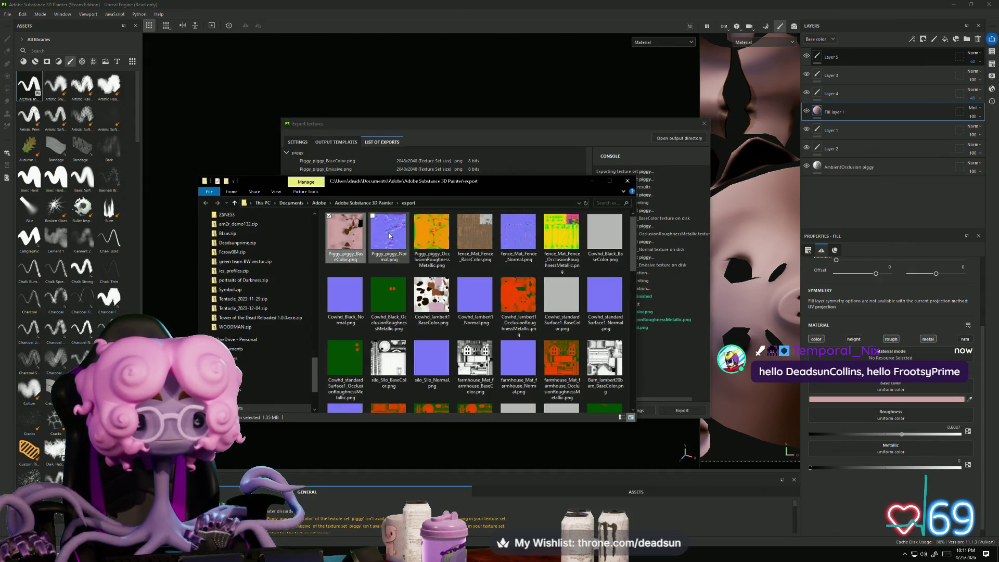
ctrl+click(389, 236)
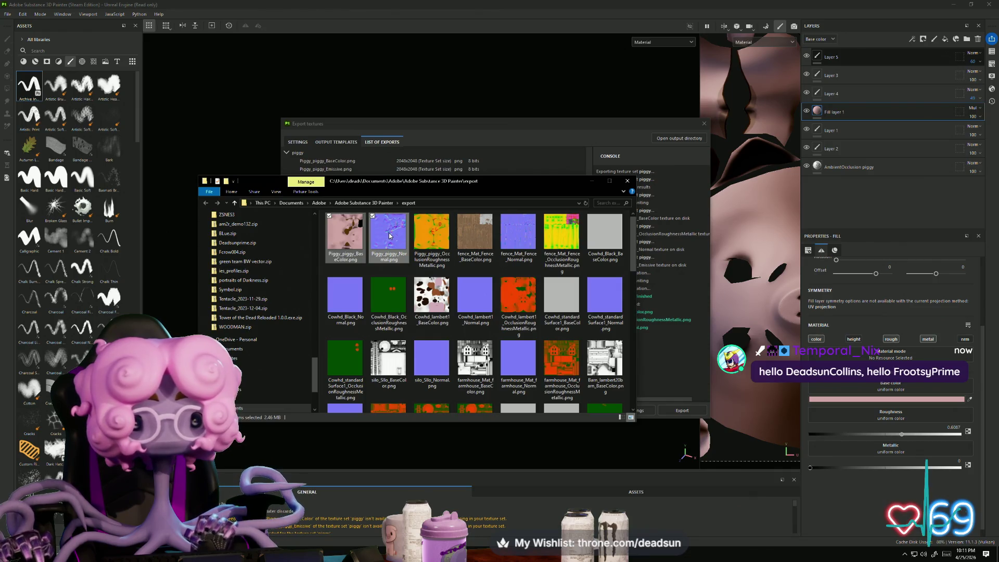
right_click(389, 235)
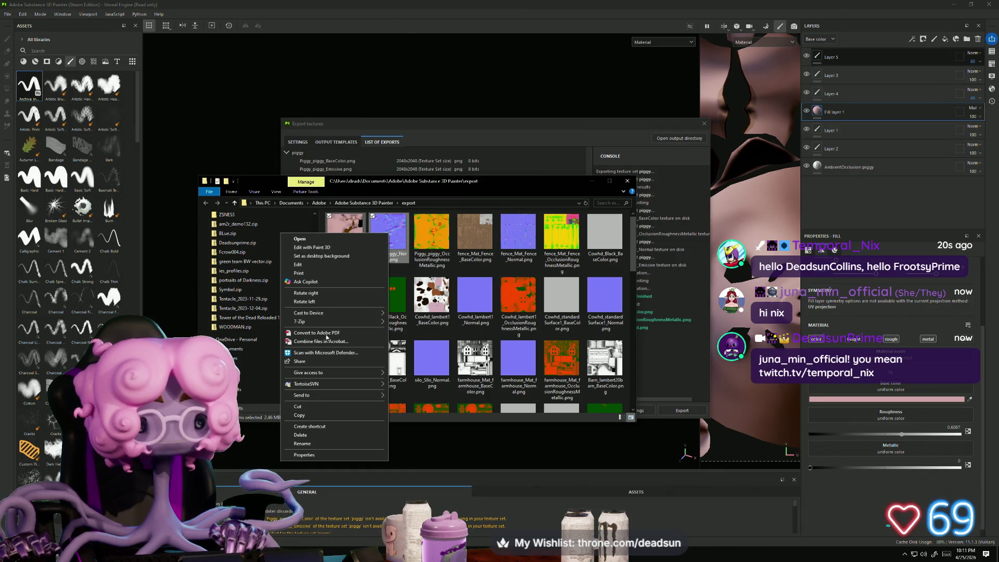
click(321, 417)
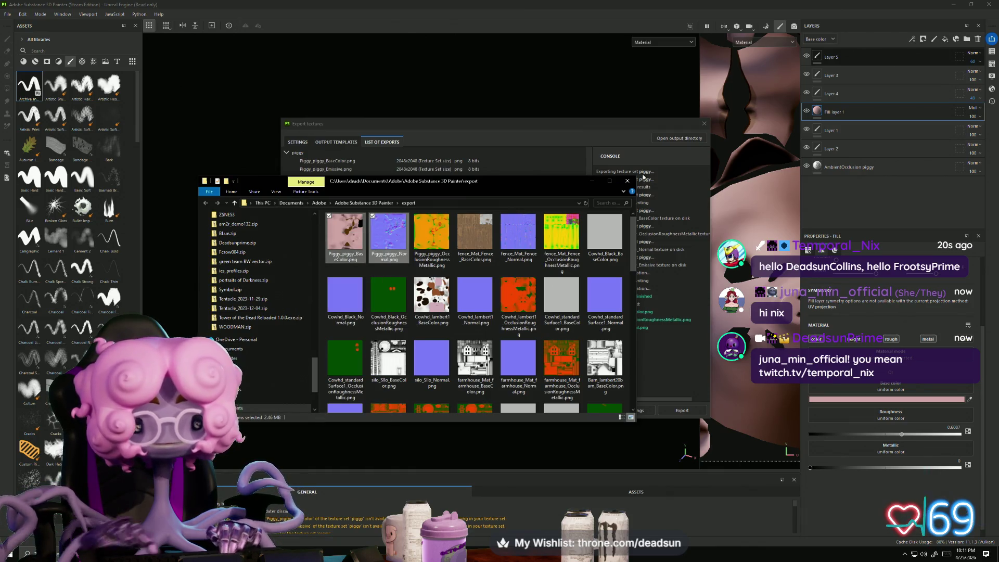
Step: Close the export folder and Export Textures dialog, and start saving the project under a new name
click(627, 180)
click(703, 123)
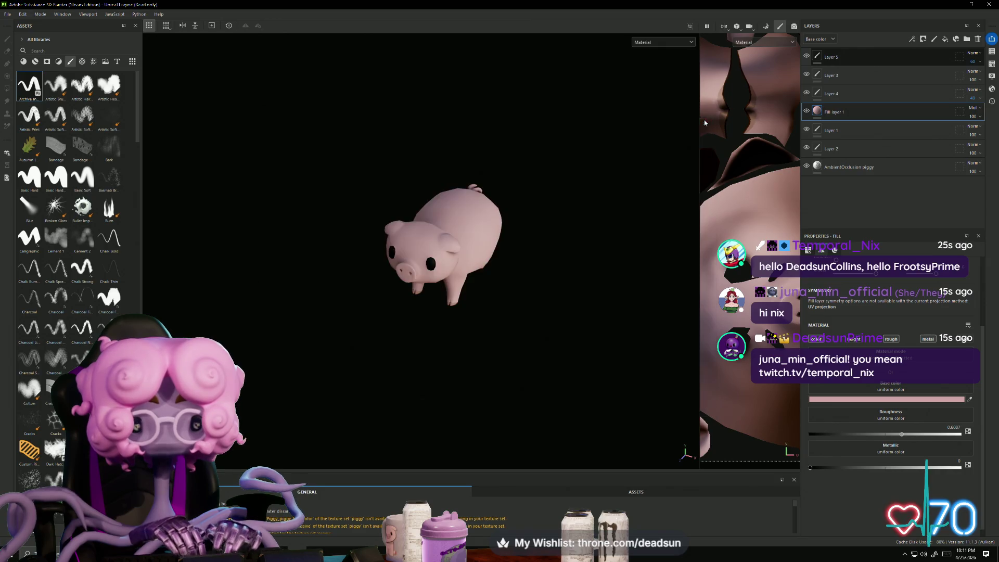
click(8, 14)
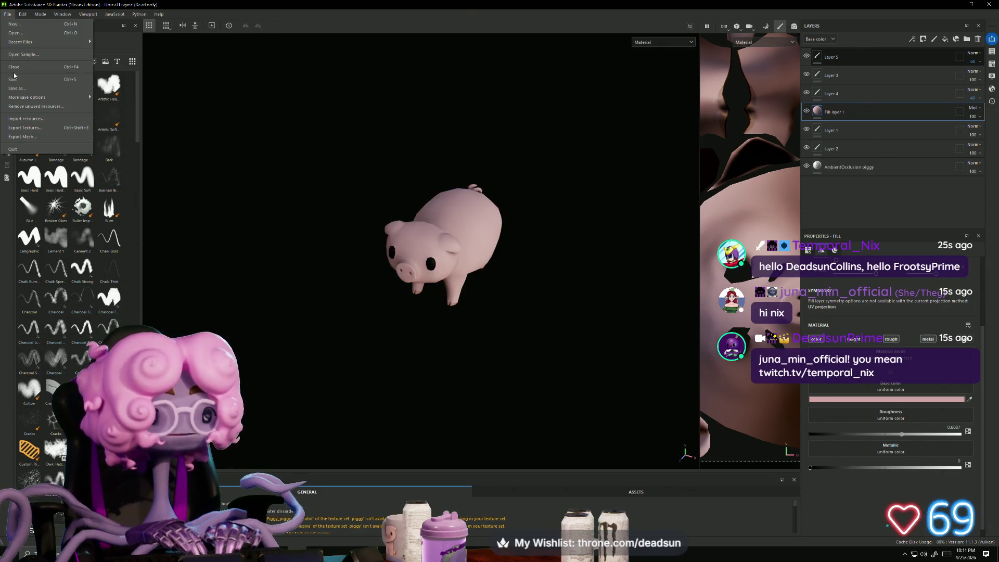
click(40, 93)
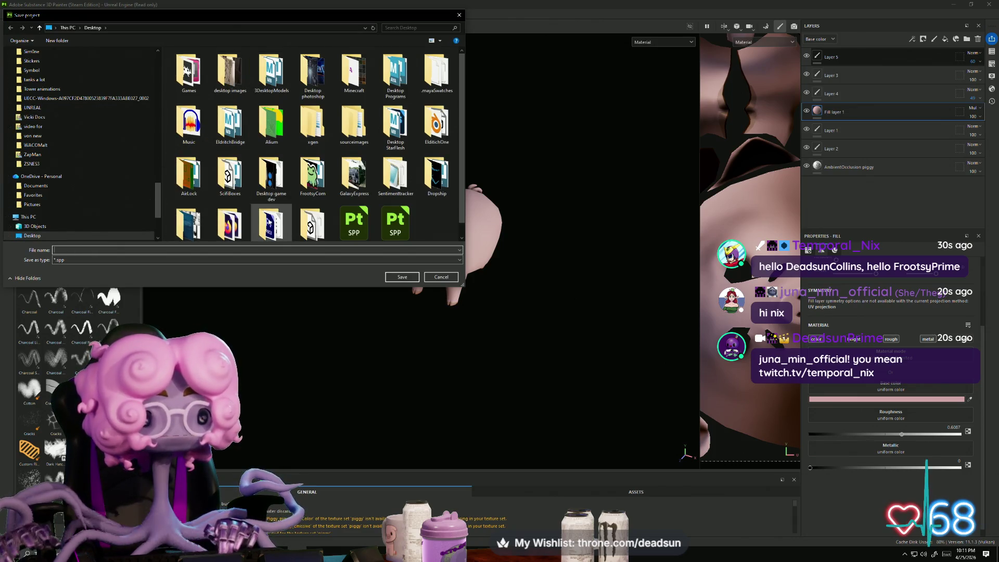
Step: Save the project as 'Piggy' in the UFOclawgame folder, then minimise Substance Painter
scroll(364, 219, down, 1)
double_click(311, 210)
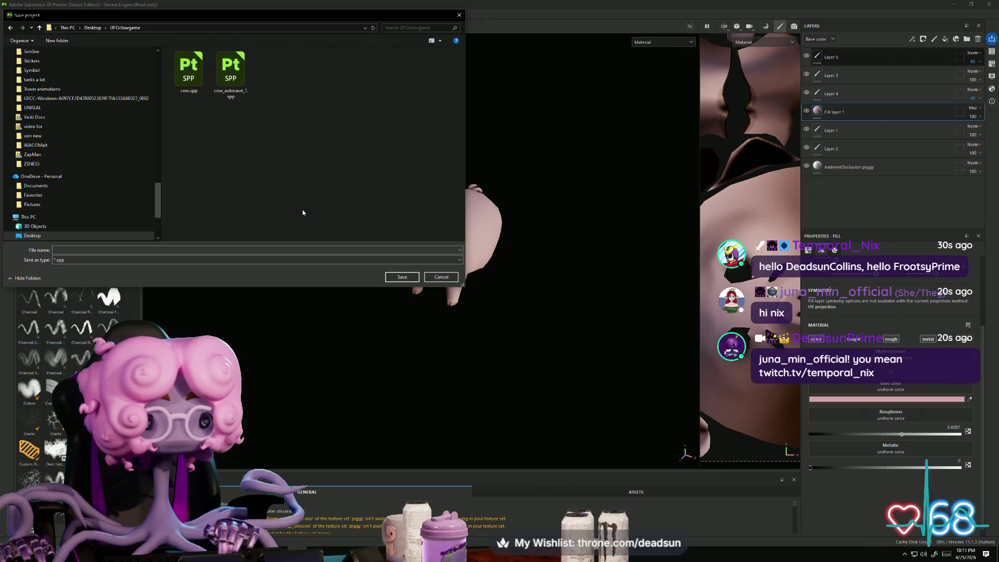
click(65, 249)
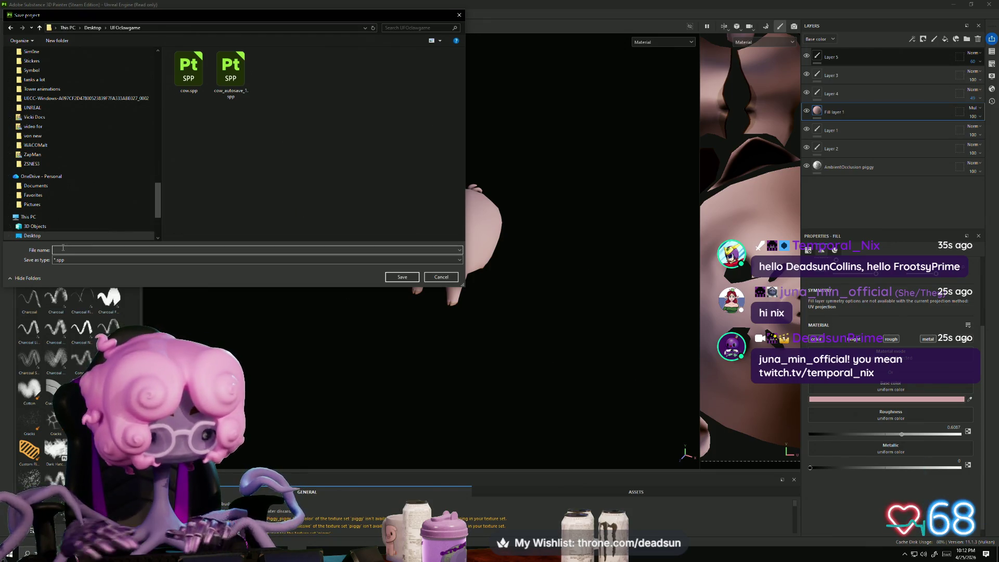
text(Piggy)
key(Escape)
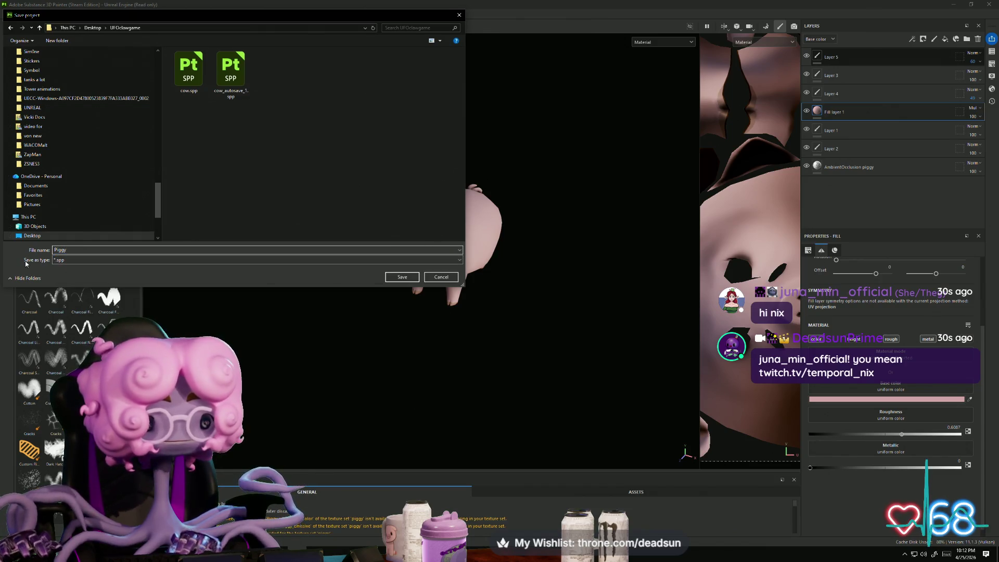
click(407, 278)
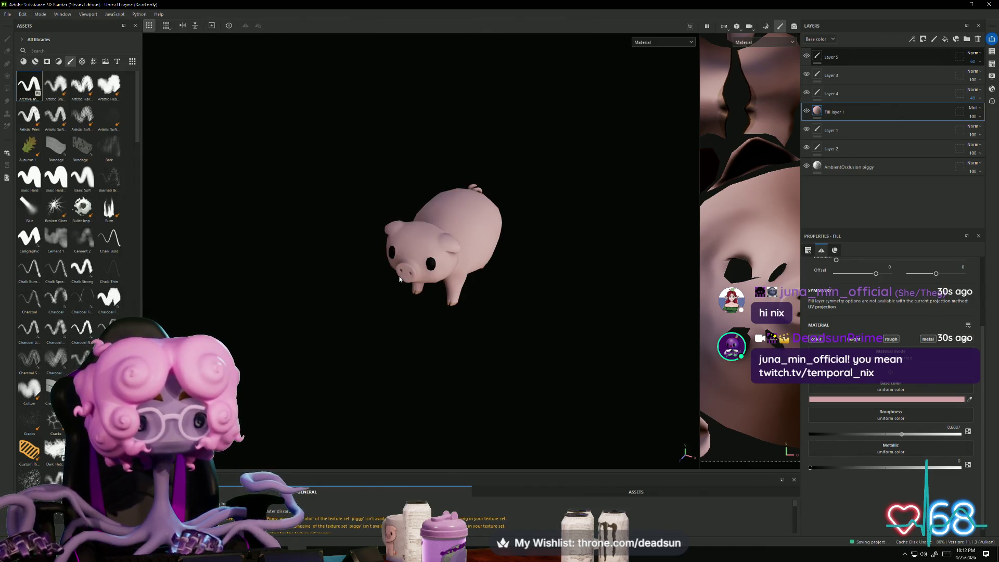
click(953, 5)
Step: Select the pig and display its piggy Blinn material attributes
click(517, 302)
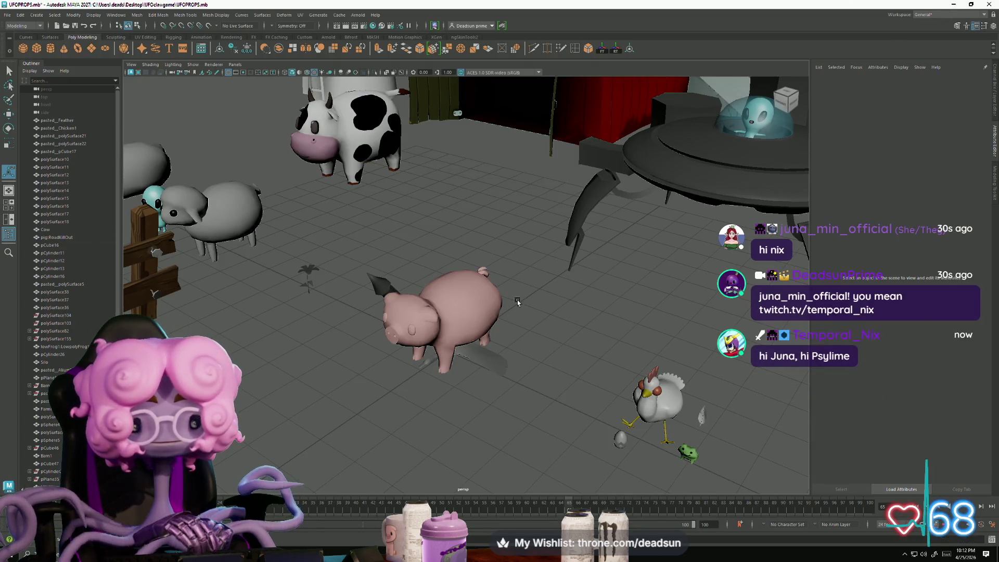
click(496, 303)
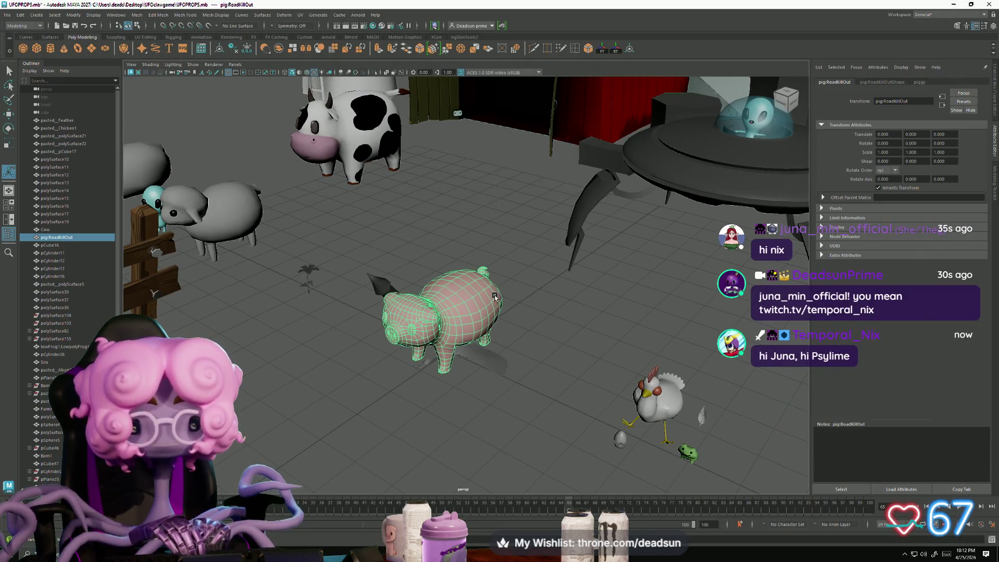
click(919, 83)
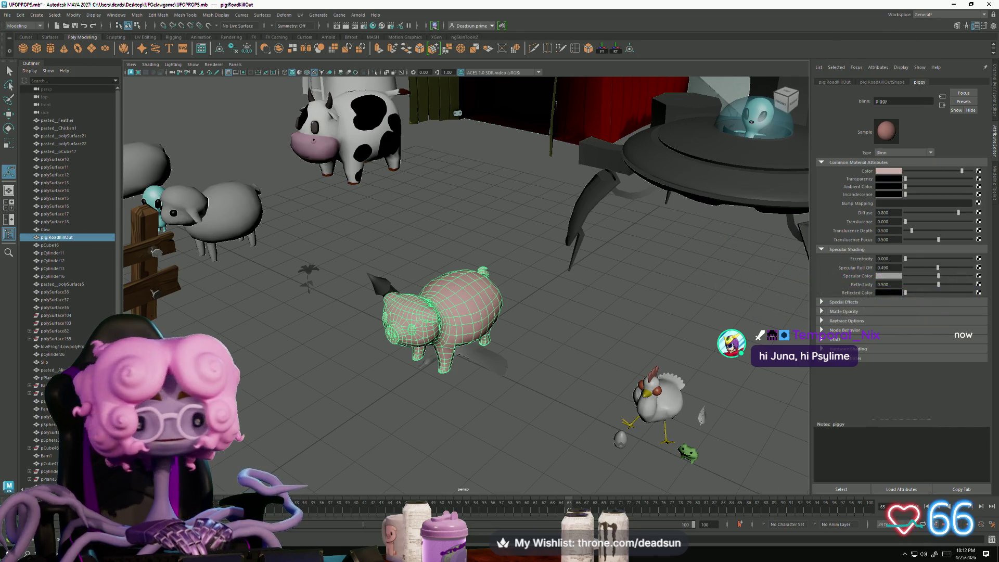
Step: Paste the copied Piggy PNGs into UFOclawgame and connect a new File texture to Color
key(alt+Tab)
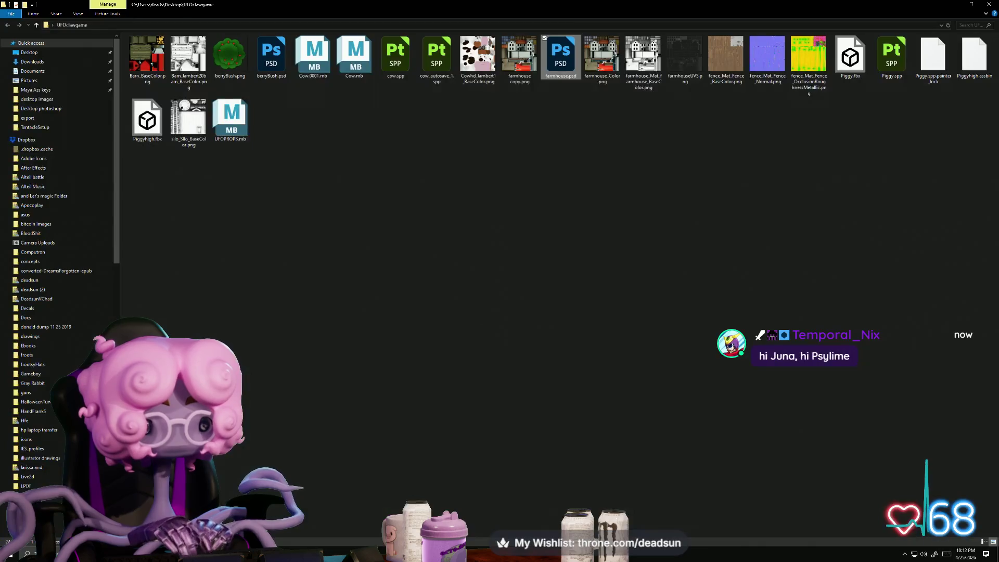
right_click(338, 190)
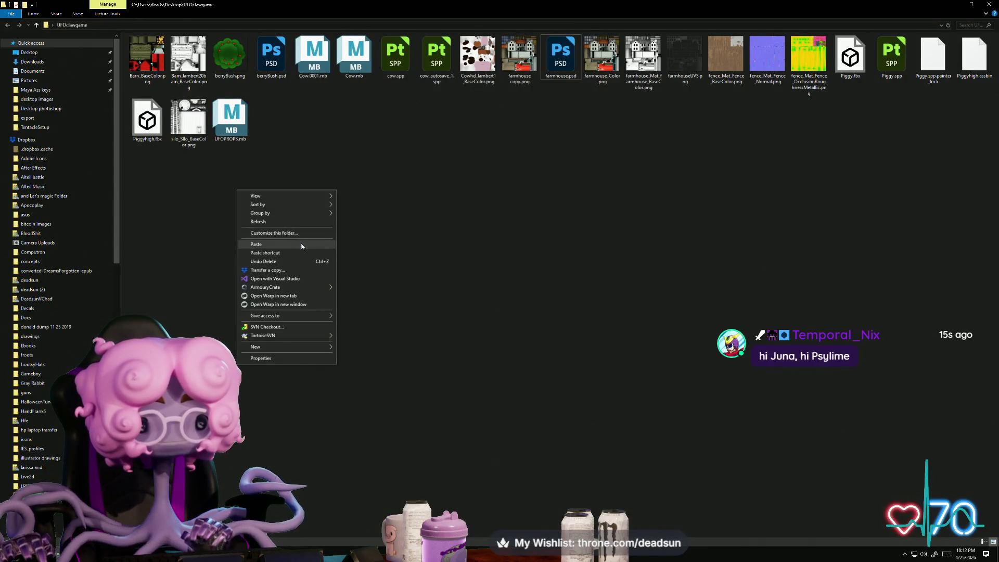
click(312, 242)
click(549, 182)
click(949, 6)
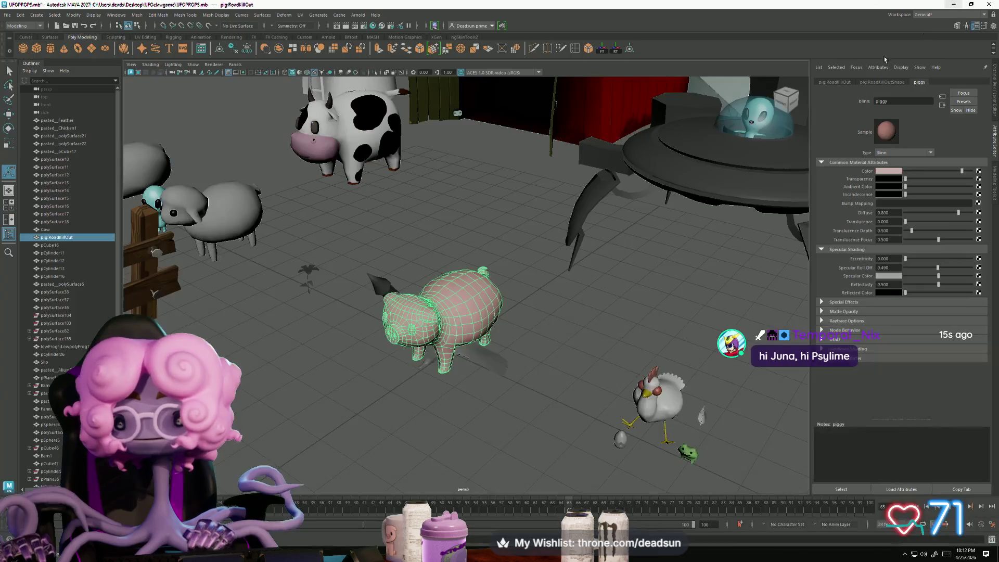
click(978, 171)
click(398, 252)
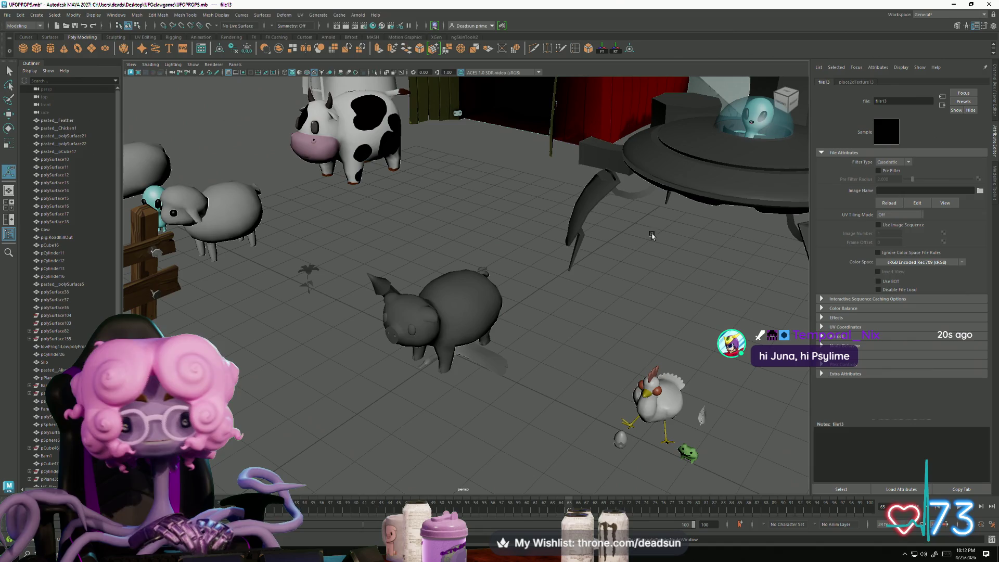
Step: Load Piggy_piggy_BaseColor.png from Desktop > UFOclawgame into the file texture and view the pig's face
click(980, 191)
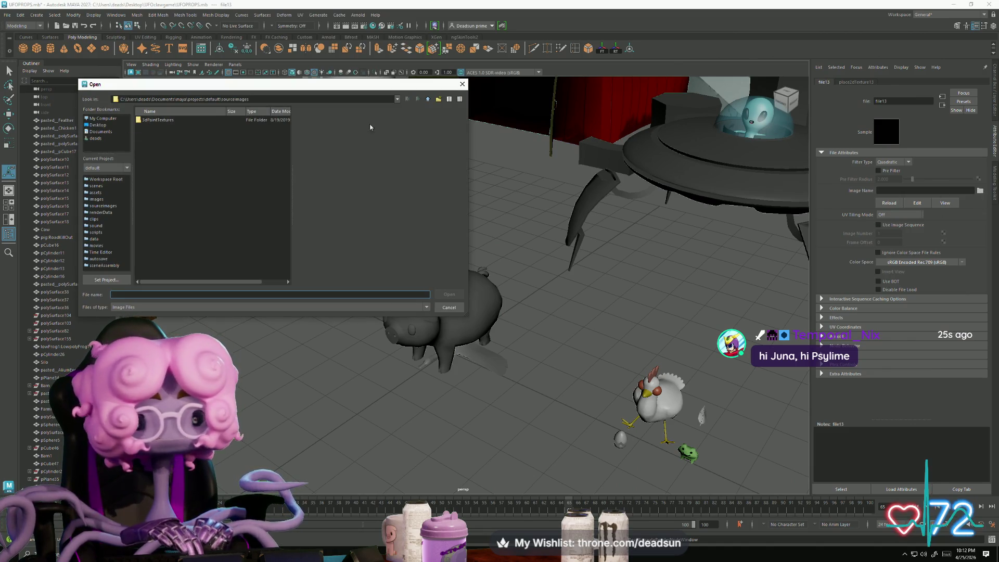
click(99, 125)
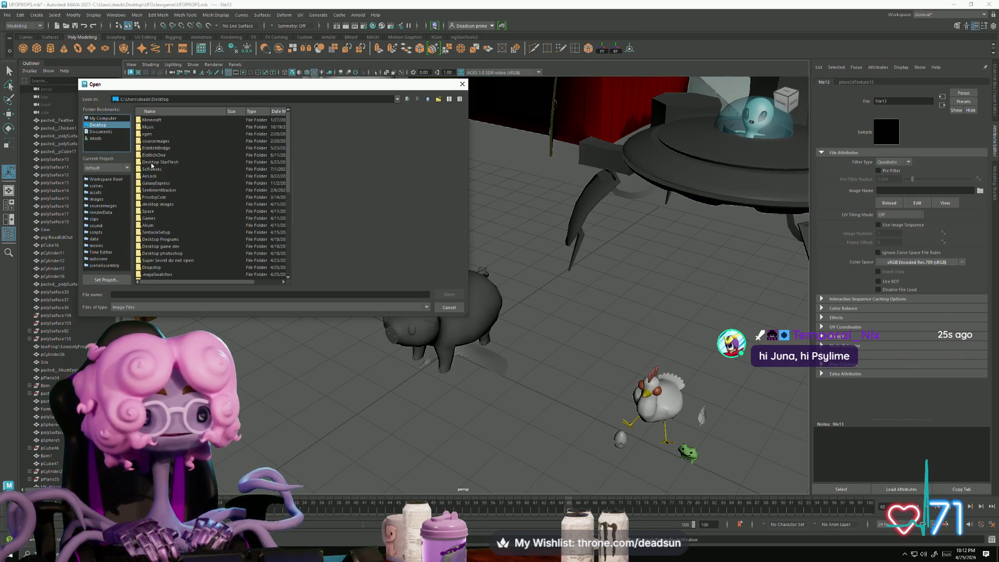
click(168, 254)
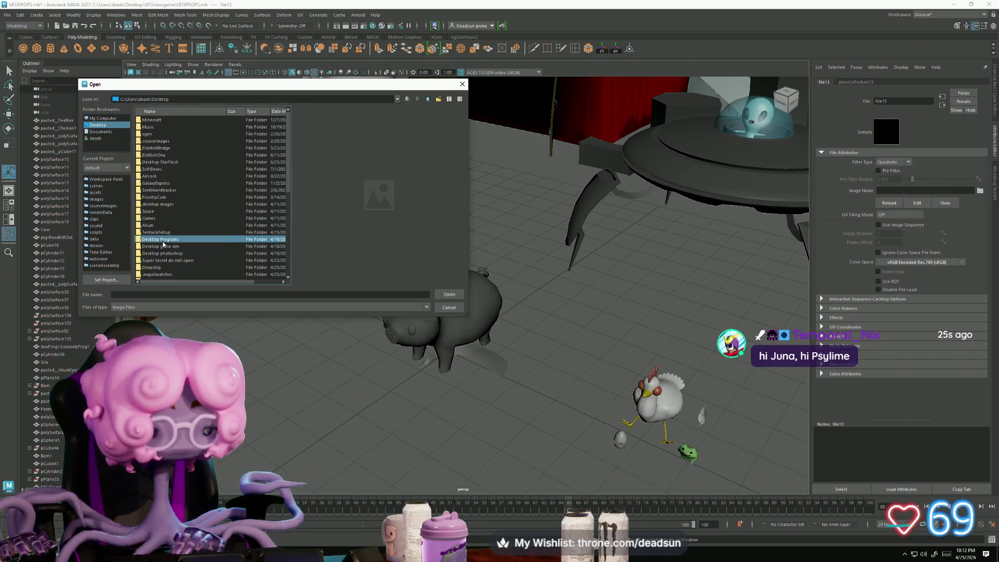
key(u)
double_click(162, 275)
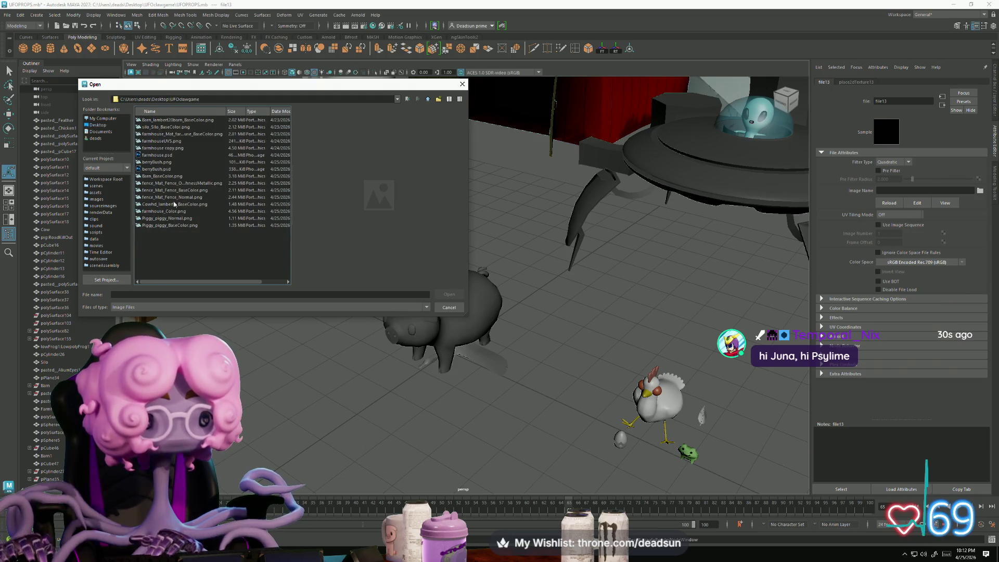
click(190, 127)
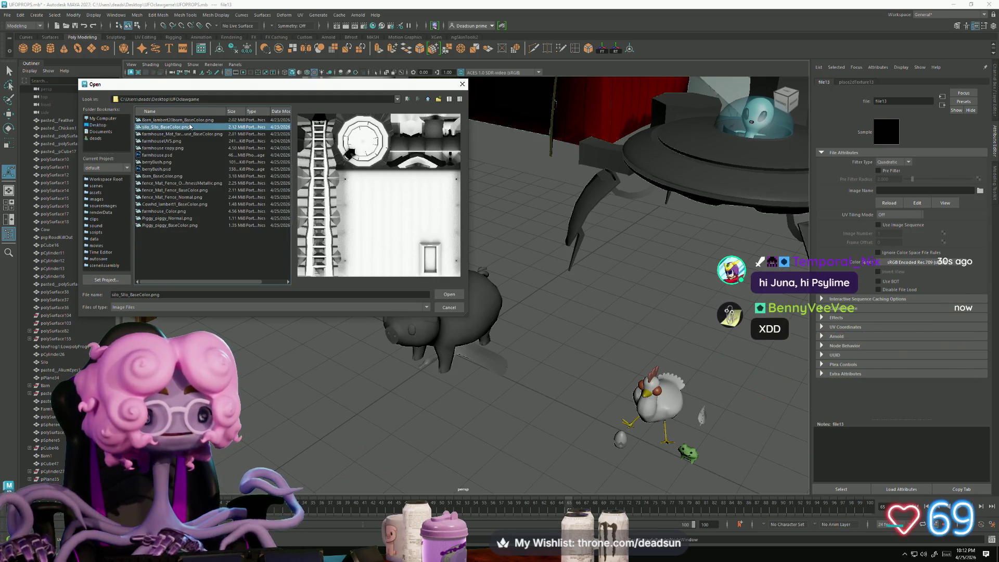
click(179, 219)
click(182, 225)
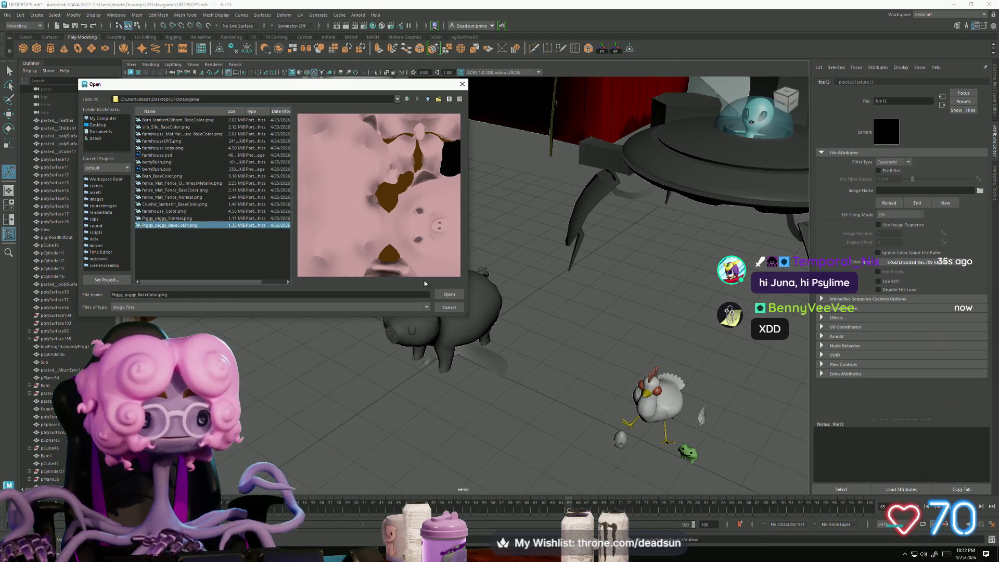
click(442, 295)
scroll(390, 401, up, 10)
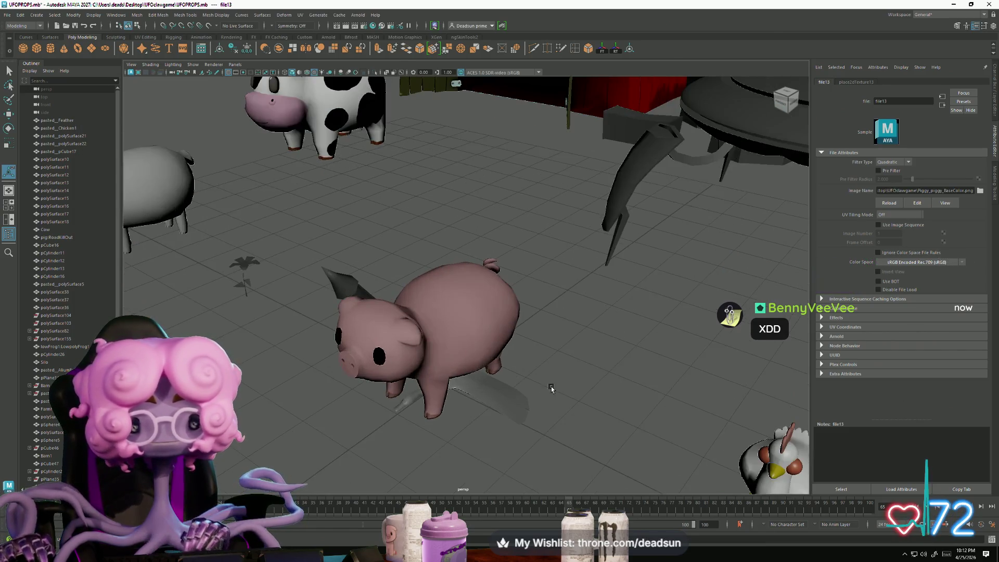
mouse_move(390, 400)
alt+mouse_down()
mouse_move(449, 434)
mouse_move(437, 414)
mouse_move(439, 430)
mouse_move(472, 431)
mouse_move(446, 415)
mouse_move(582, 386)
mouse_move(544, 377)
alt+mouse_up()
Step: Move the pig up beside the cow and frame the view on it
click(442, 322)
key(w)
drag(469, 358, 319, 277)
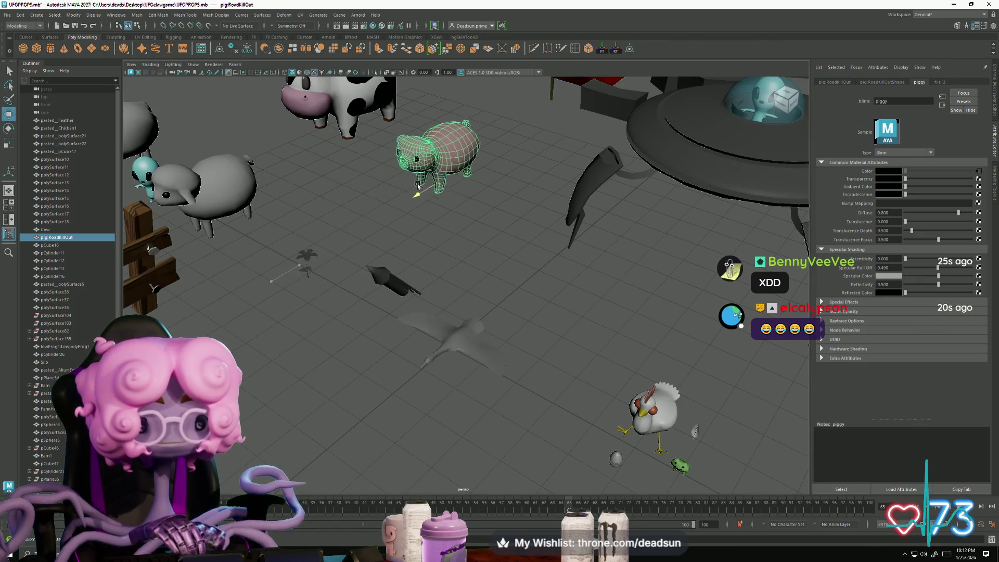
key(f)
mouse_move(322, 383)
alt+mouse_down()
mouse_move(342, 363)
mouse_move(355, 388)
mouse_move(363, 375)
mouse_move(335, 400)
mouse_move(349, 359)
mouse_move(331, 398)
mouse_move(369, 380)
mouse_move(373, 338)
mouse_move(373, 425)
alt+mouse_up()
click(337, 407)
scroll(338, 408, down, 5)
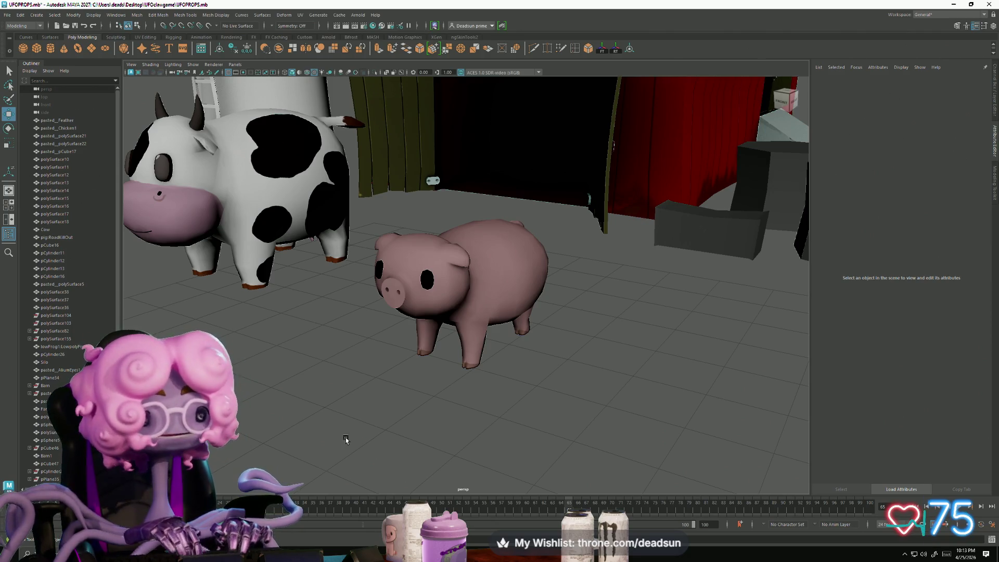
Step: Orbit toward the barn and look up under the textured pig
click(5, 17)
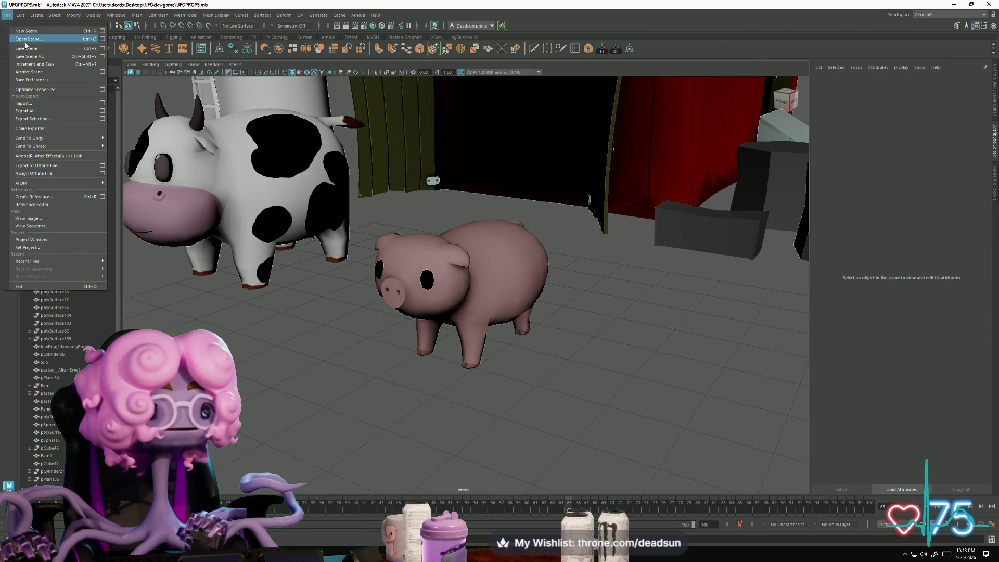
mouse_move(410, 359)
alt+mouse_down()
mouse_move(417, 377)
mouse_move(401, 381)
mouse_move(401, 404)
mouse_move(405, 388)
mouse_move(366, 401)
mouse_move(395, 388)
mouse_move(428, 288)
alt+mouse_up()
click(428, 329)
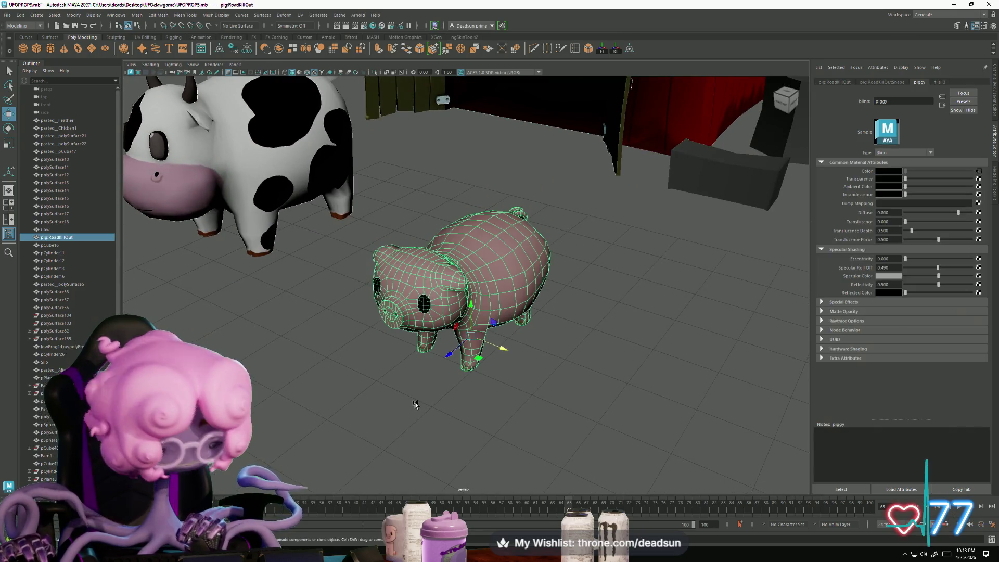
click(414, 404)
mouse_move(411, 408)
alt+mouse_down()
mouse_move(455, 308)
mouse_move(488, 406)
mouse_move(399, 406)
mouse_move(409, 409)
alt+mouse_up()
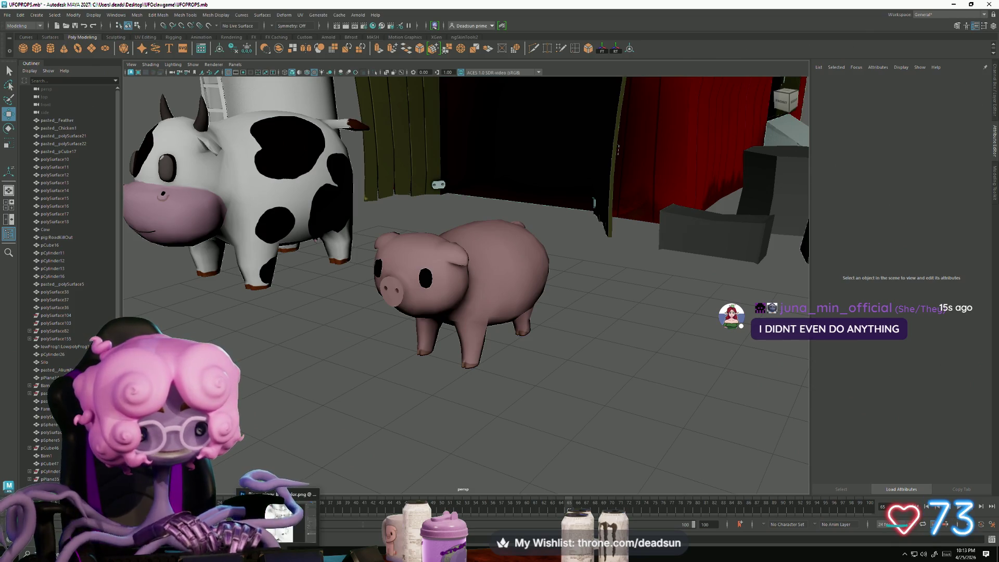
key(alt+Tab)
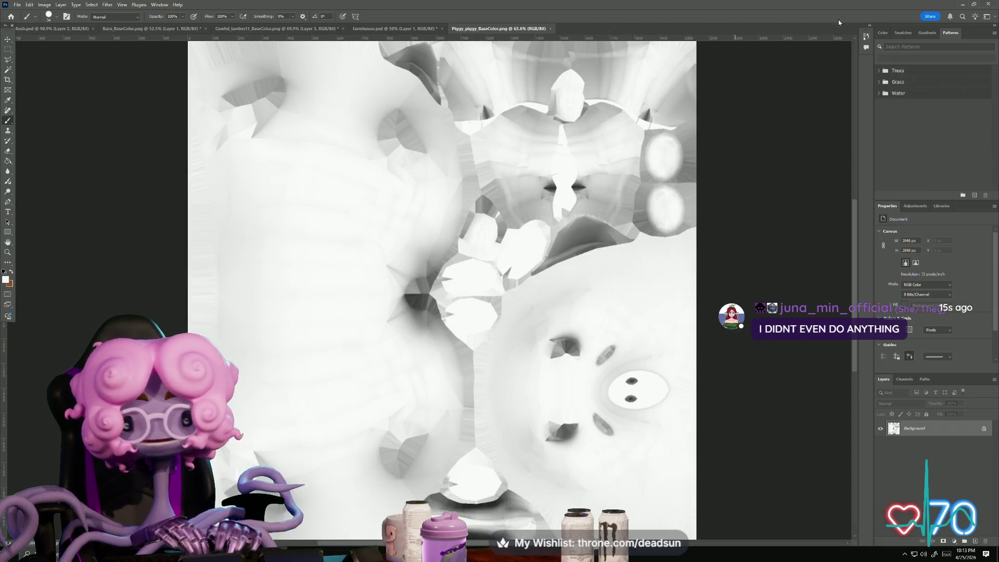
Step: Close the old Piggy texture and bring up the Cowhd texture document
click(549, 29)
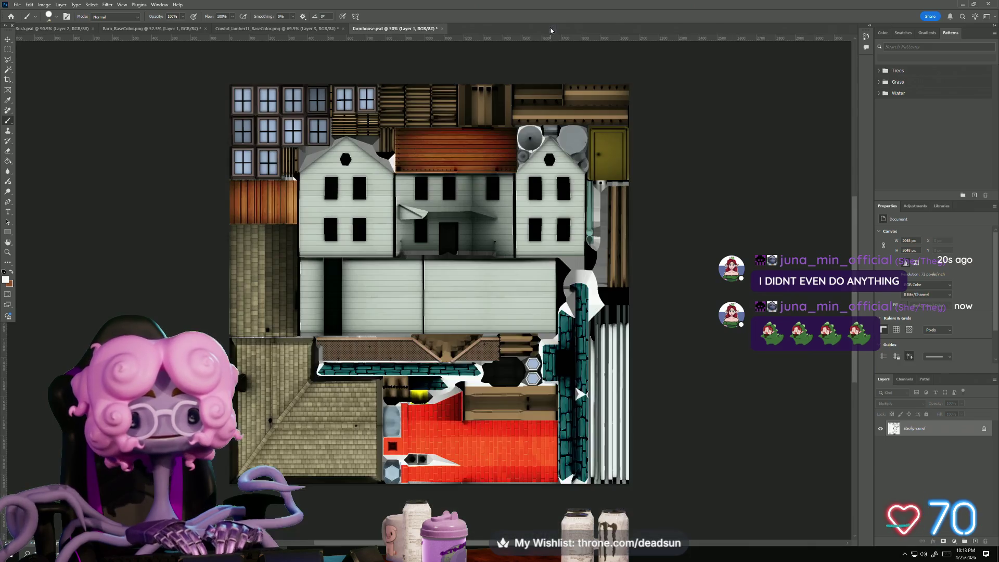
click(55, 29)
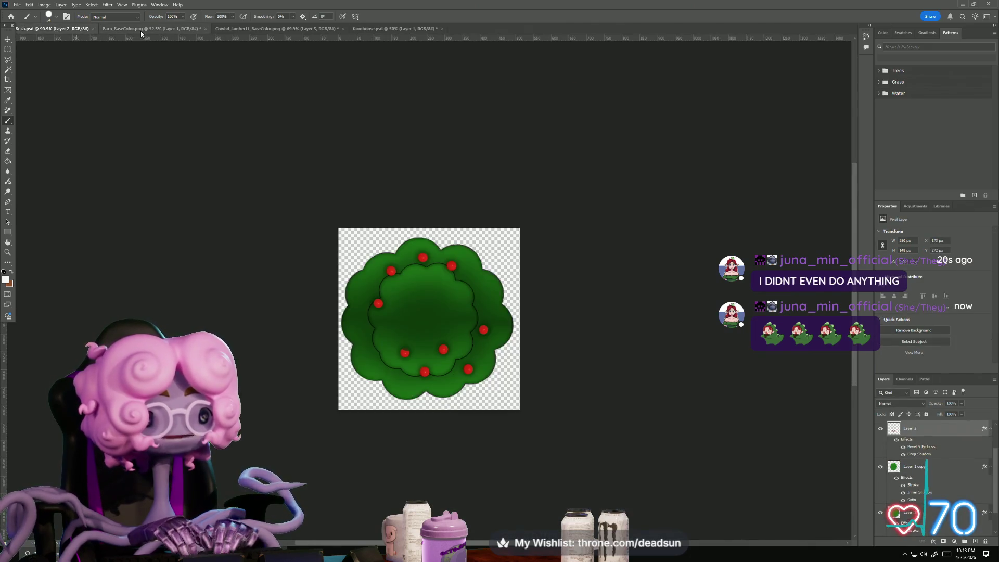
click(151, 29)
click(275, 29)
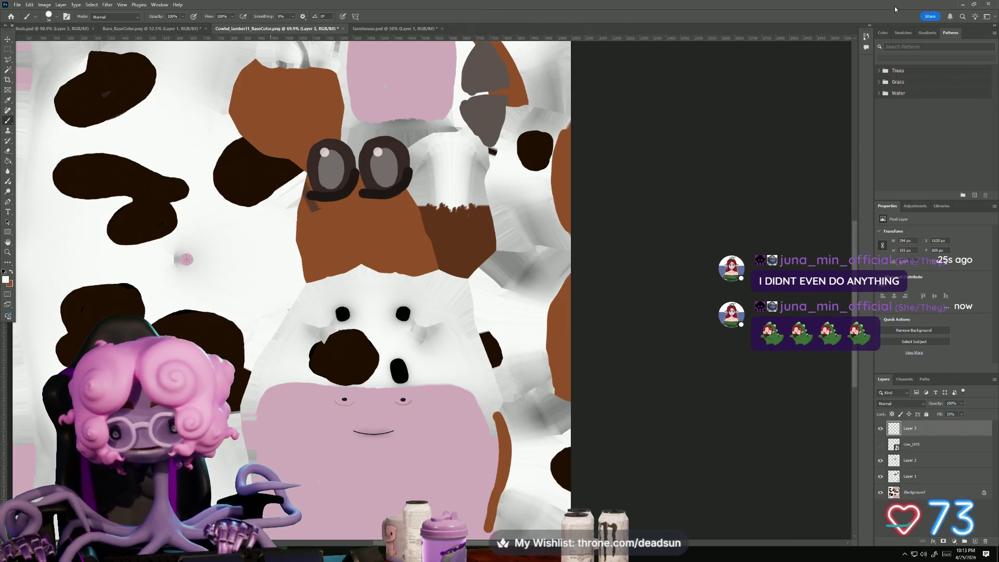
Step: Check the cow's Layers 1–3, hide Background, and Merge Visible into Layer 2
click(881, 430)
click(881, 429)
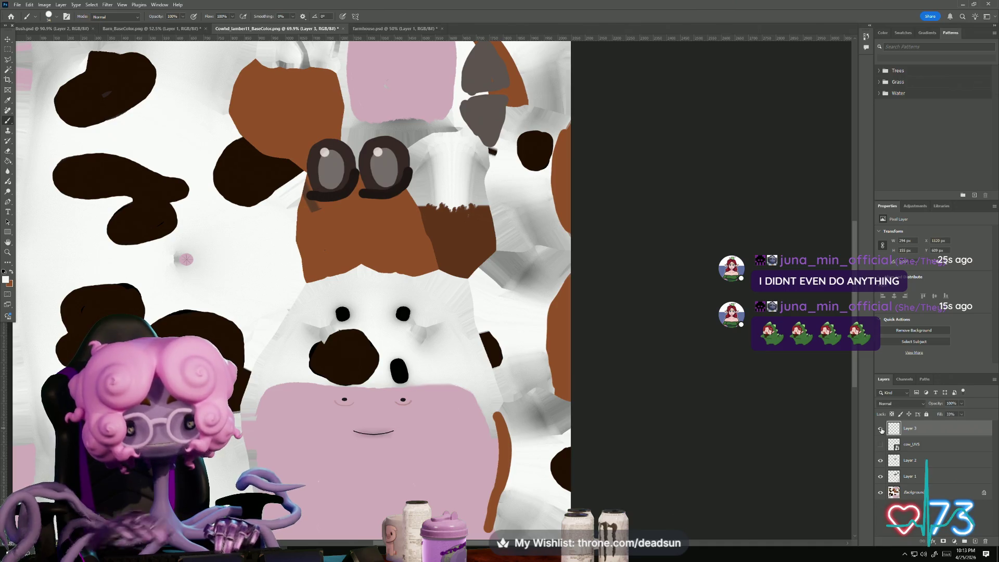
click(881, 460)
click(881, 460)
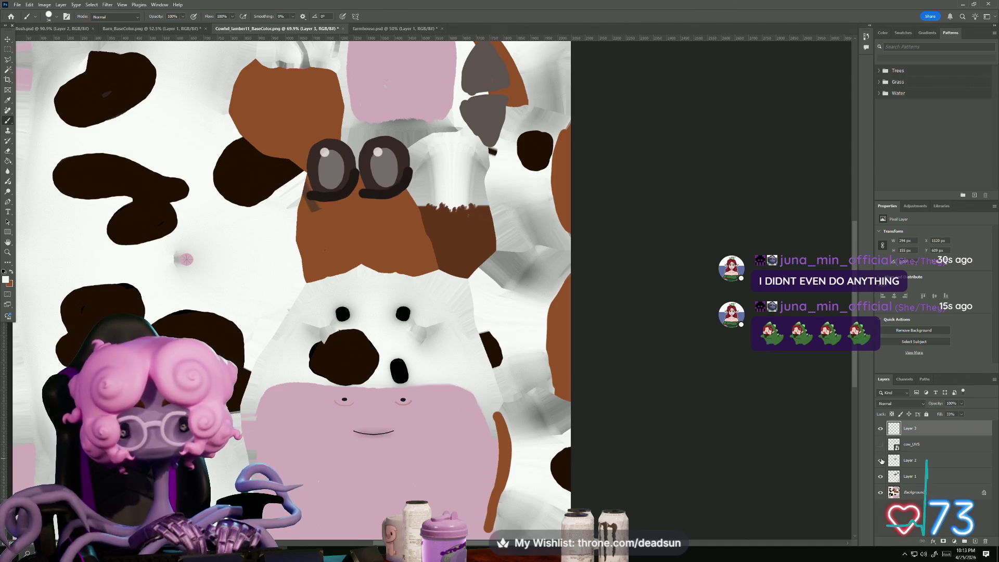
click(881, 476)
click(881, 476)
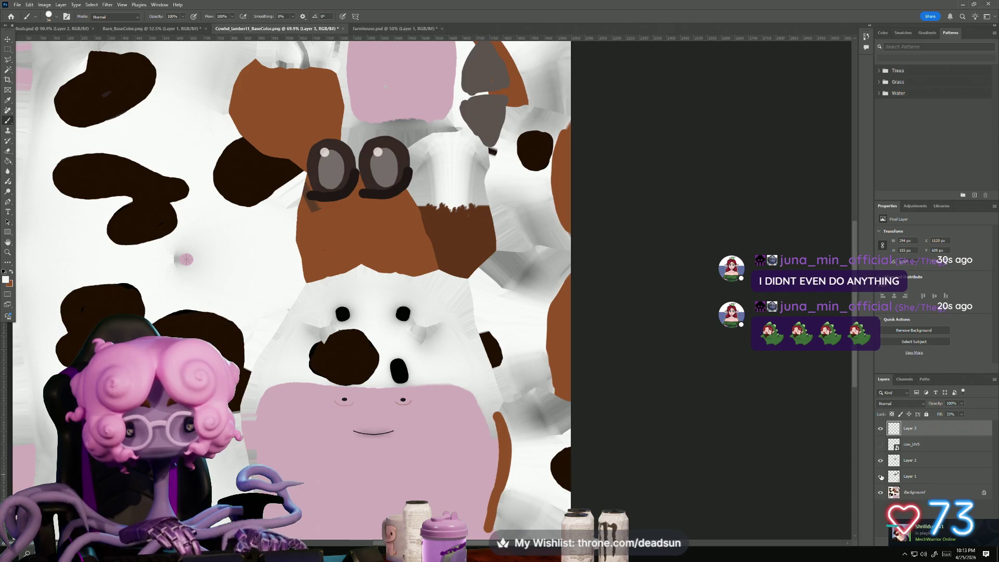
click(881, 492)
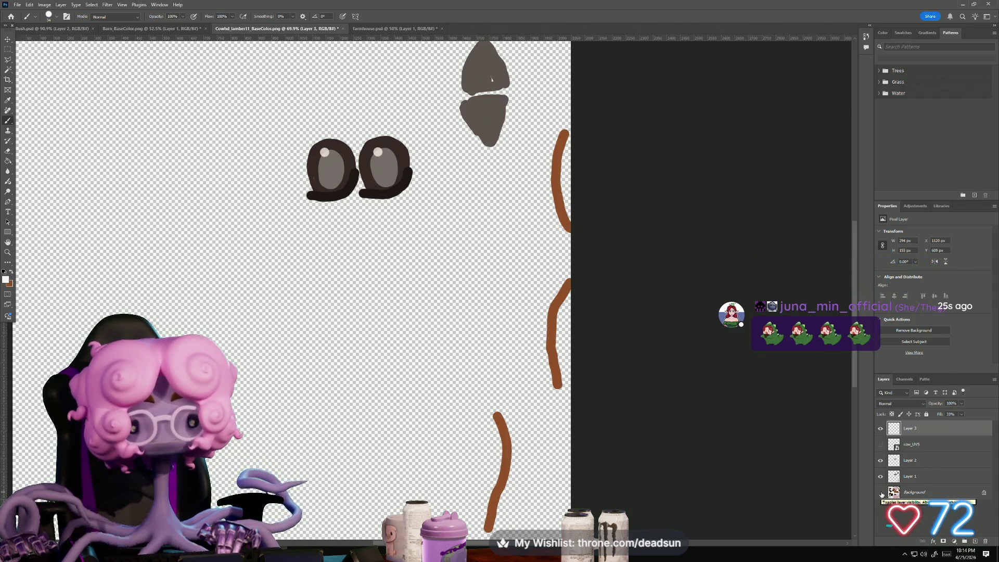
right_click(910, 464)
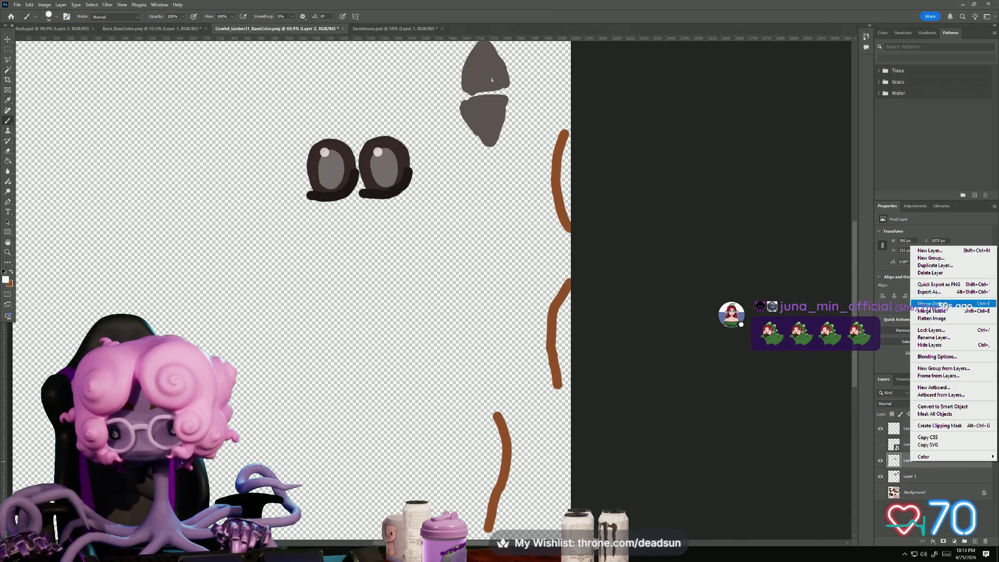
click(931, 310)
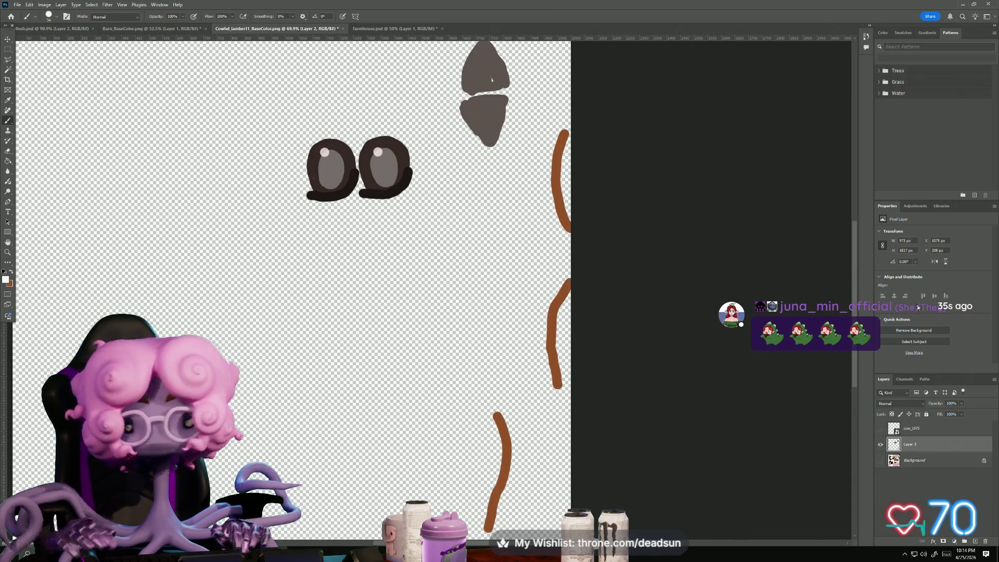
Step: Lasso the cow's left eye and cut it out with Ctrl+X
click(10, 51)
click(8, 61)
mouse_move(348, 133)
mouse_down()
mouse_move(358, 210)
mouse_move(320, 210)
mouse_move(290, 163)
mouse_move(313, 129)
mouse_move(347, 134)
mouse_up()
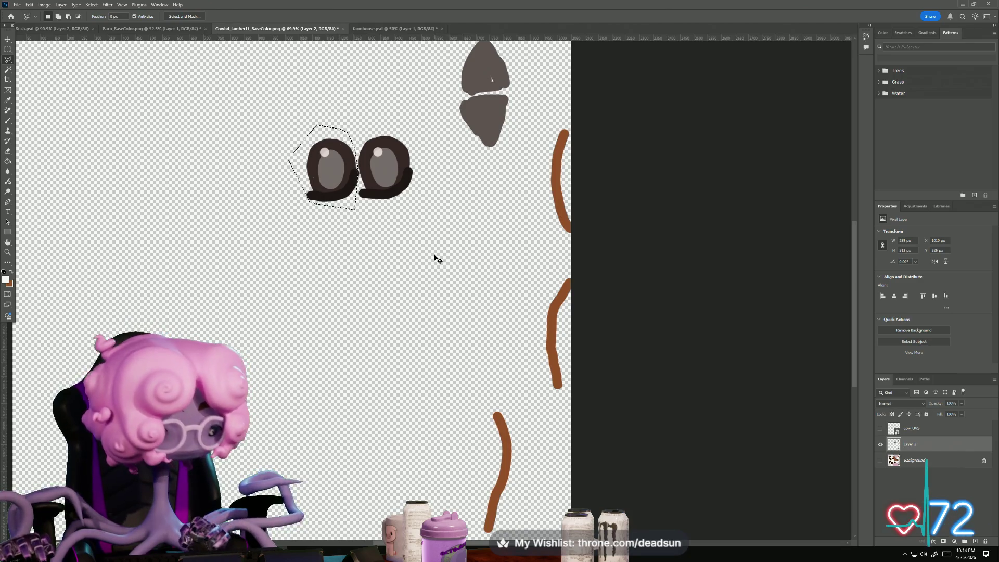
key(ctrl+x)
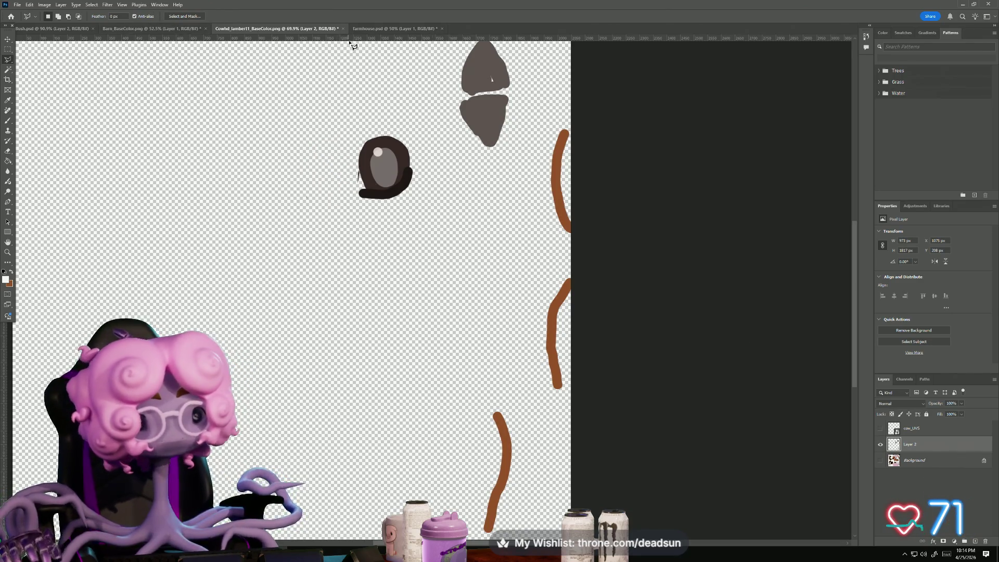
click(419, 29)
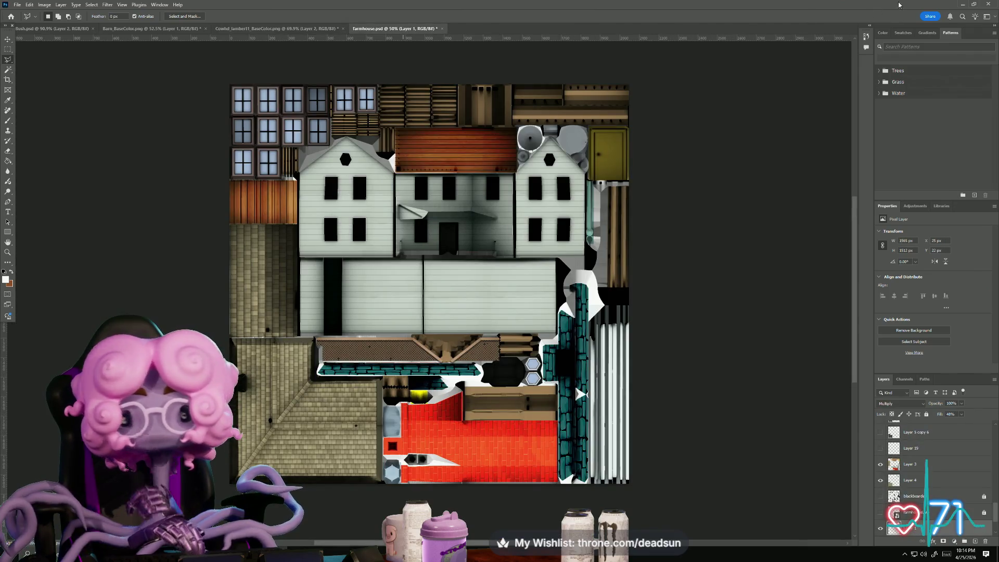
Step: Open Piggy_piggy_BaseColor.png in Photoshop 2025 and paste the cow's eye onto it
mouse_move(754, 9)
mouse_down()
mouse_move(749, 113)
mouse_move(744, 89)
mouse_up()
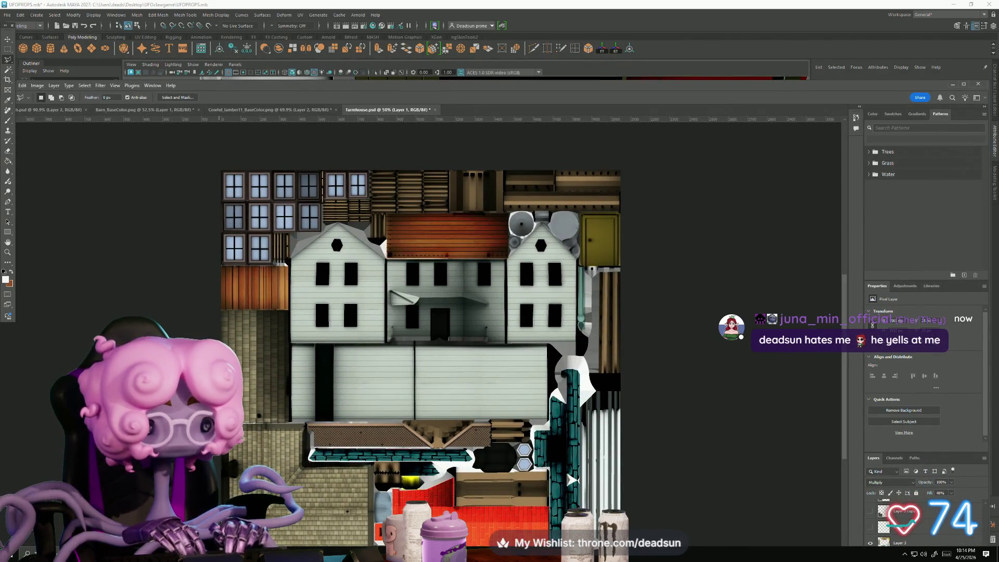
key(alt+Tab)
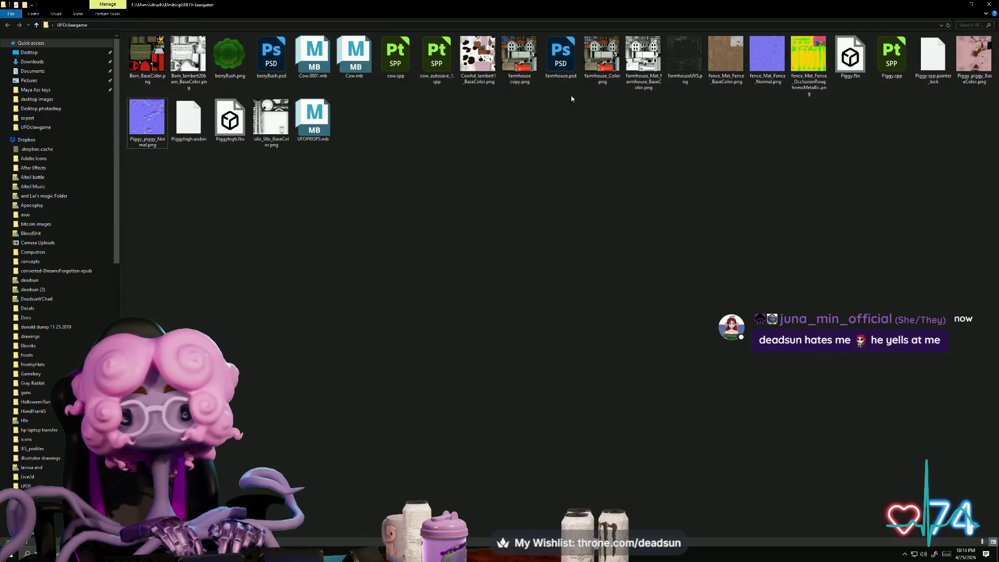
click(975, 49)
right_click(974, 47)
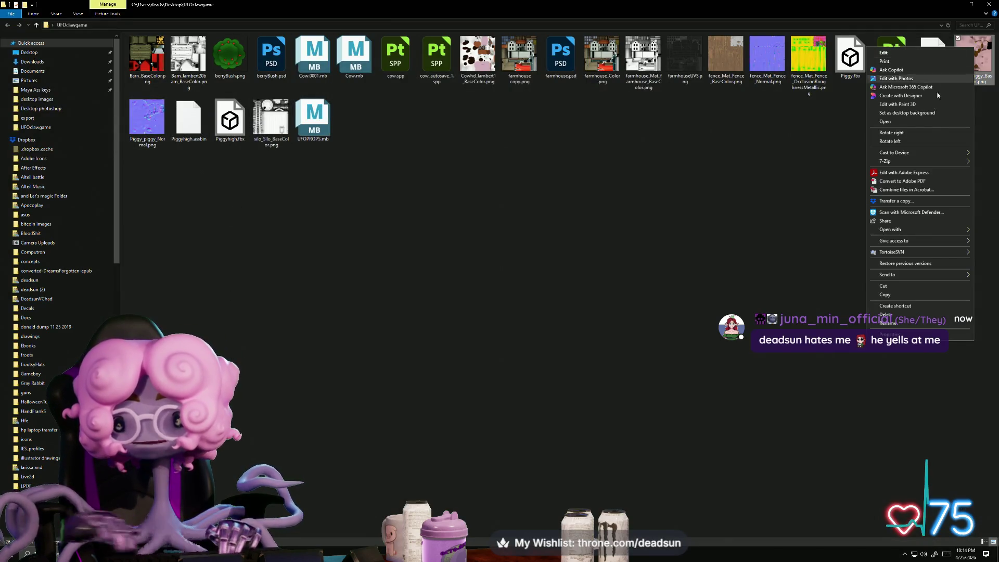
mouse_move(904, 230)
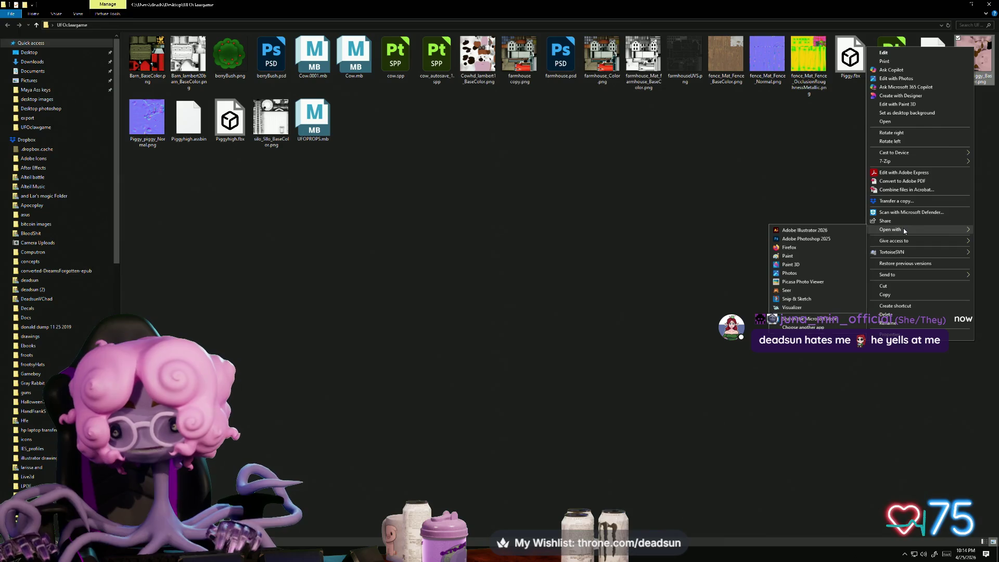
click(826, 239)
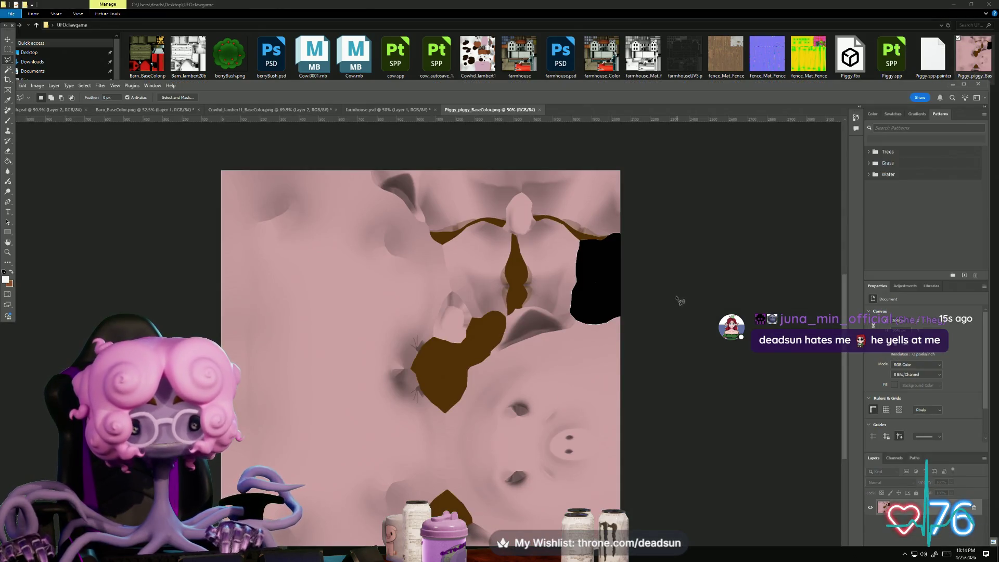
alt+scroll(675, 292, up, 2)
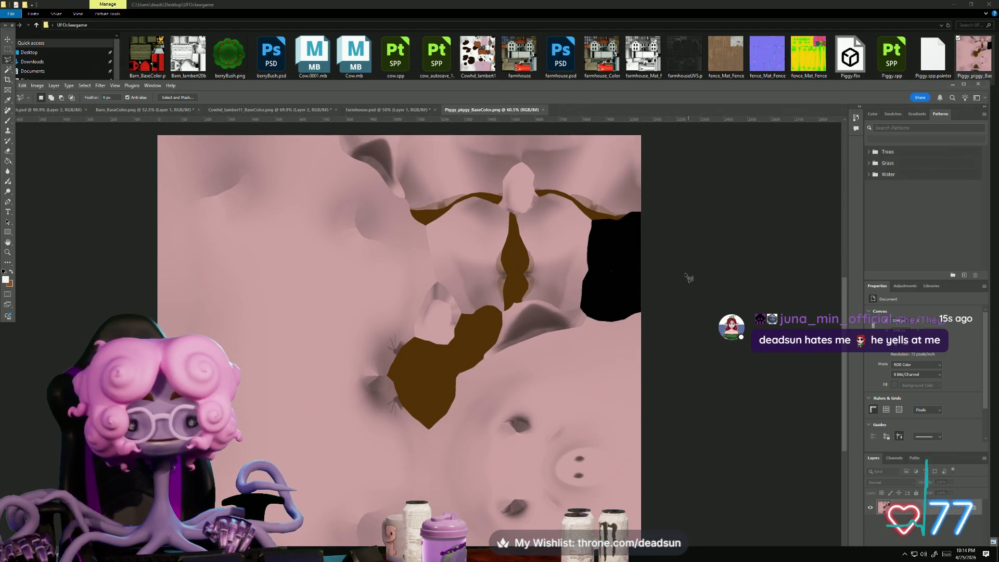
key(ctrl+v)
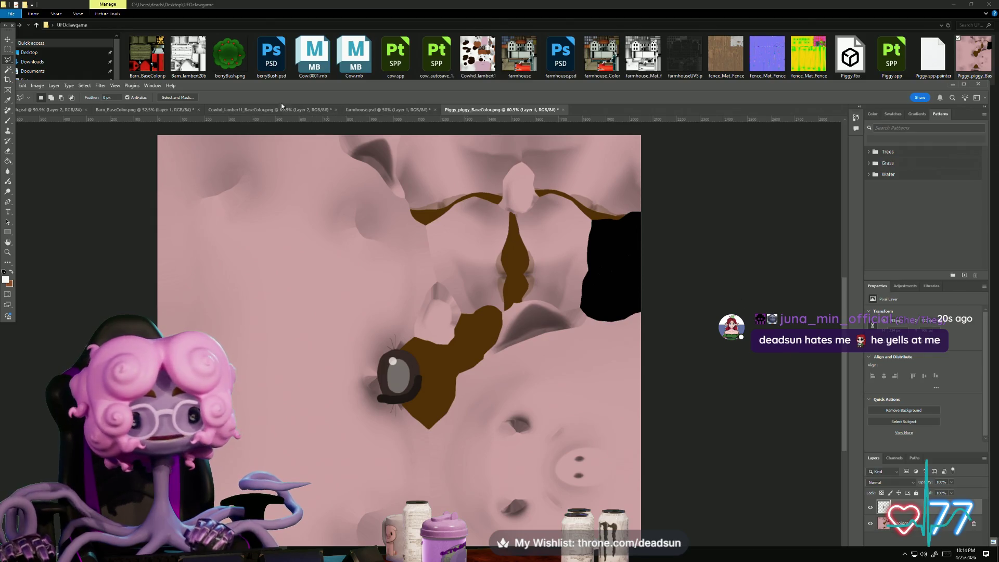
Step: Maximise Photoshop and draw a triangular selection on the cow texture, then deselect it
click(964, 84)
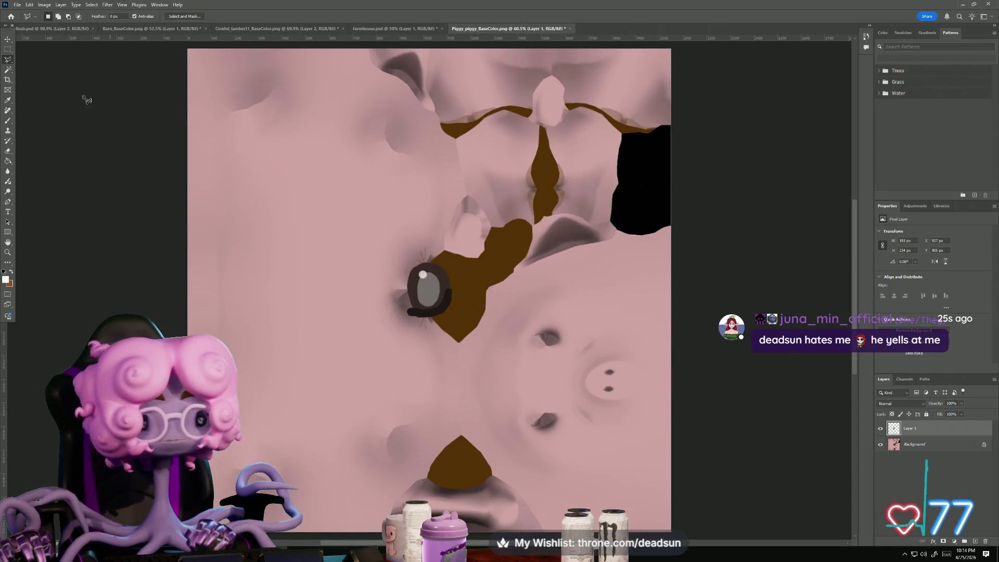
click(87, 29)
click(145, 30)
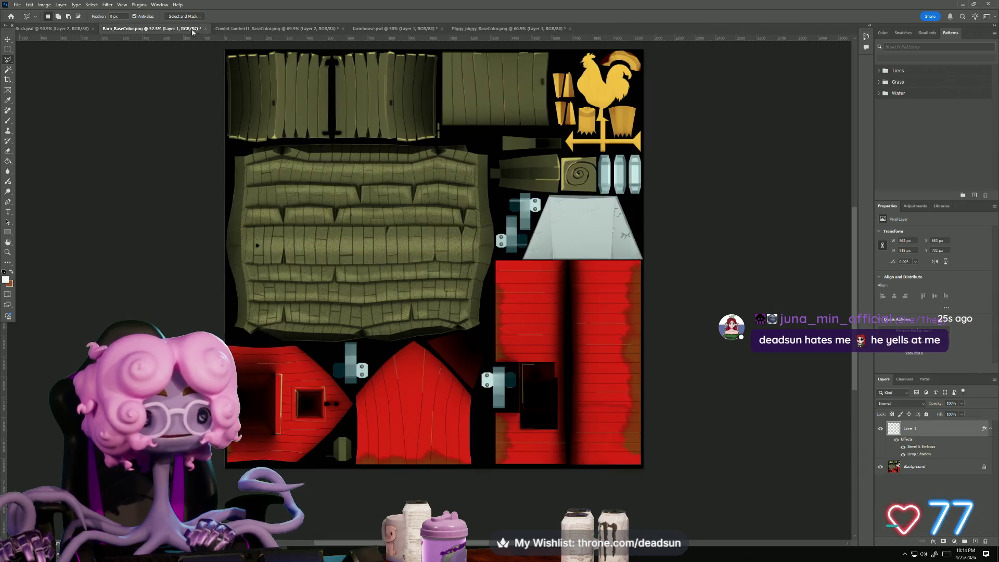
click(278, 28)
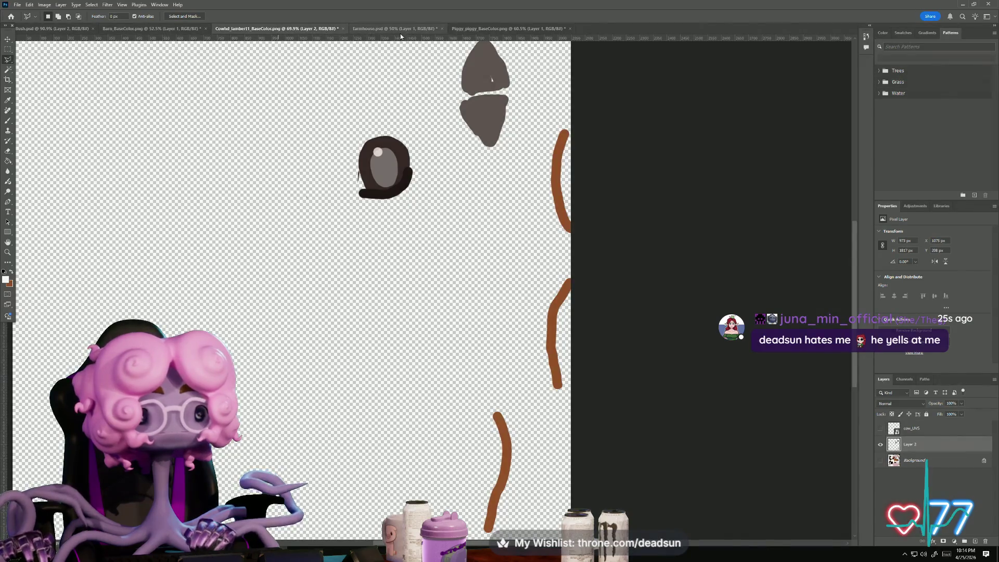
click(658, 259)
click(432, 307)
double_click(645, 331)
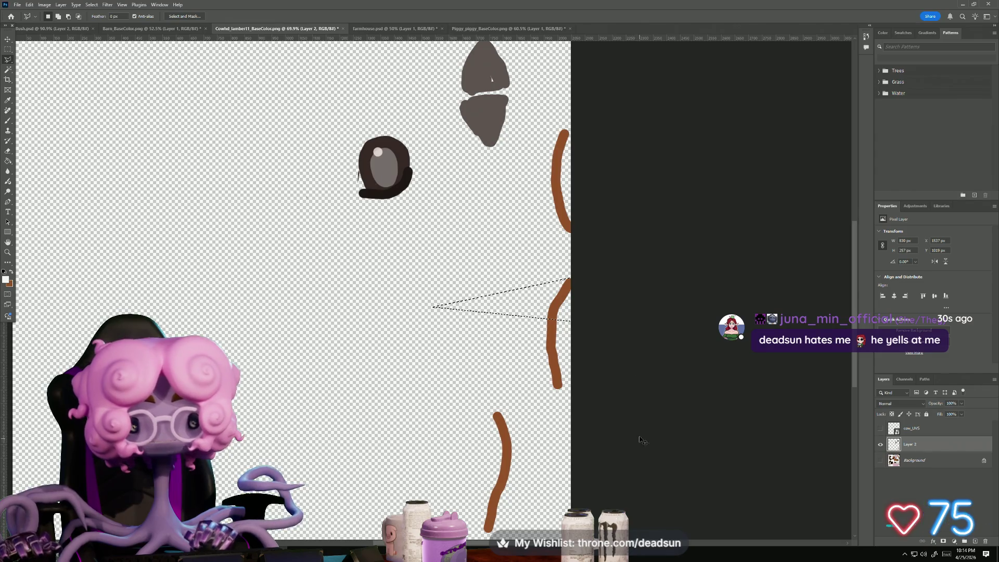
key(m)
key(ctrl+d)
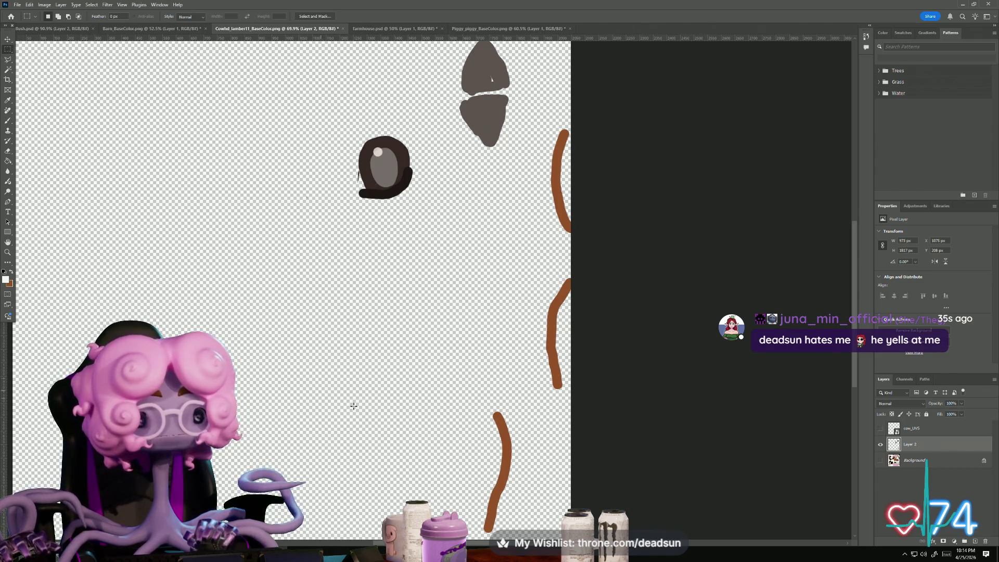
Step: Undo twice to restore the cow's left eye and background, then return to the pig texture
key(ctrl+z)
key(ctrl+z)
key(ctrl+z)
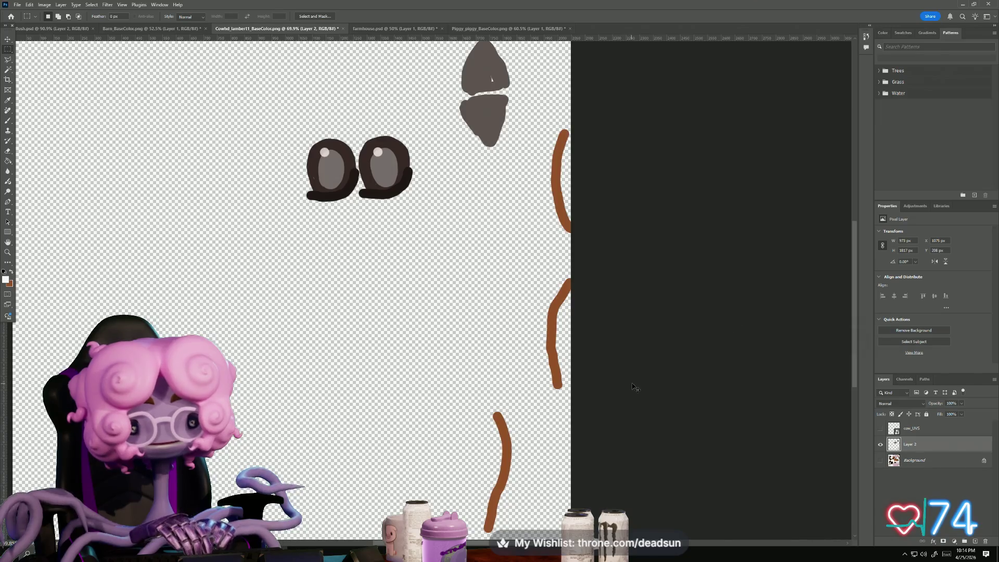
key(ctrl+z)
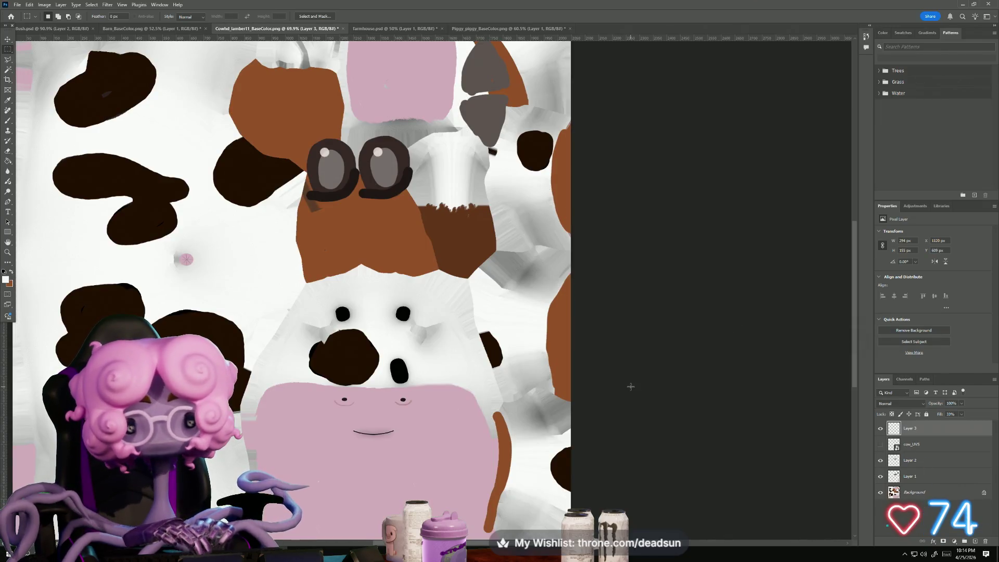
alt+scroll(631, 386, down, 2)
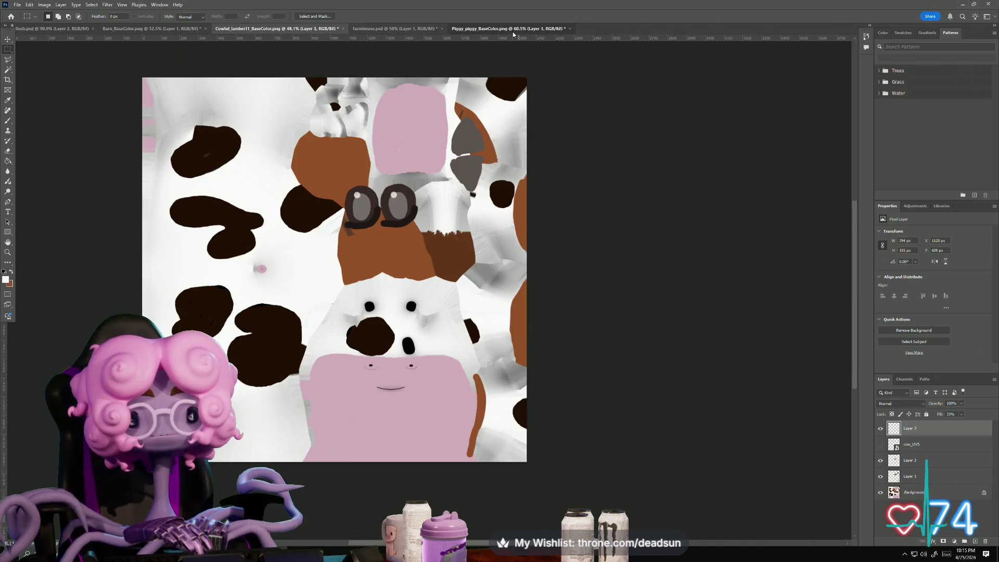
click(513, 30)
mouse_move(551, 5)
mouse_down()
mouse_move(556, 80)
mouse_move(572, 114)
mouse_move(596, 78)
mouse_up()
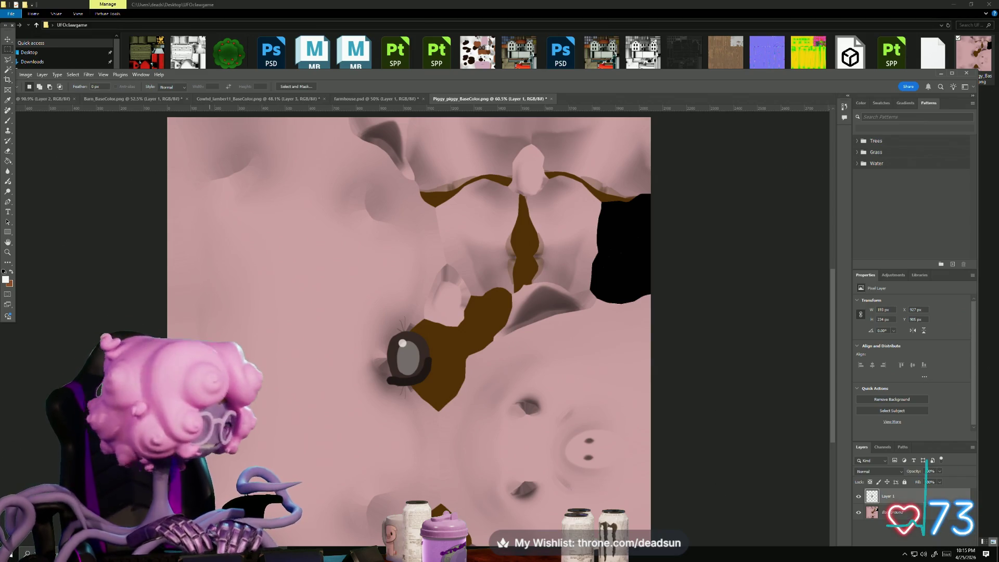
Step: Switch between Maya and Photoshop, then minimize the Photoshop texture and file browser windows
mouse_move(306, 552)
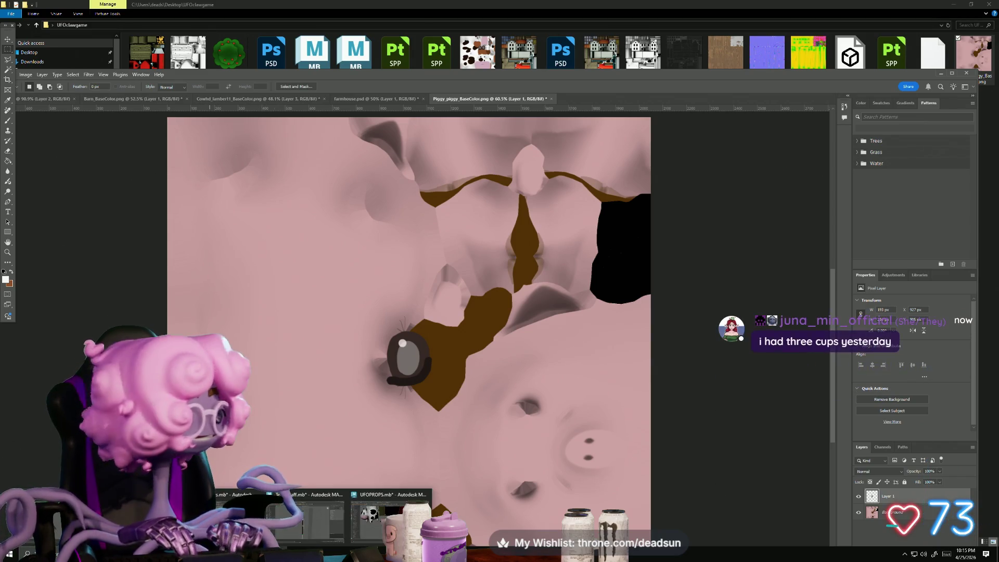
click(387, 518)
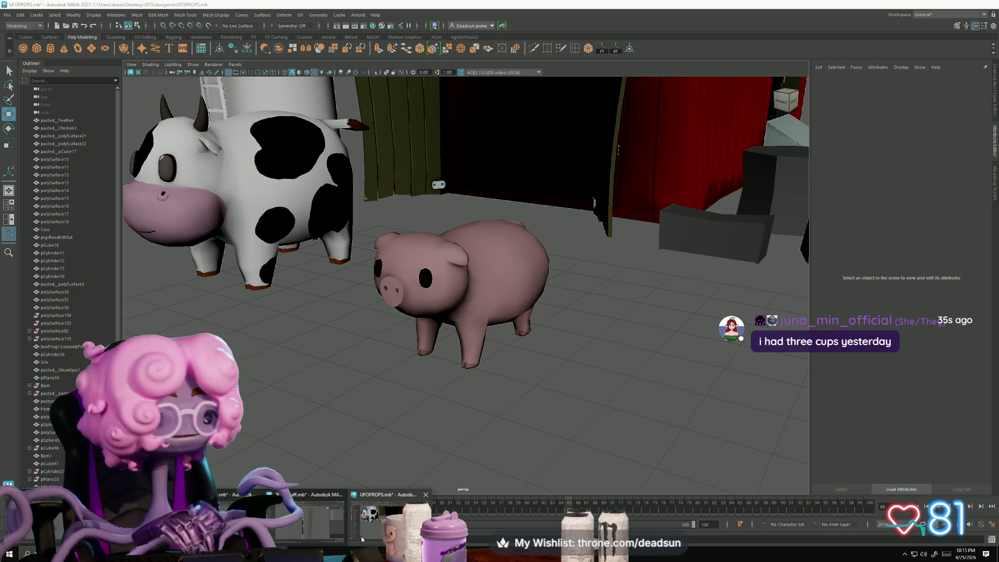
key(alt+Tab)
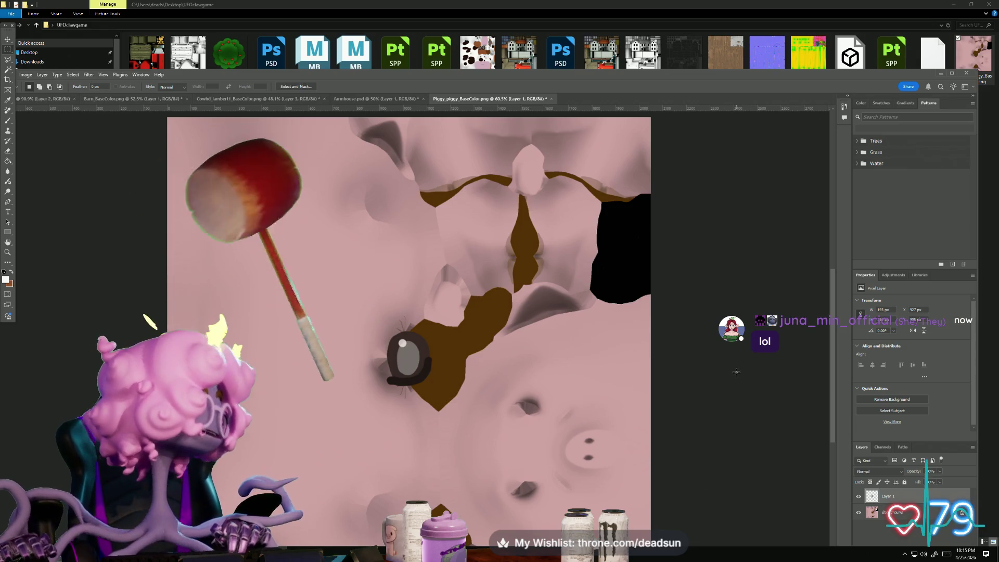
click(941, 74)
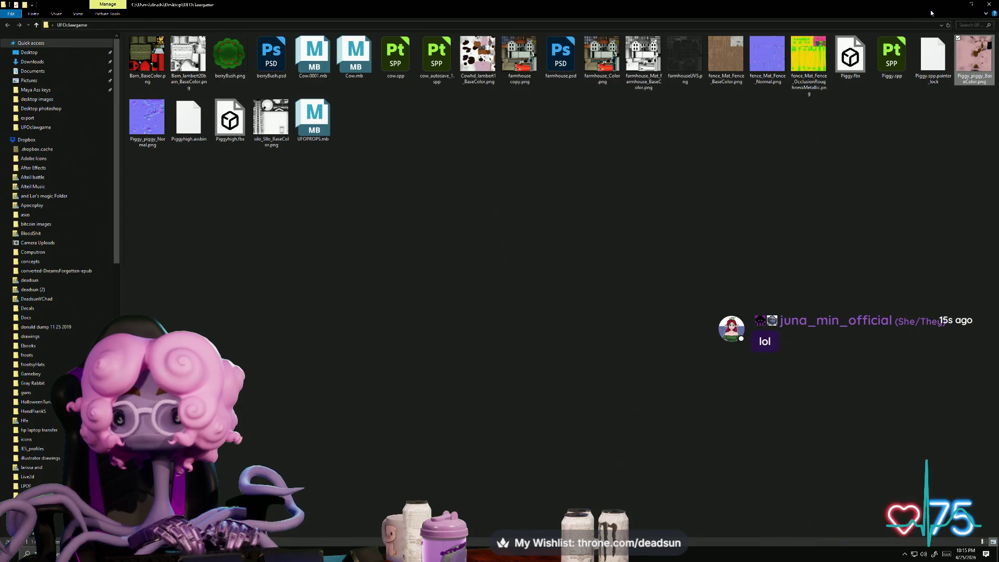
click(950, 8)
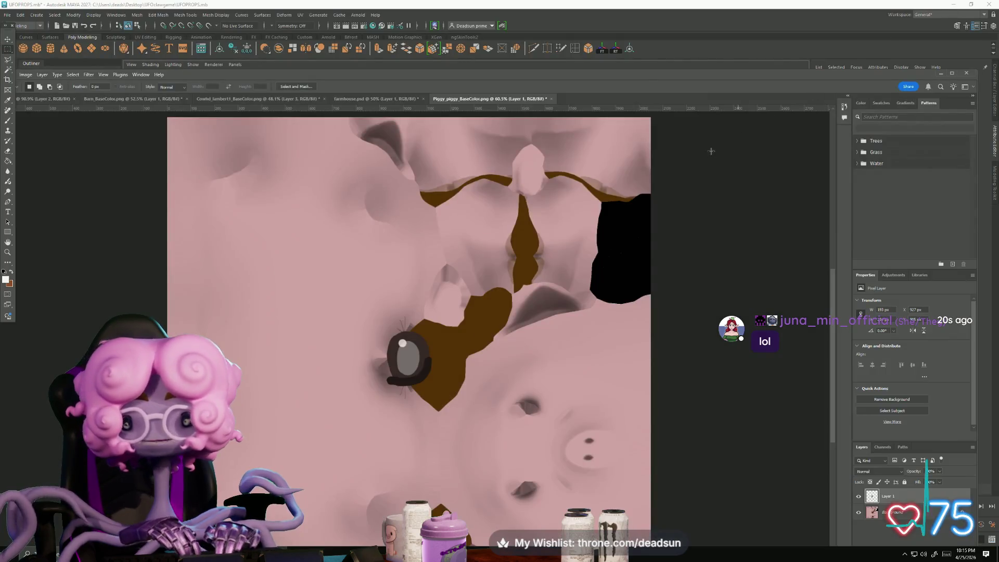
Step: Back in the UFOPROPS scene, select the pig and open the UV Editor
mouse_move(221, 554)
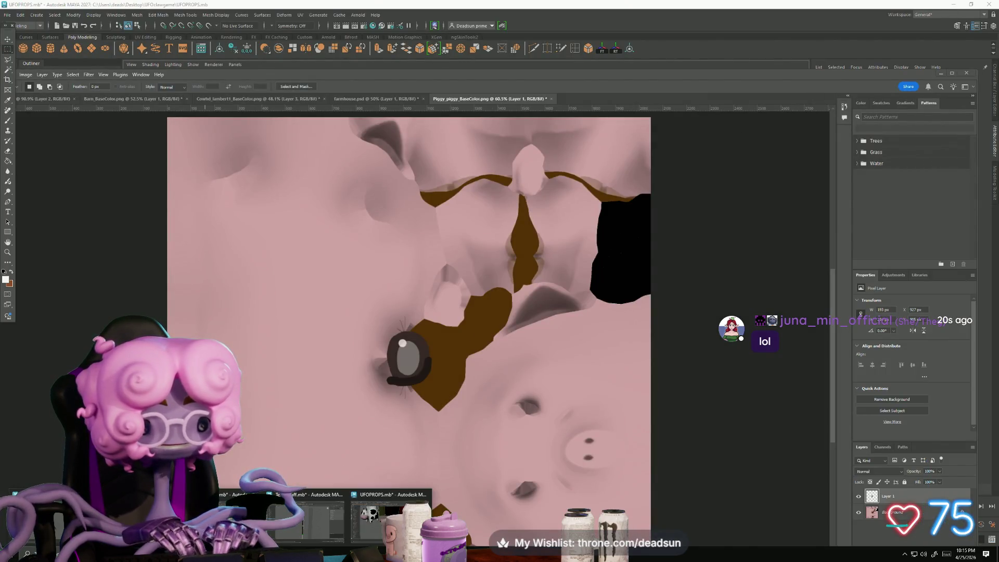
click(379, 526)
click(474, 257)
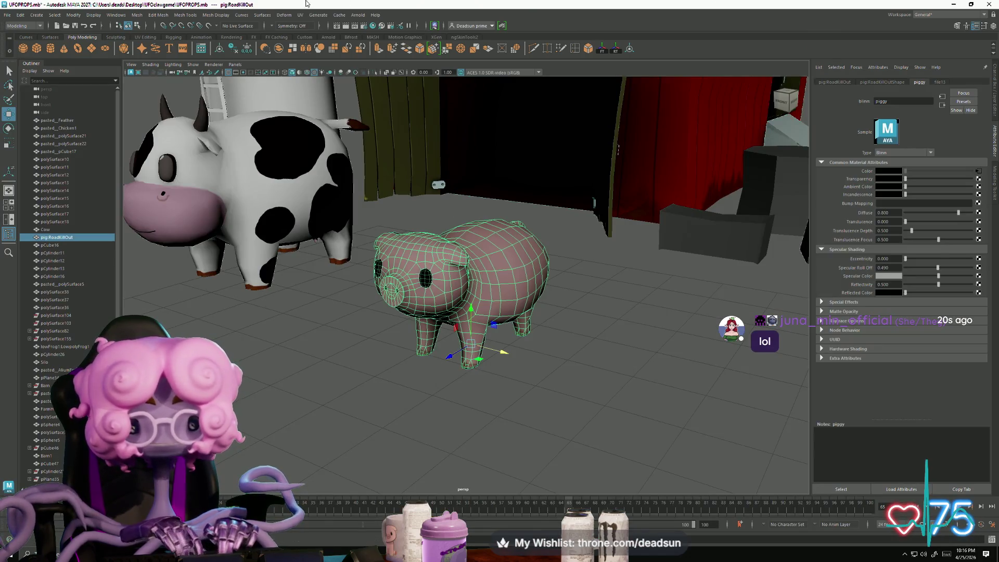
click(300, 15)
click(315, 34)
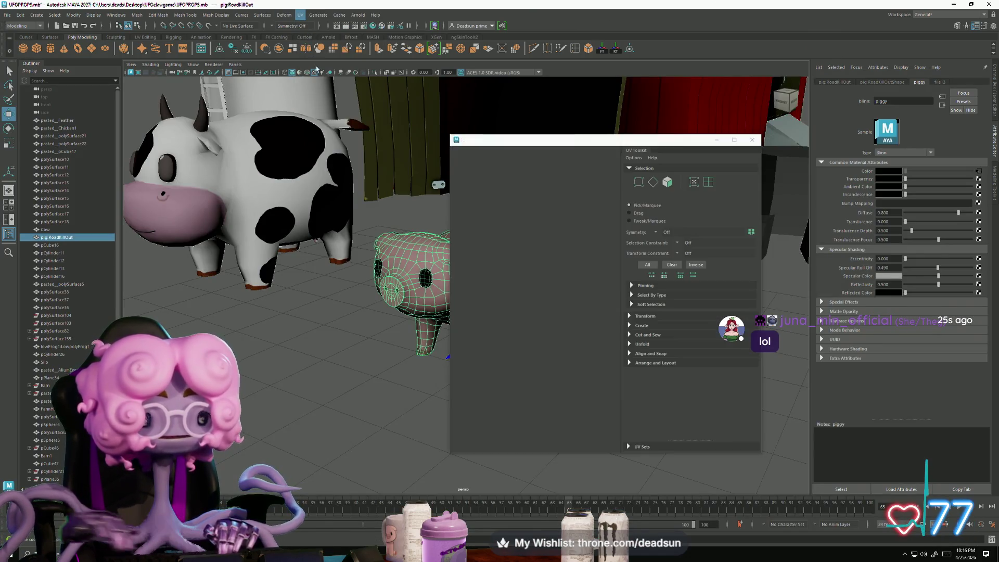
Step: Maximize the UV Editor, start a UV Snapshot and browse to the UFOclawgame folder
click(734, 140)
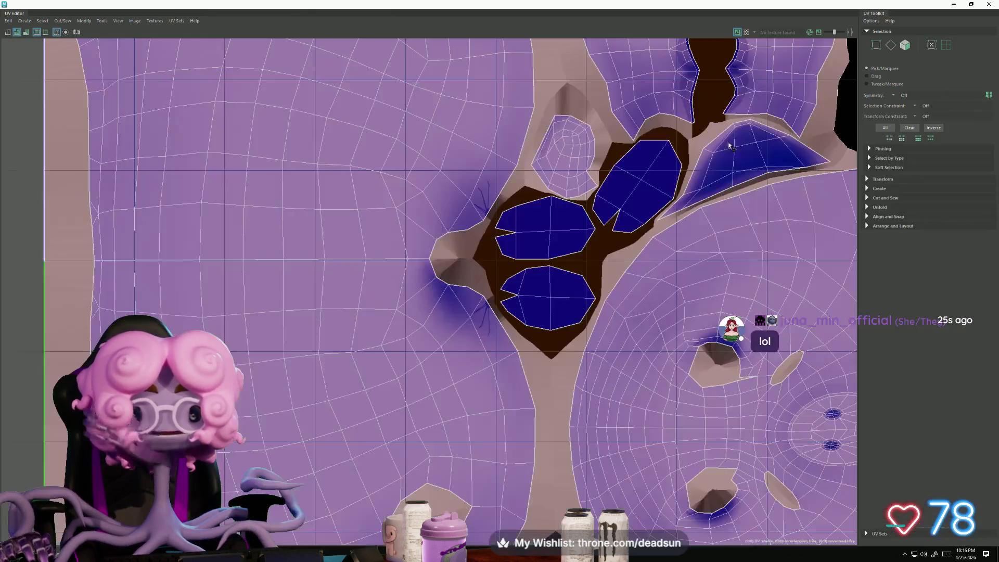
scroll(598, 279, down, 5)
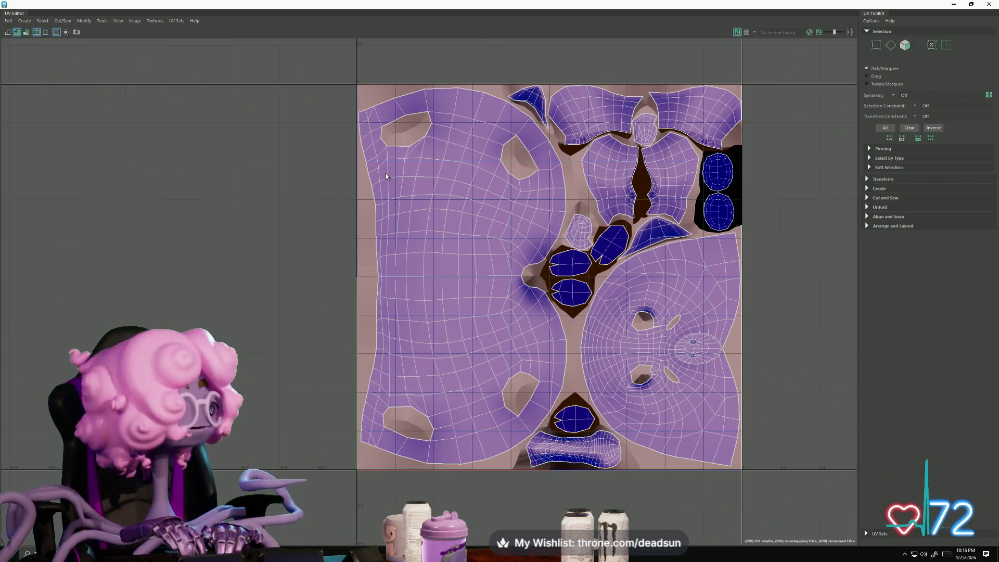
click(134, 21)
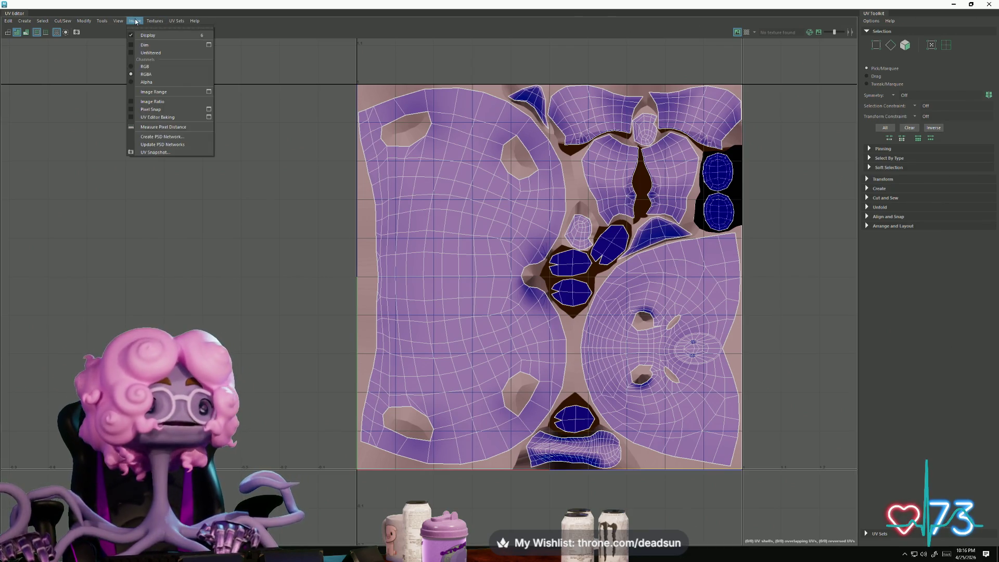
click(150, 145)
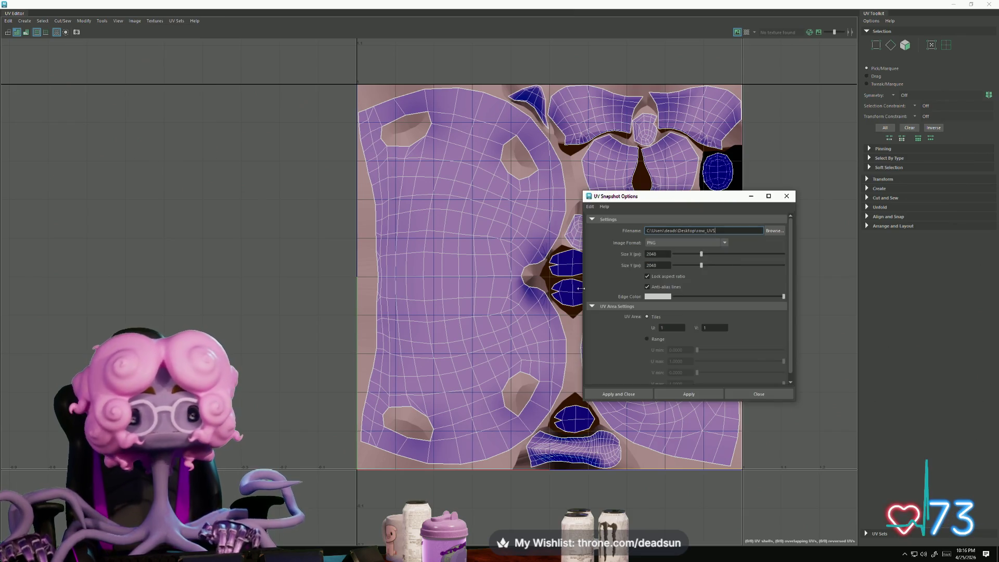
click(773, 230)
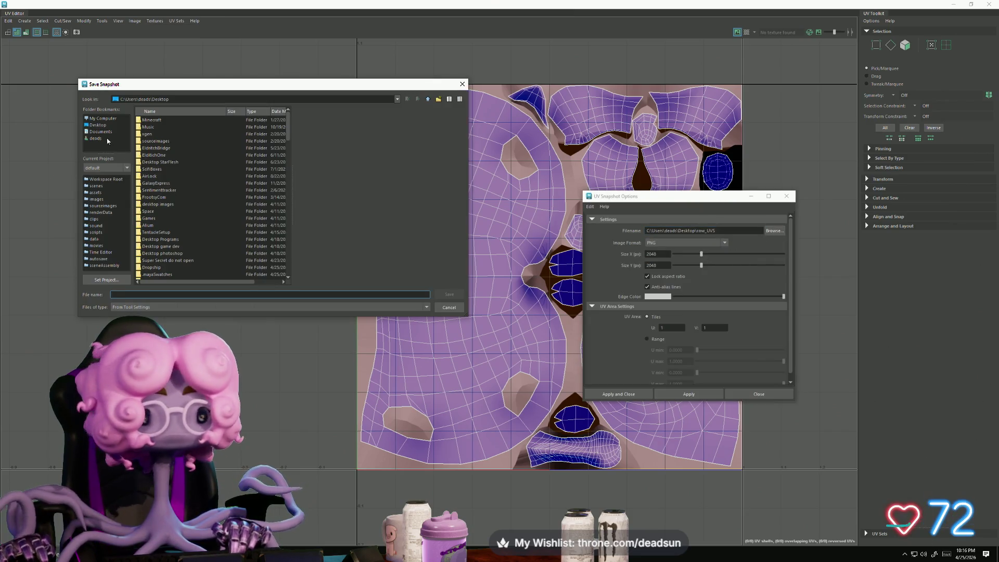
scroll(157, 162, down, 4)
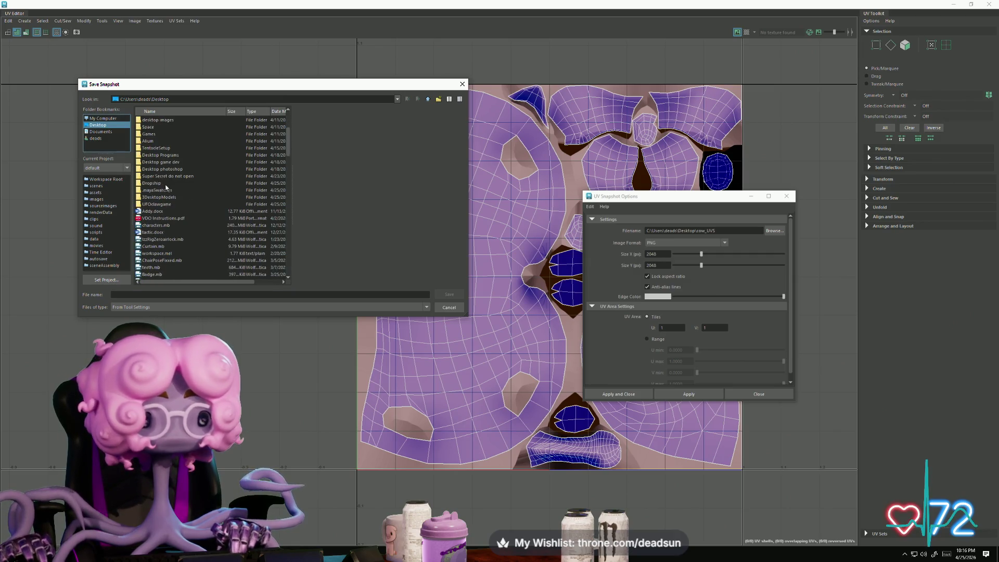
double_click(156, 204)
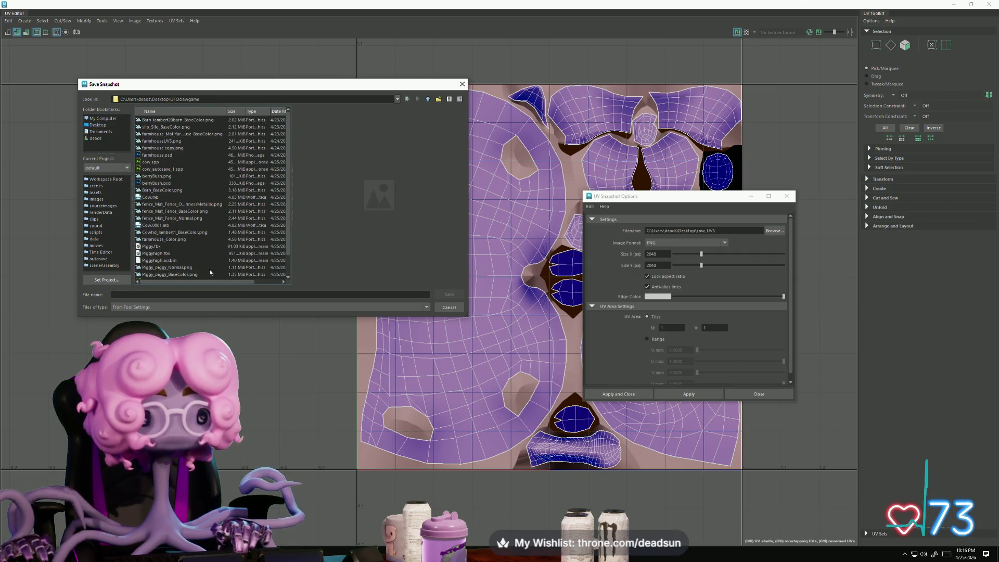
Step: Export the 2048×2048 PNG snapshot as PiggyUvs, overwriting the old file, and minimize the editor
text(Pig)
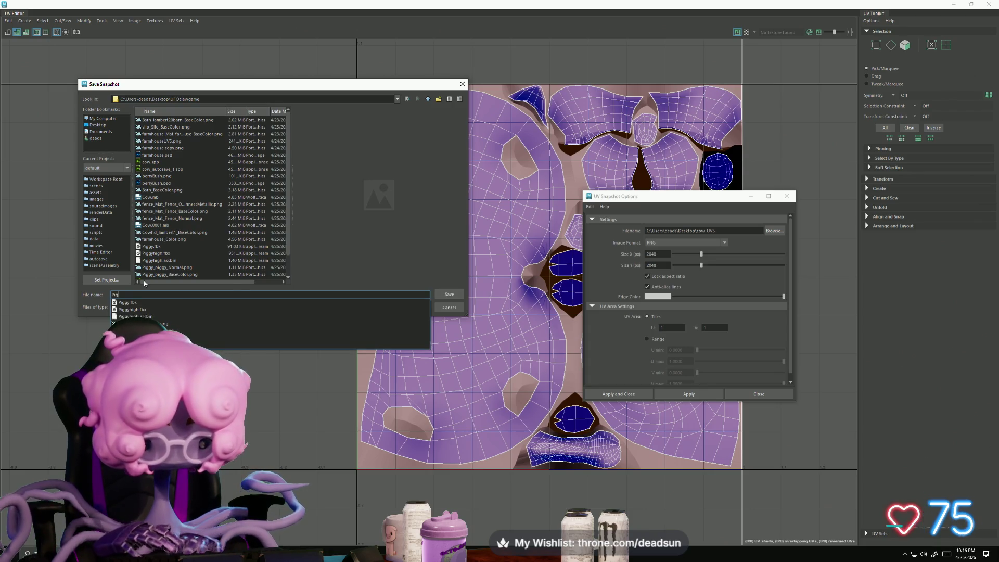
text(gyUvs)
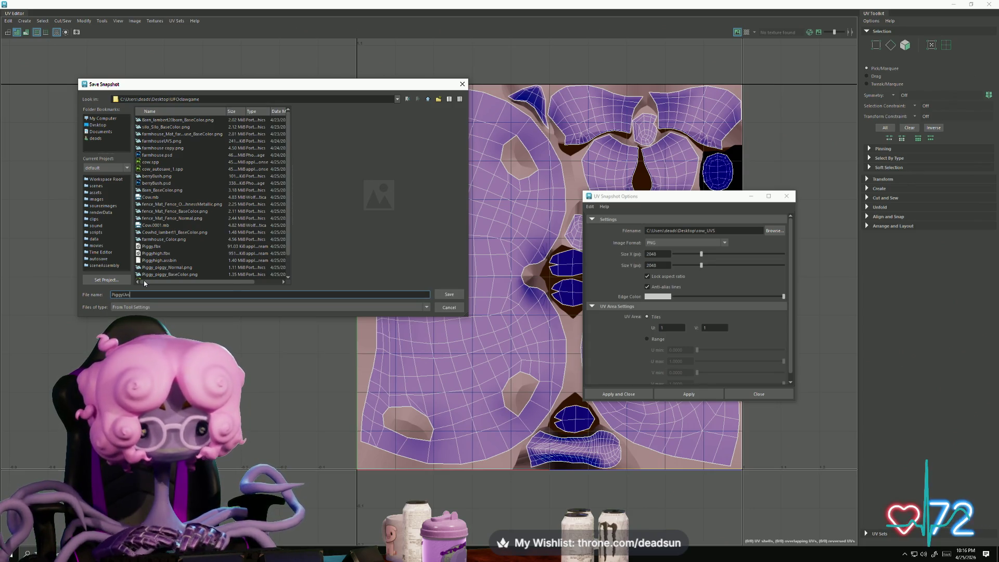
click(451, 295)
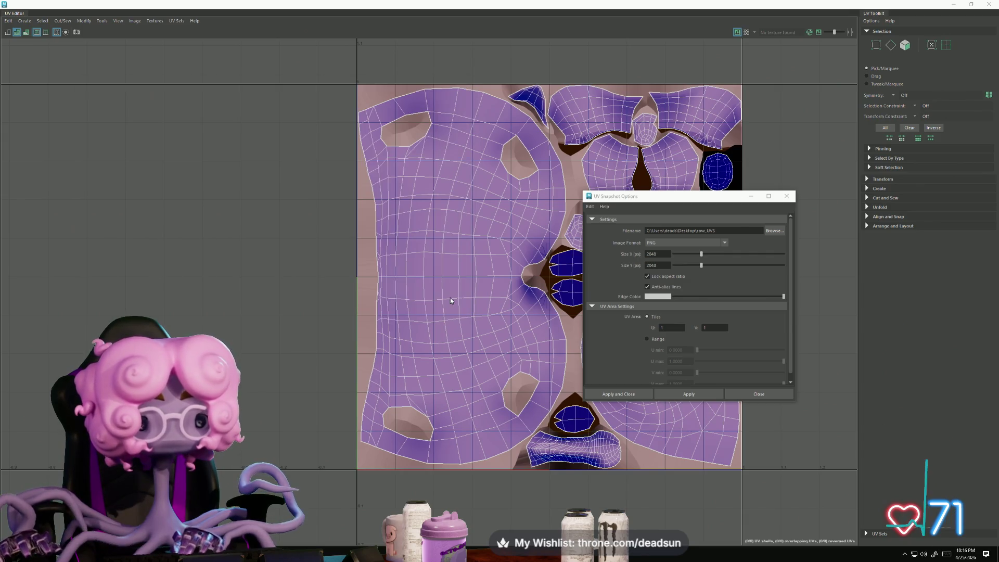
click(685, 395)
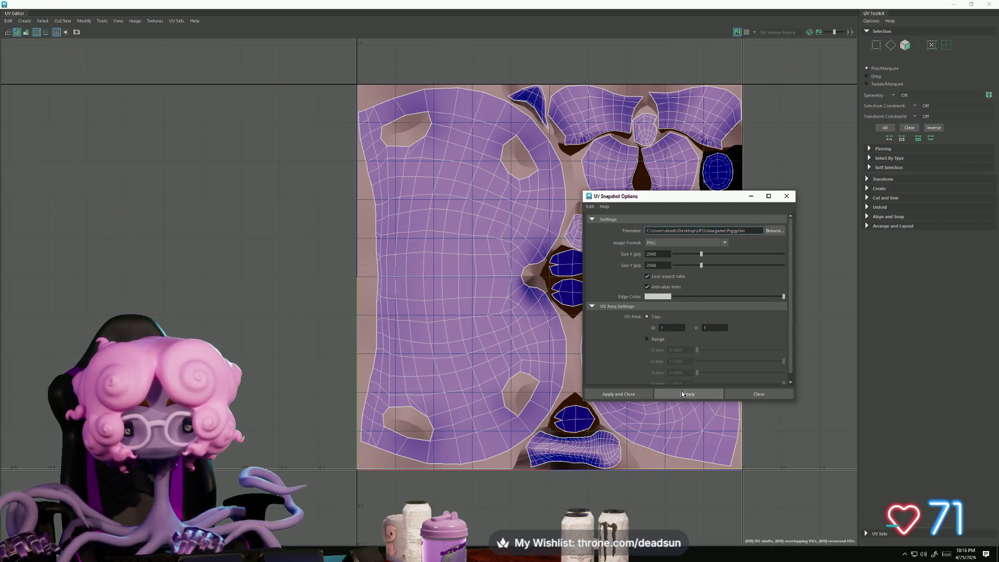
click(478, 286)
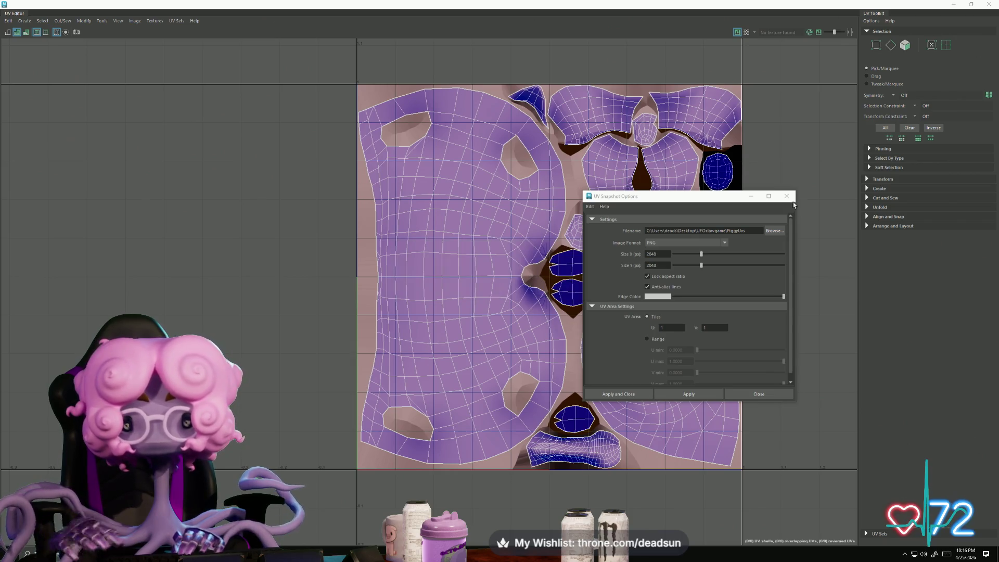
click(787, 197)
click(954, 4)
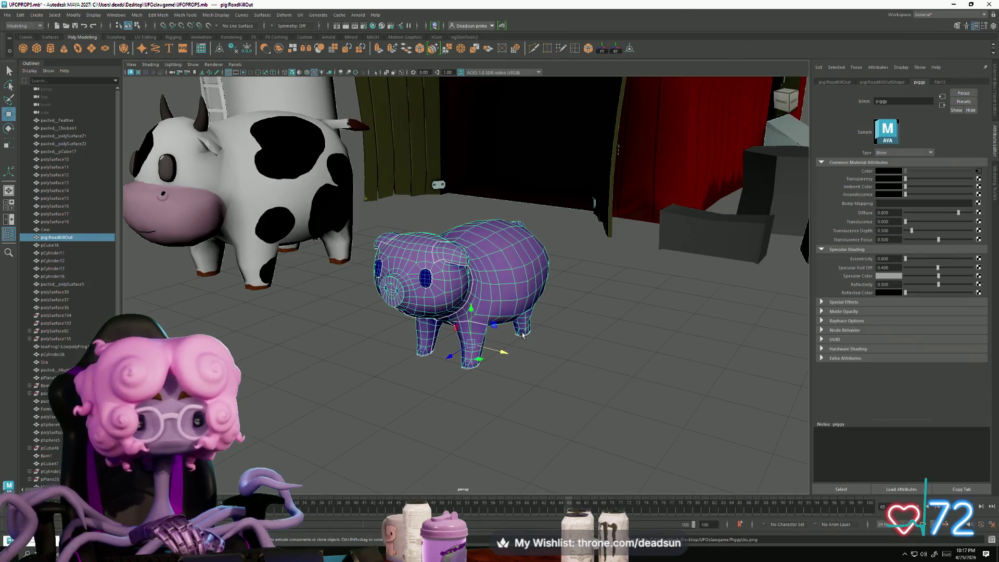
Step: Orbit the pig view, then cycle through Substance Painter, Maya and Photoshop to reach the UFOclawgame folder
click(436, 406)
alt+drag(436, 406, 433, 398)
key(ctrl+z)
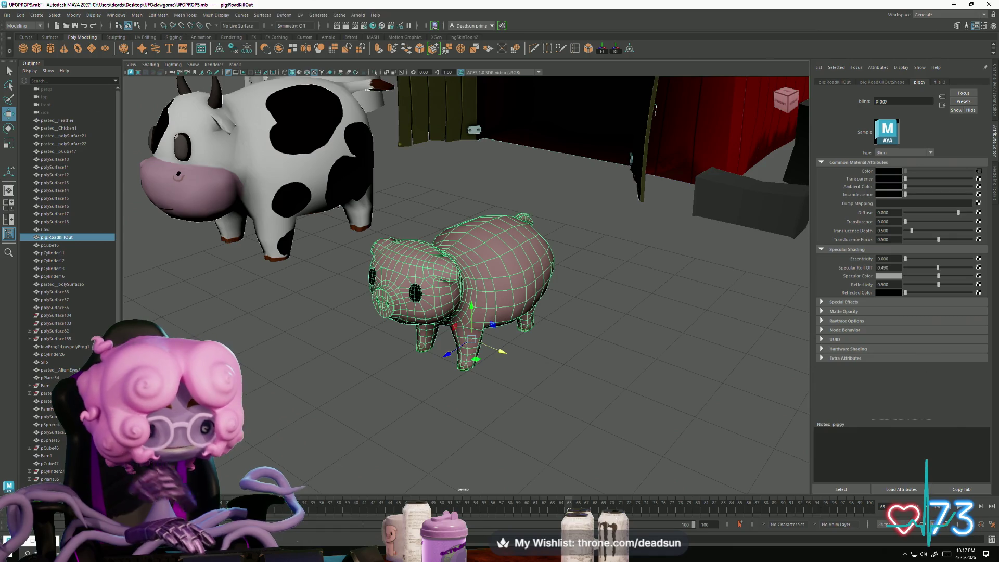
key(alt+Tab)
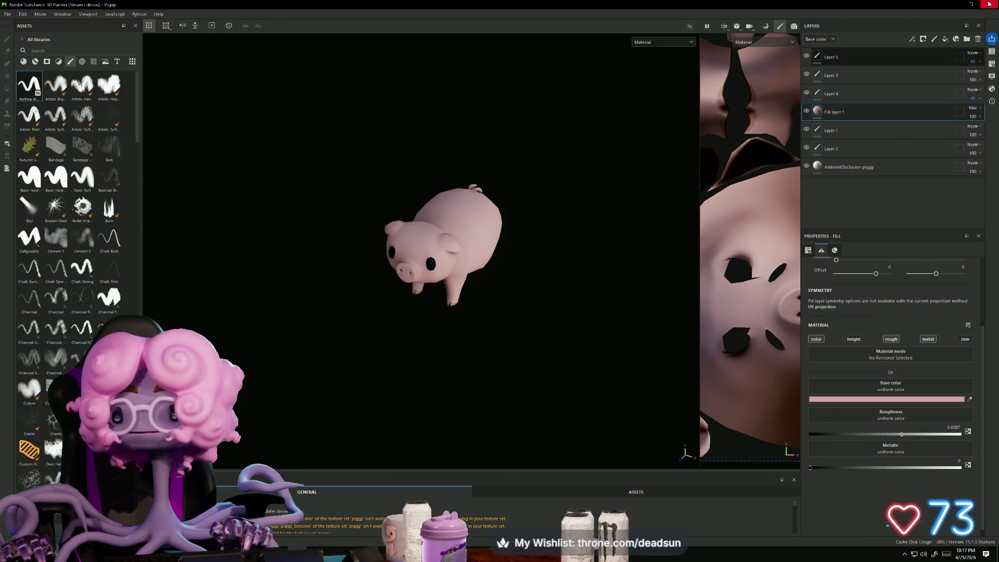
key(alt+Tab)
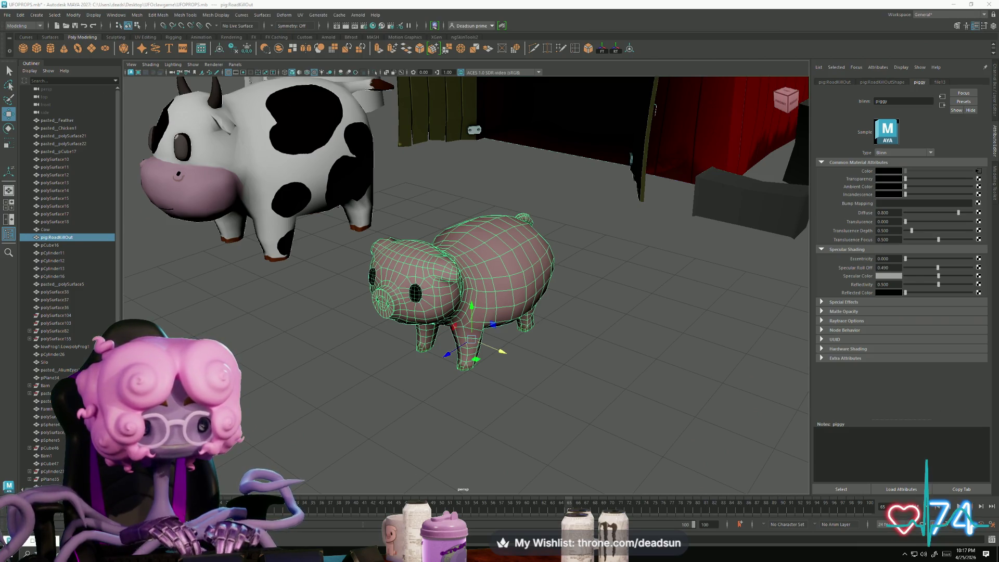
key(alt+Tab)
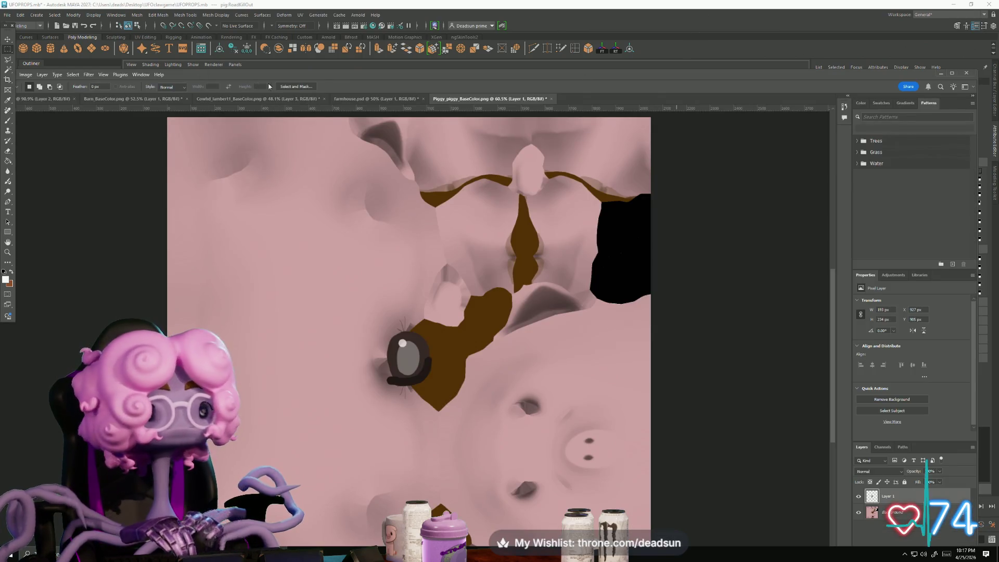
double_click(263, 74)
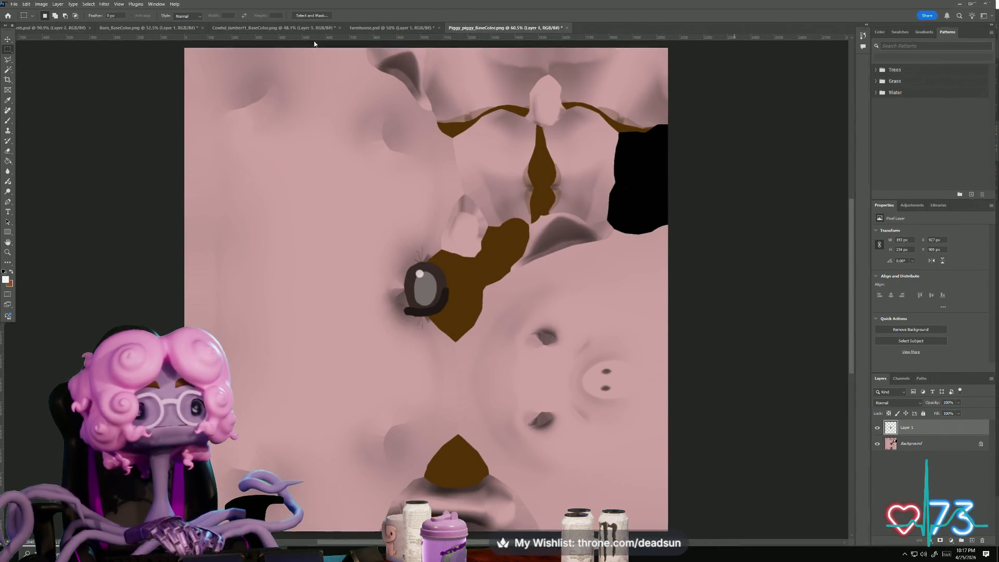
double_click(319, 5)
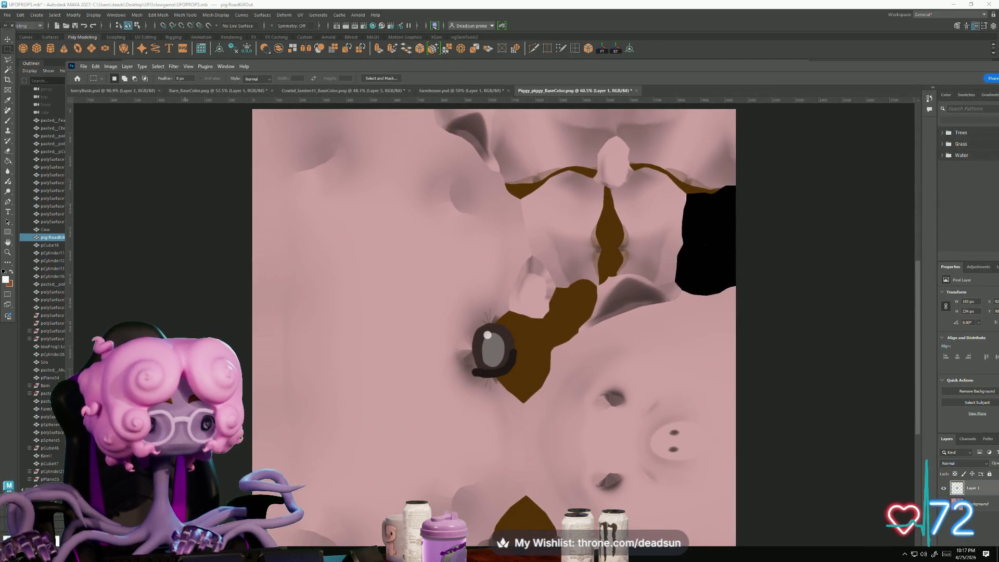
key(alt+Tab)
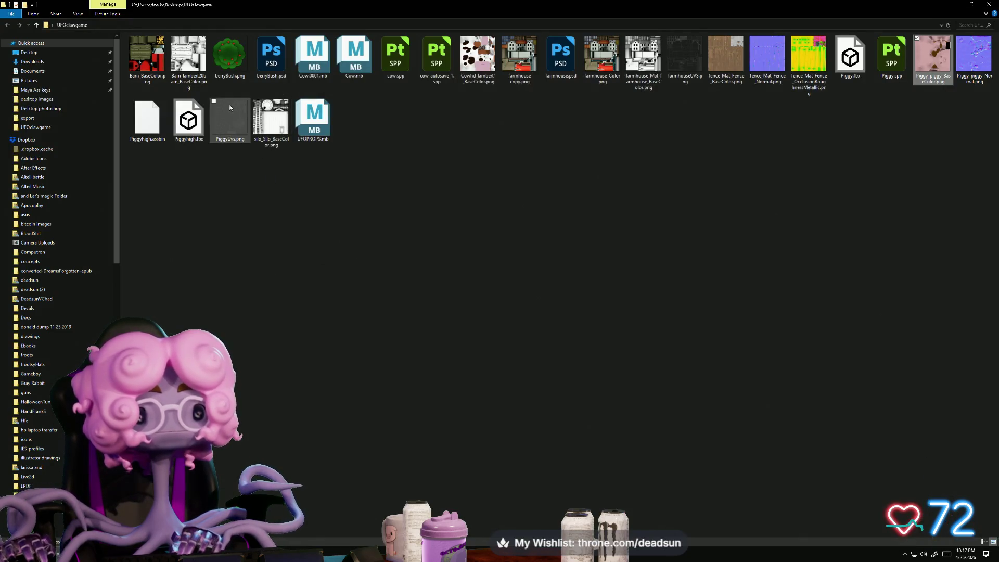
Step: Drop PiggyUvs.png onto the Photoshop pig texture as a wireframe layer and maximize Photoshop
mouse_move(232, 114)
mouse_down()
mouse_move(251, 478)
mouse_move(284, 546)
mouse_move(442, 368)
mouse_up()
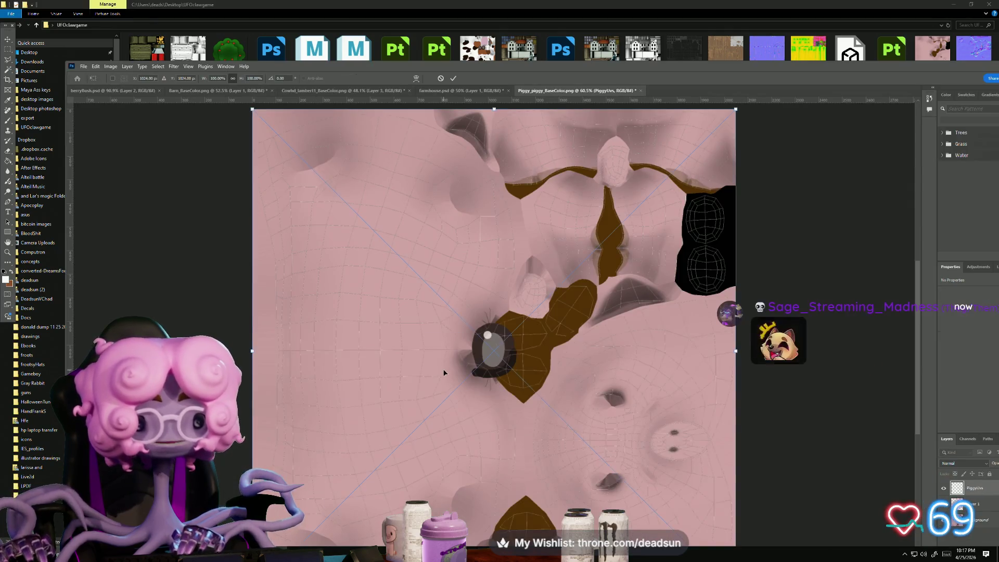
mouse_move(996, 70)
mouse_down()
mouse_move(862, 46)
mouse_move(883, 47)
mouse_up()
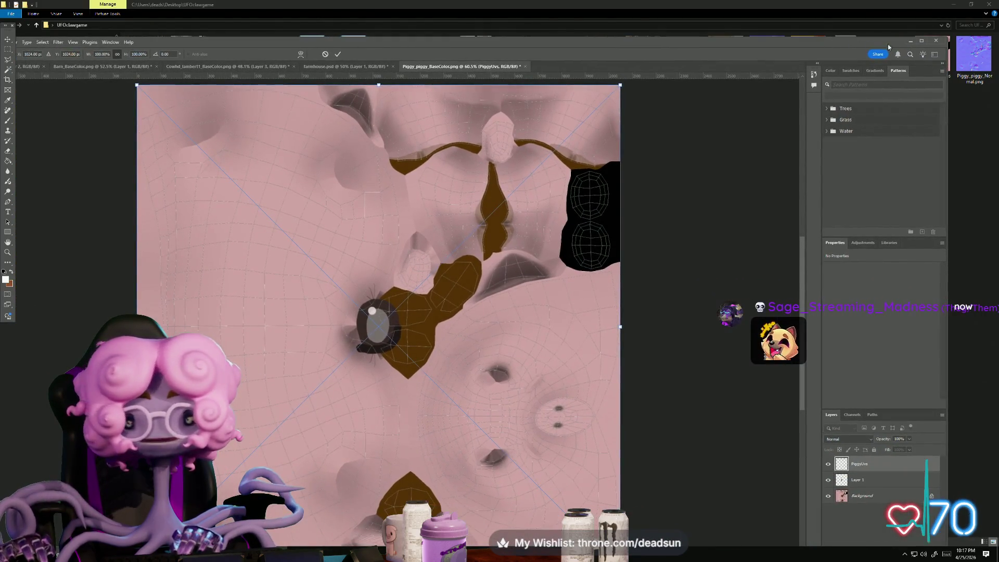
double_click(883, 47)
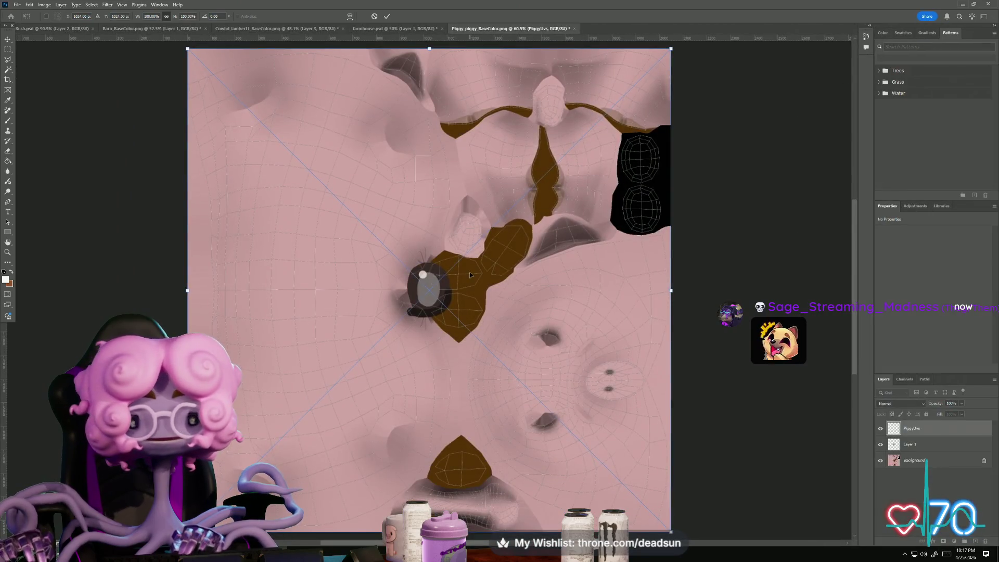
Step: Commit the pending transform, then start rotating Layer 1's painted eye by -75°
key(Return)
click(918, 442)
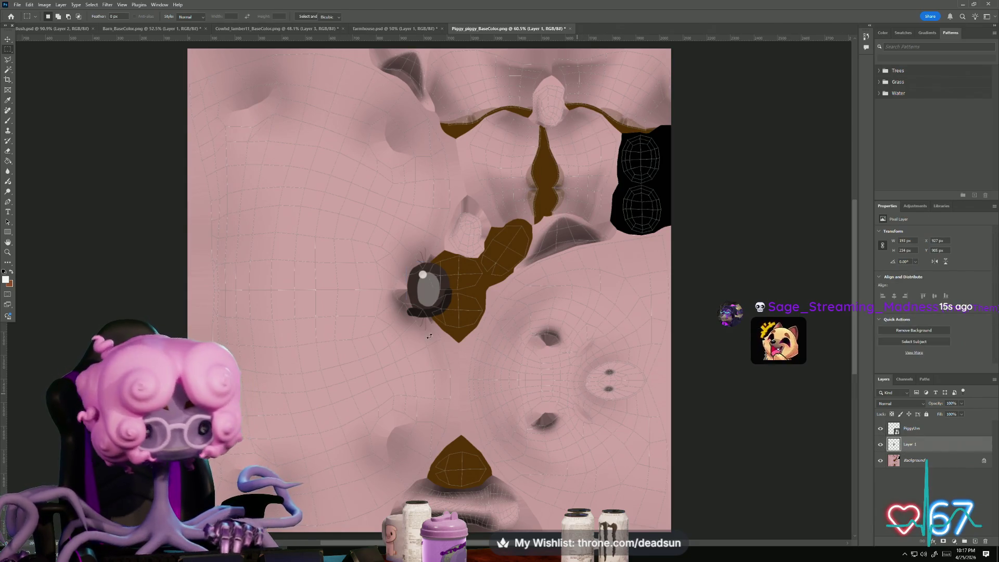
key(ctrl+t)
drag(389, 246, 317, 356)
Step: Stand the eye upright at 0°, scale it to about 86% and fit it in the lower eye shell
drag(424, 286, 642, 206)
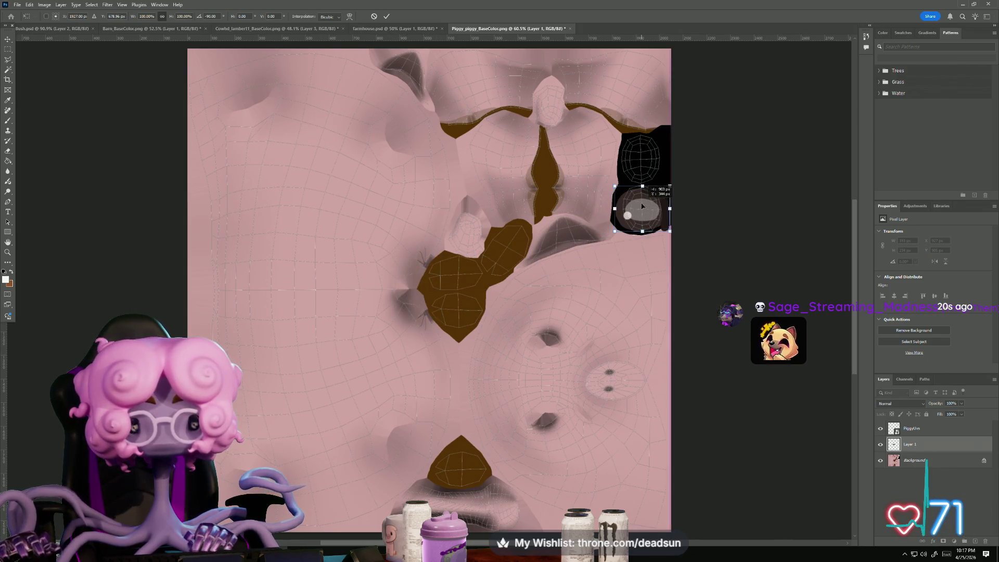
alt+scroll(645, 208, up, 5)
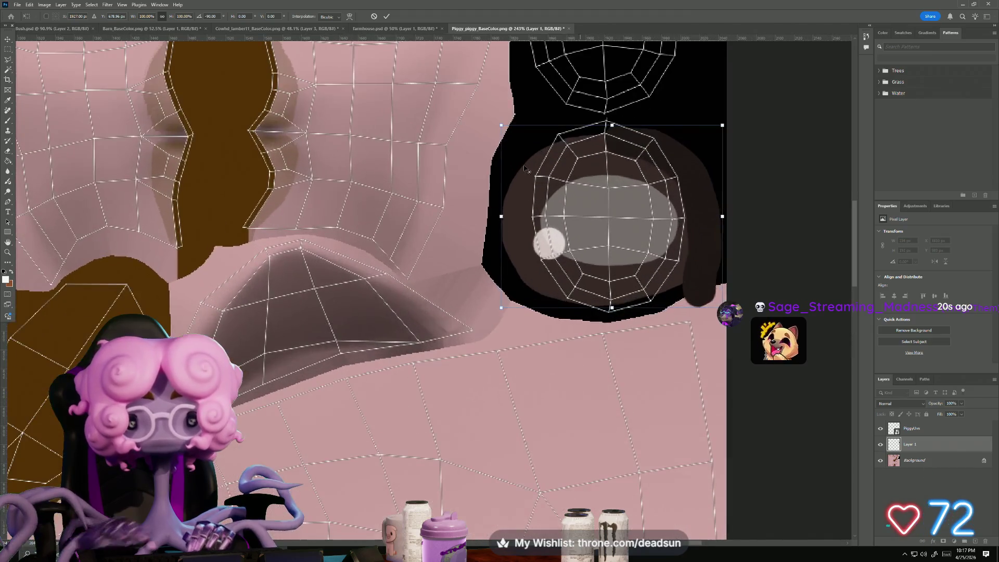
mouse_move(496, 115)
mouse_down()
mouse_move(614, 72)
mouse_move(692, 86)
mouse_move(724, 107)
mouse_up()
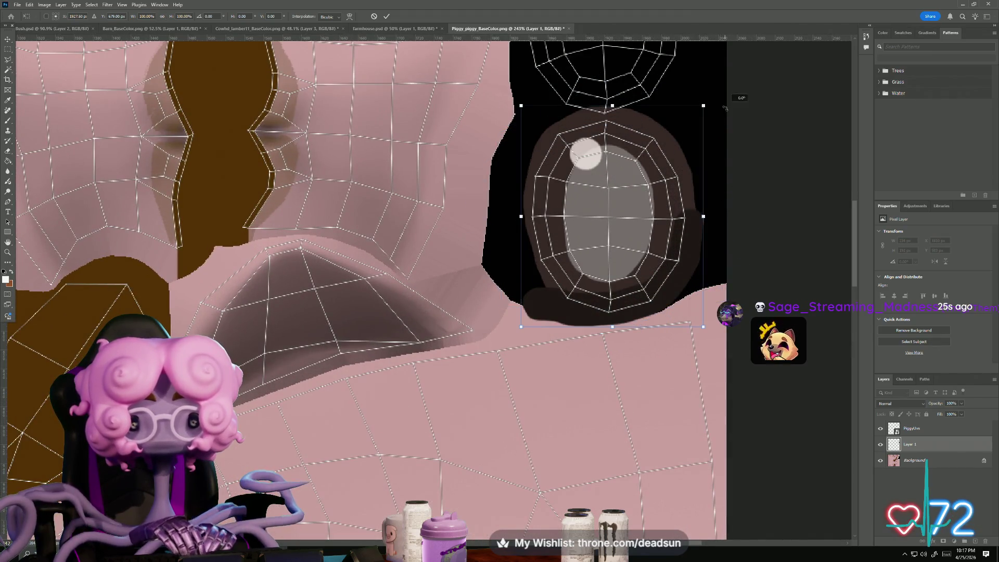
drag(529, 108, 554, 139)
drag(623, 181, 606, 168)
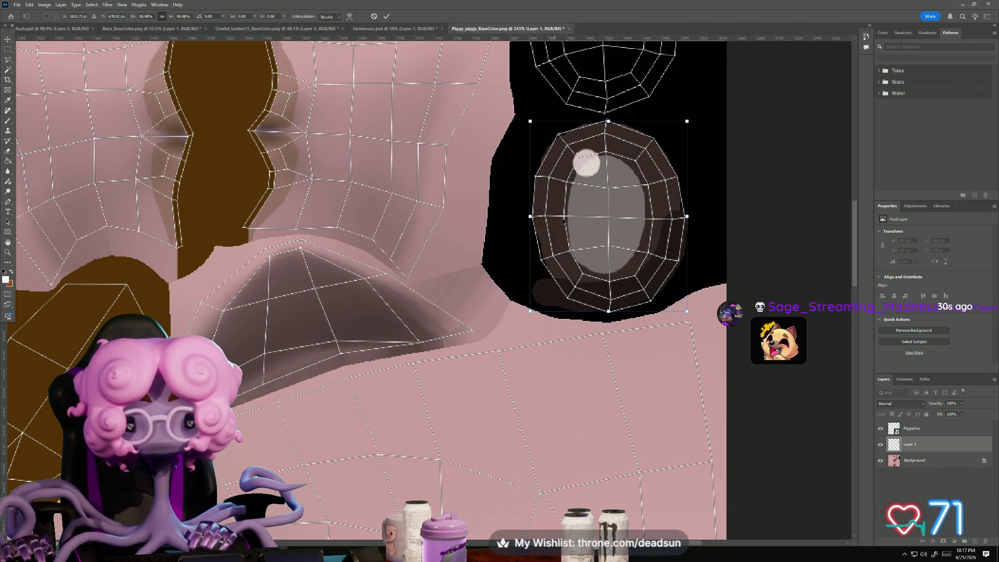
key(Return)
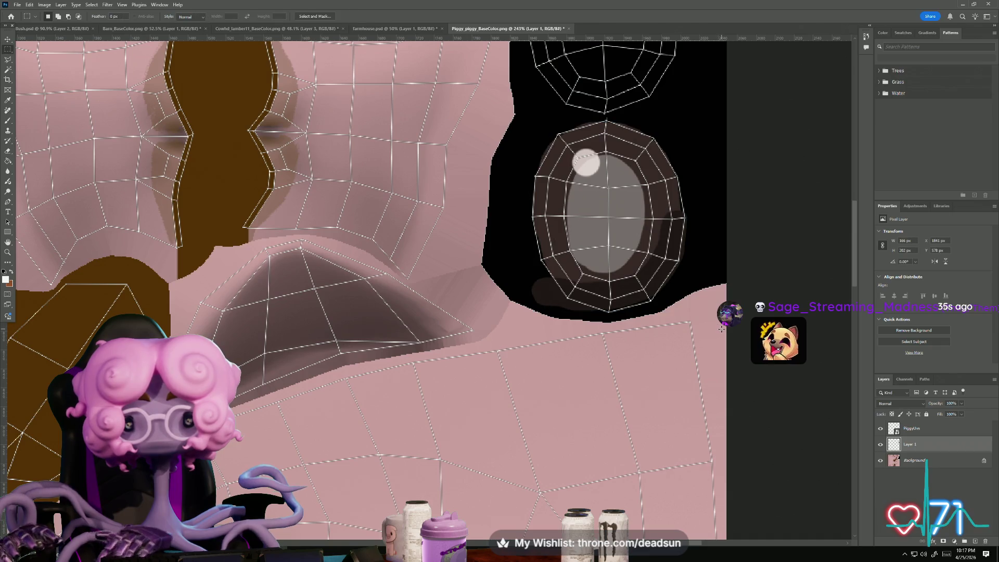
Step: Duplicate Layer 1 holding the eye
right_click(916, 449)
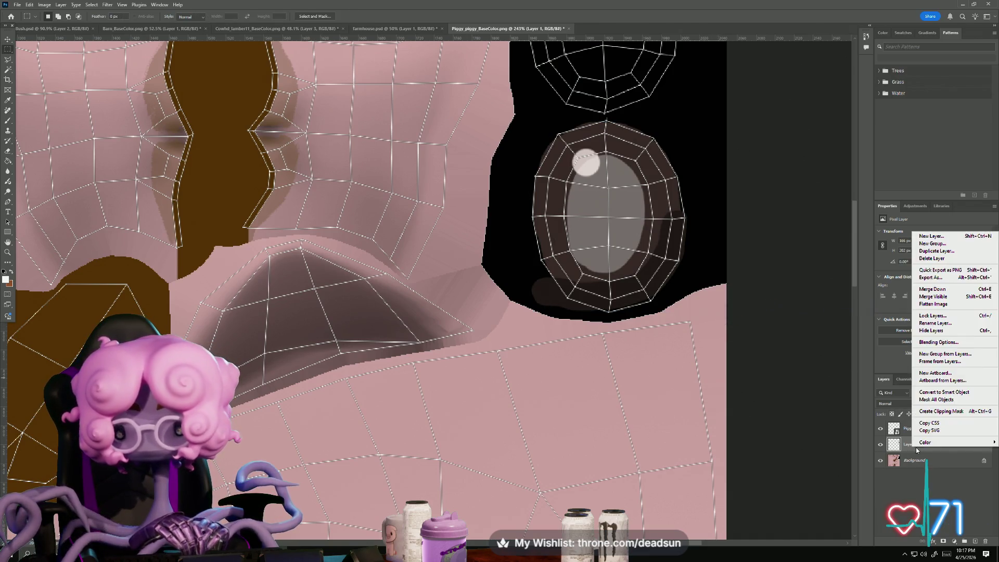
click(944, 252)
key(Return)
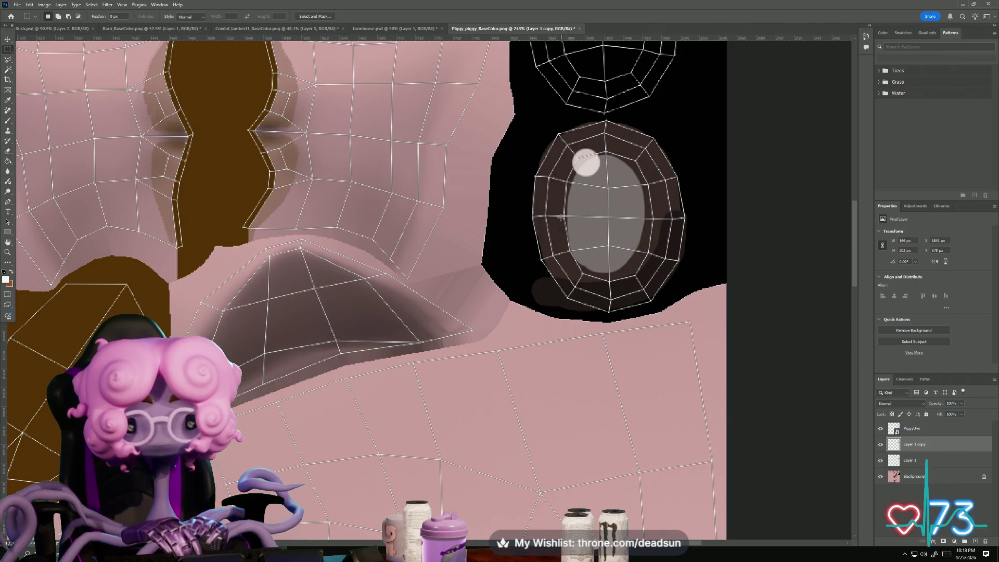
alt+scroll(561, 213, down, 4)
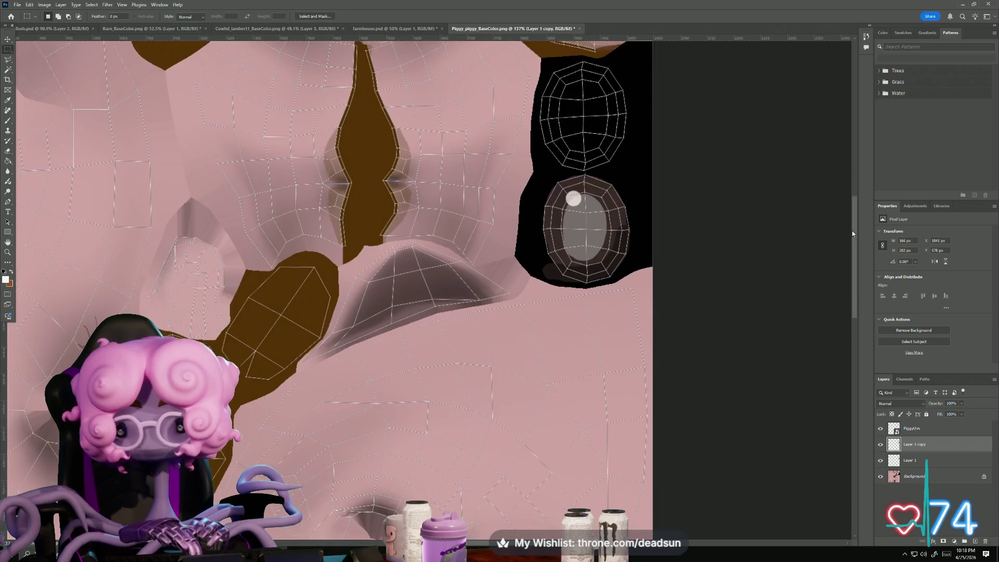
scroll(845, 207, up, 3)
Step: Paste a copy of the eye, shrink it and center it in the upper eye shell
key(ctrl+v)
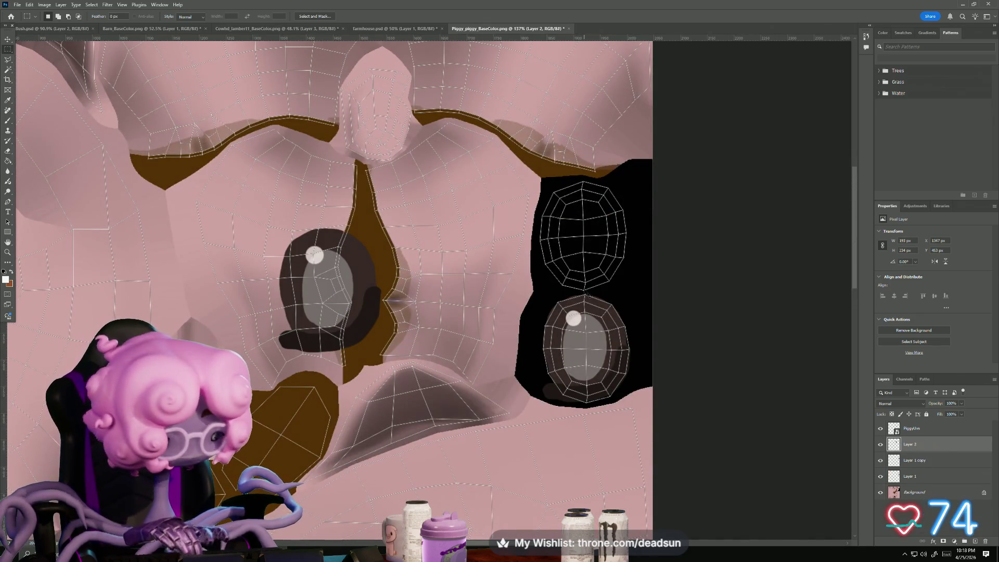
key(ctrl+t)
mouse_move(315, 265)
mouse_down()
mouse_move(572, 225)
mouse_move(573, 212)
mouse_up()
alt+scroll(565, 251, up, 4)
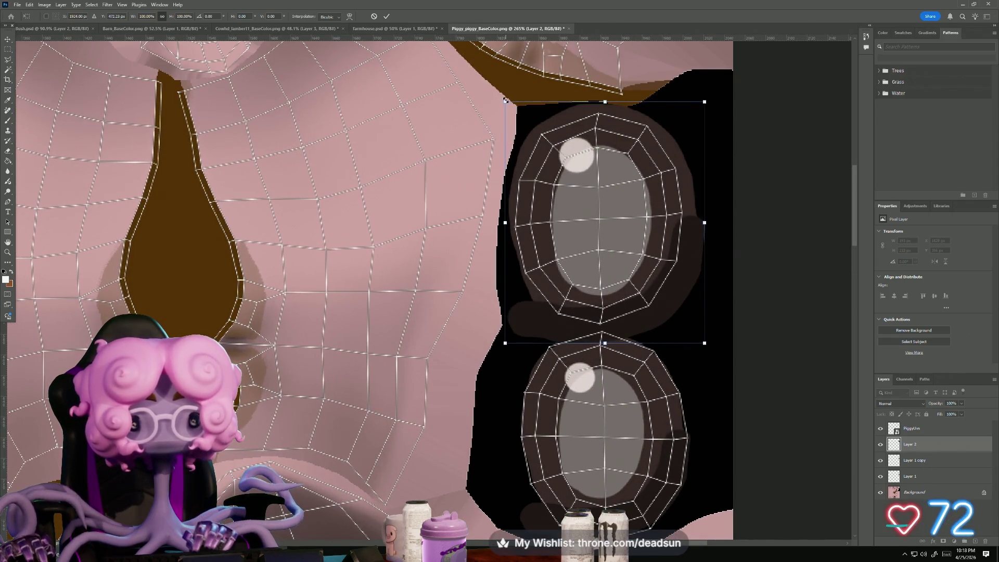
drag(506, 103, 520, 100)
drag(601, 164, 610, 176)
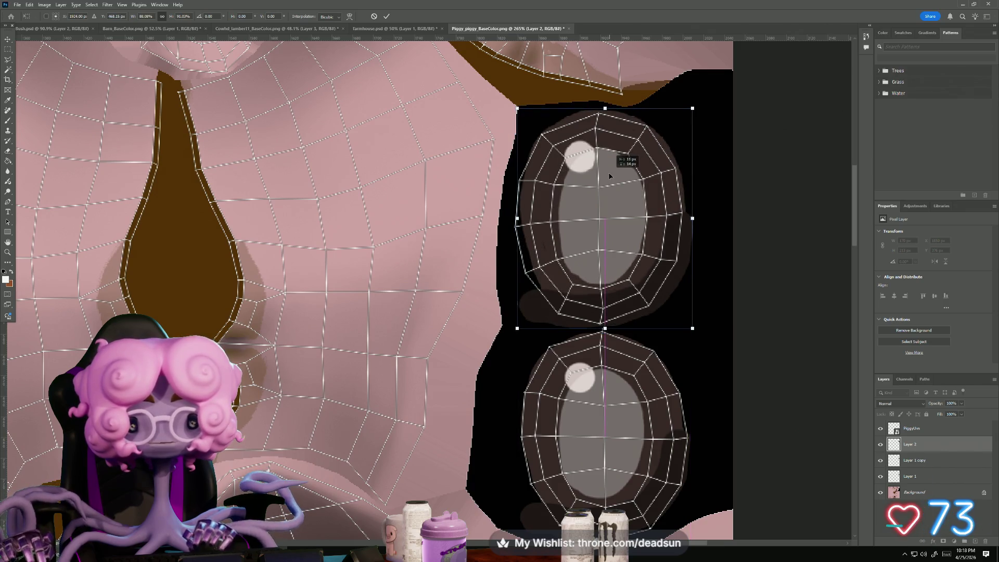
key(Return)
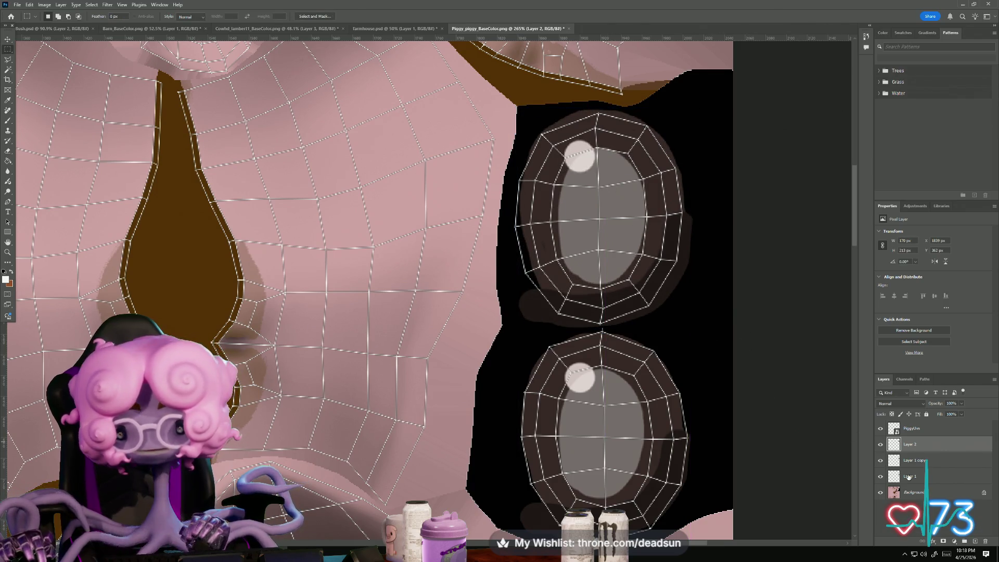
Step: Nudge the Layer 1 copy eye slightly down and tilt it about -2°
click(908, 467)
key(ctrl+t)
drag(616, 408, 617, 415)
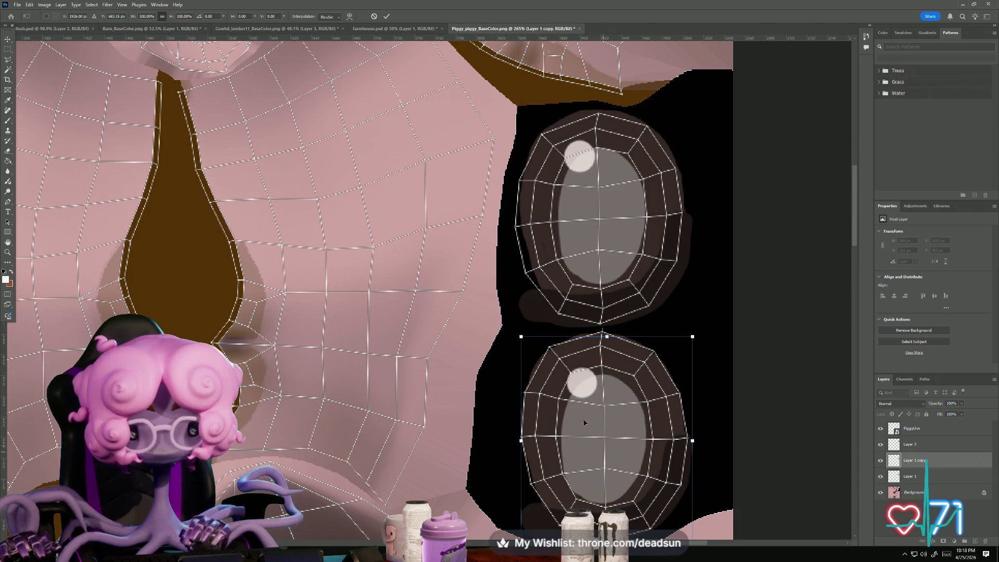
drag(513, 322, 511, 326)
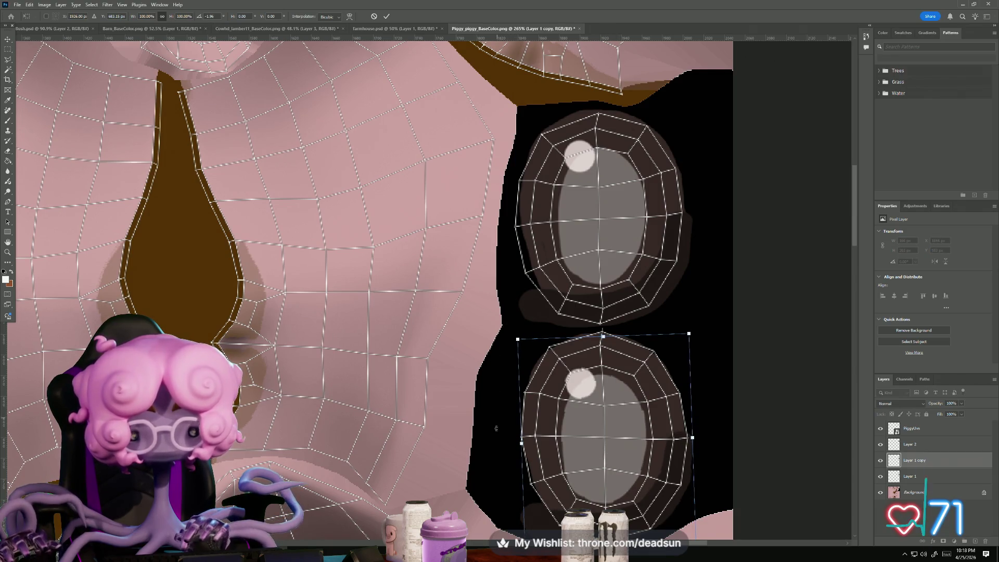
key(Return)
key(m)
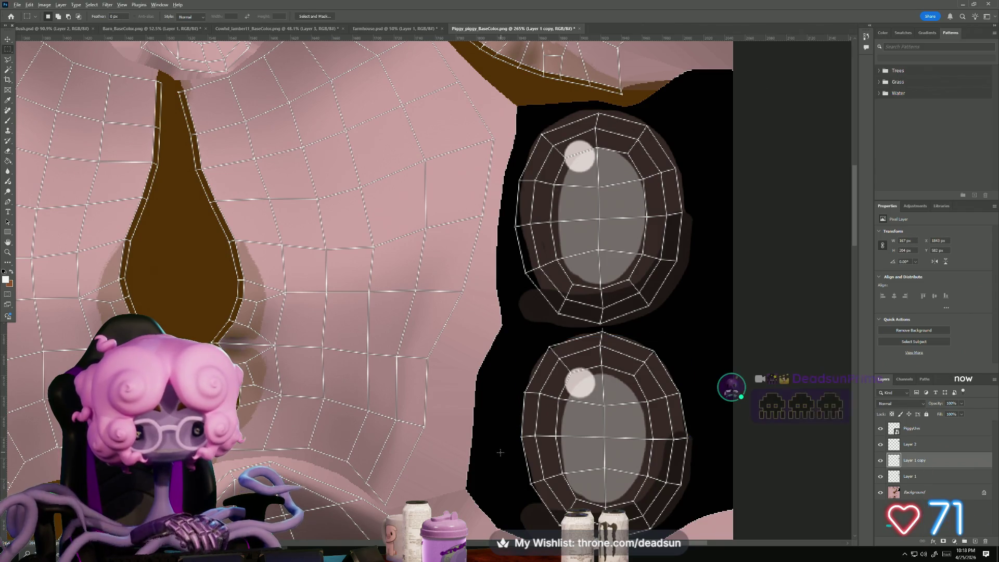
drag(499, 450, 506, 458)
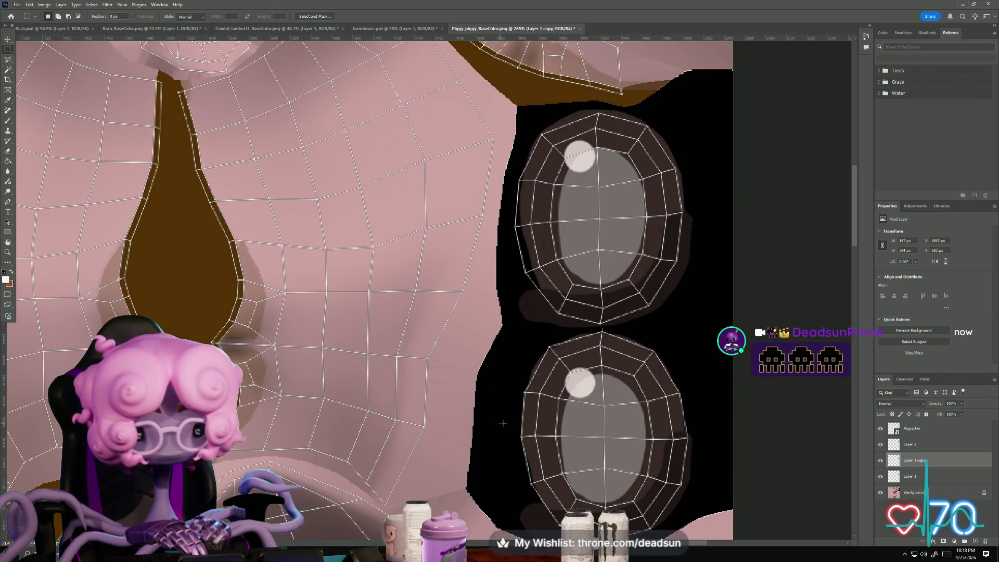
Step: Hide the PiggyUvs wireframe layer
scroll(503, 424, down, 5)
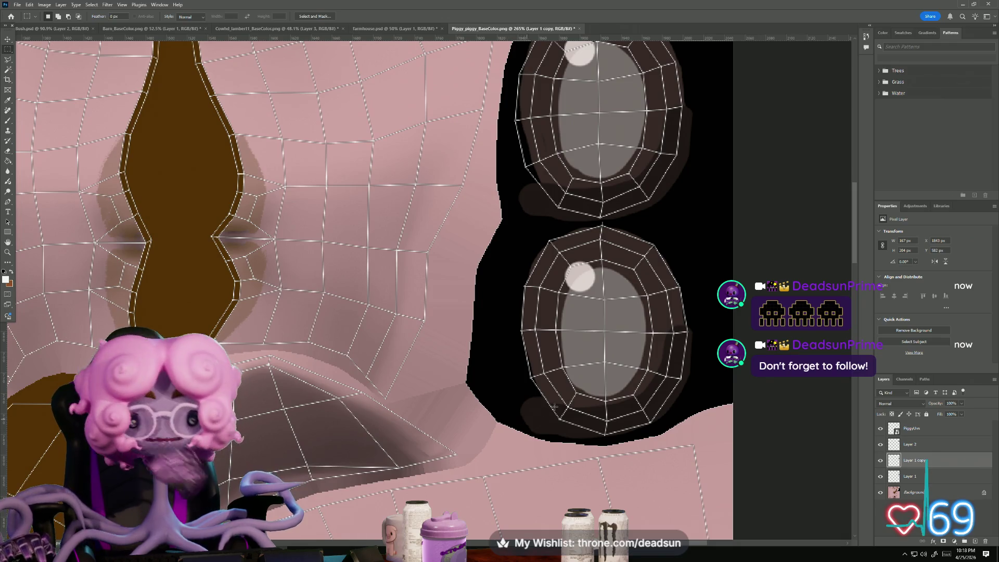
alt+scroll(524, 384, up, 4)
alt+scroll(517, 411, down, 2)
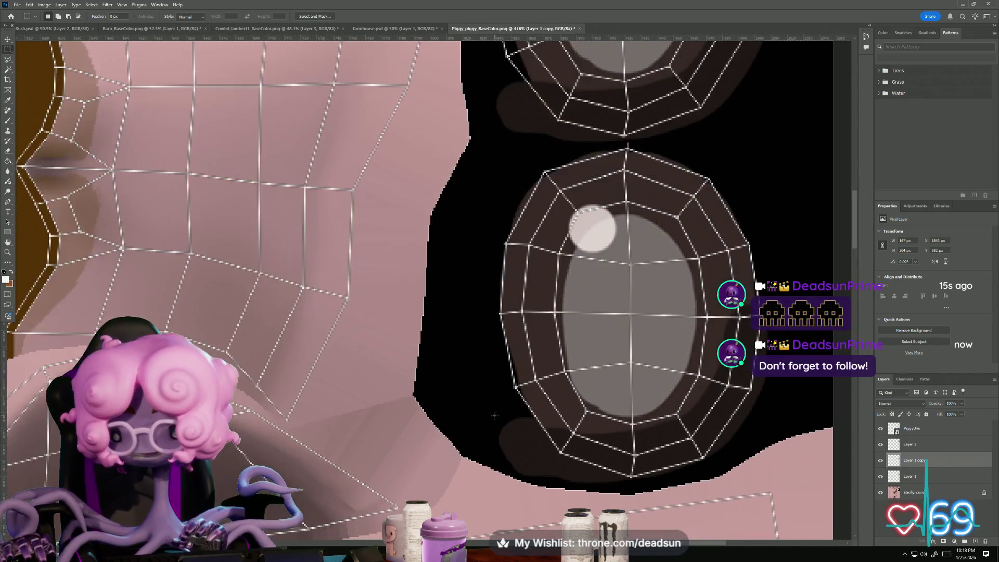
alt+scroll(516, 418, down, 2)
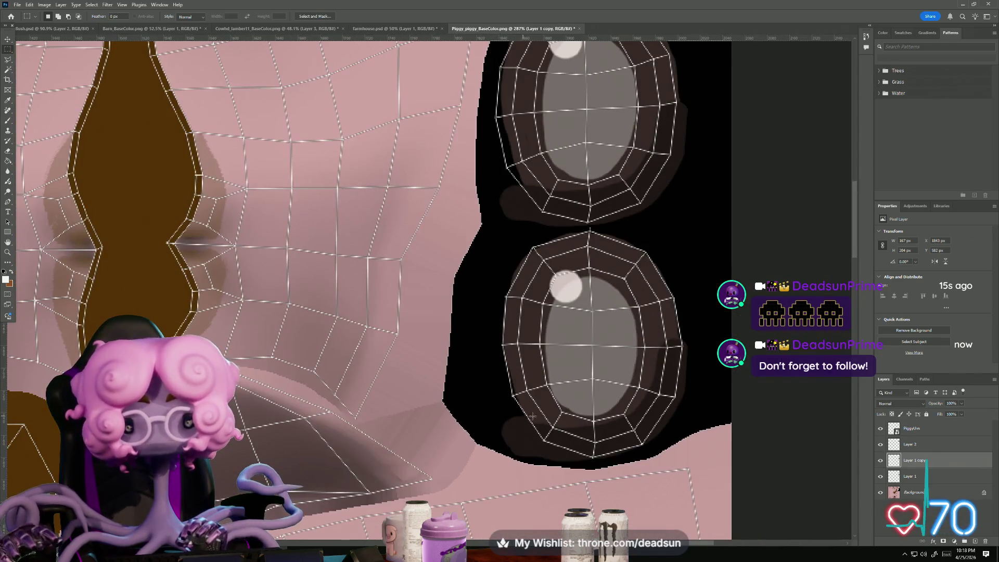
click(880, 429)
alt+scroll(309, 197, down, 9)
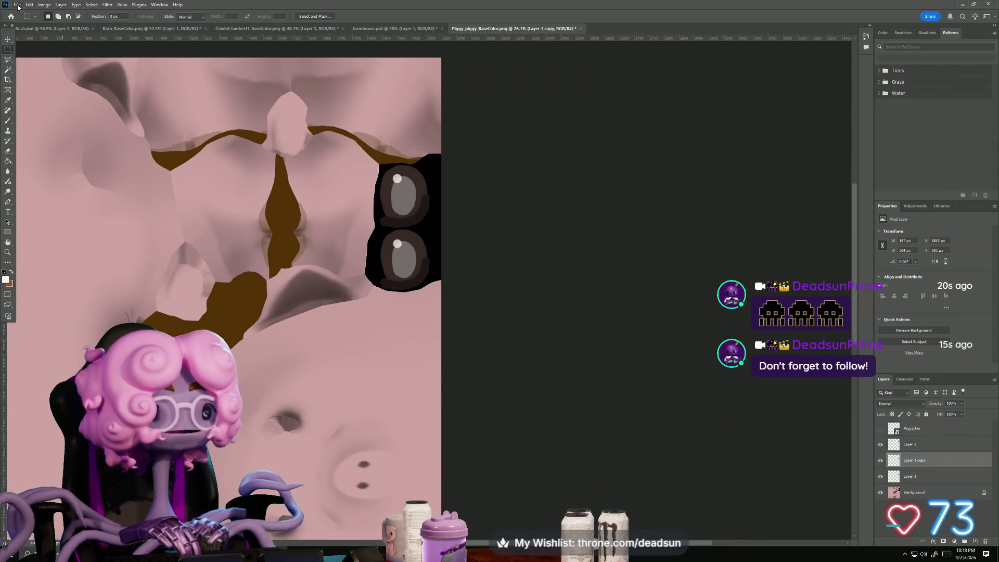
Step: Save a PNG copy of the texture over Piggy_piggy_BaseColor.png, confirming the replacement
click(17, 5)
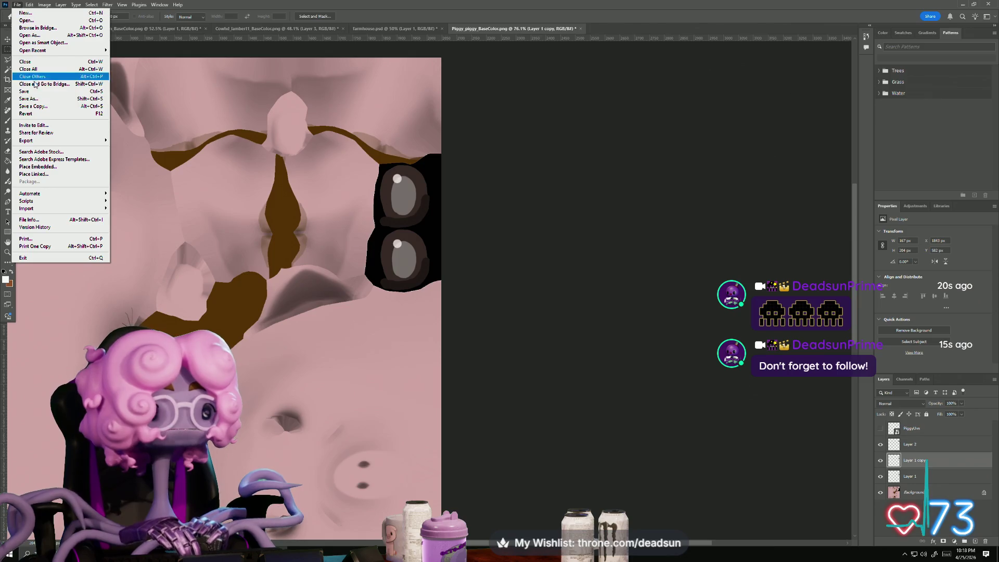
click(32, 102)
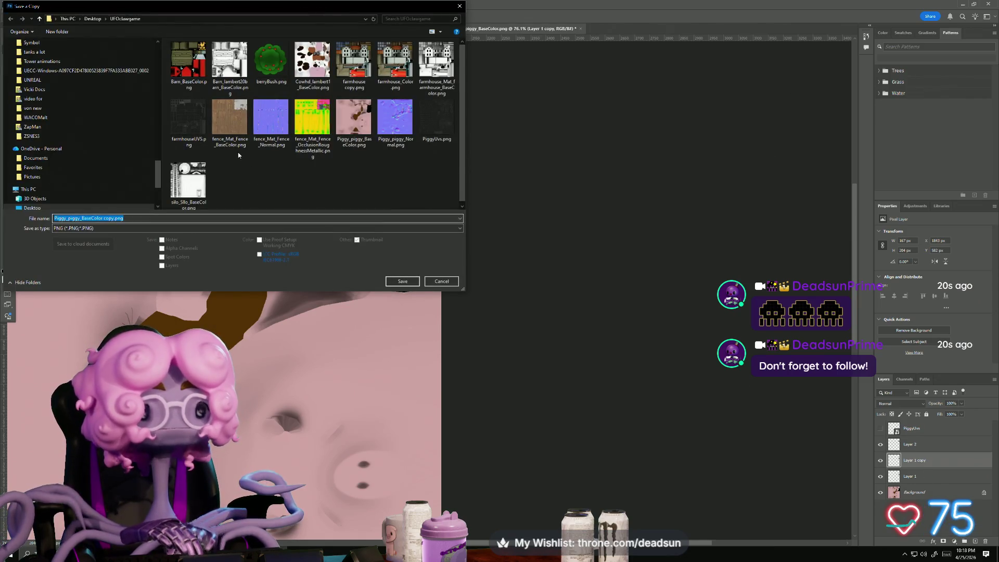
click(351, 110)
click(400, 281)
click(520, 276)
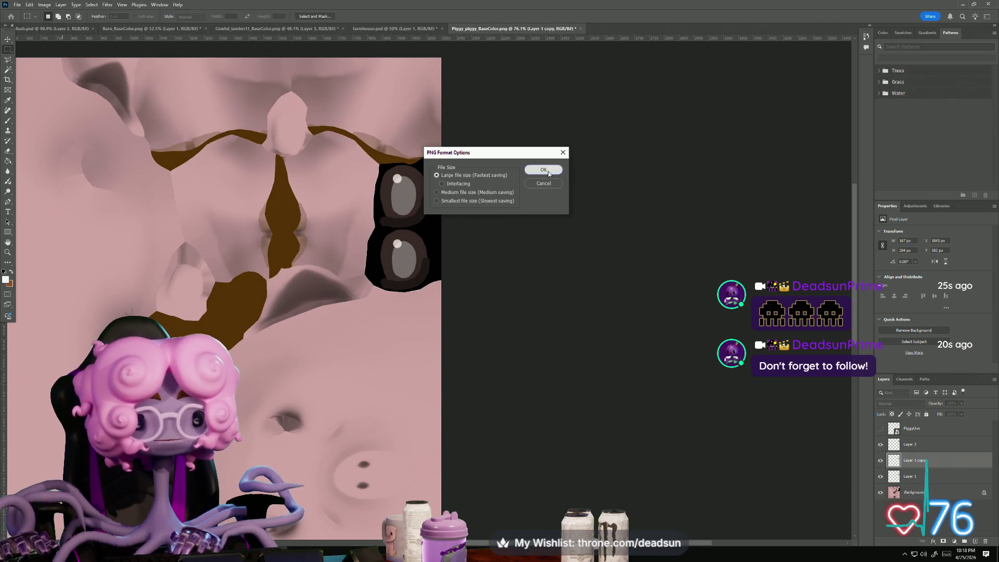
click(543, 170)
key(alt+Tab)
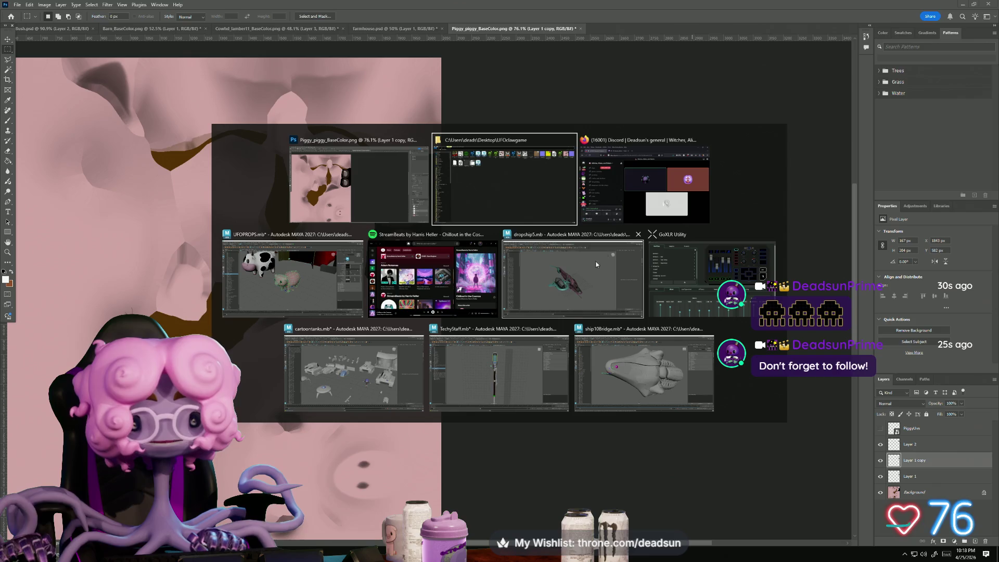
Step: Orbit around the textured pig from front and overhead, selecting it to check its material
click(348, 285)
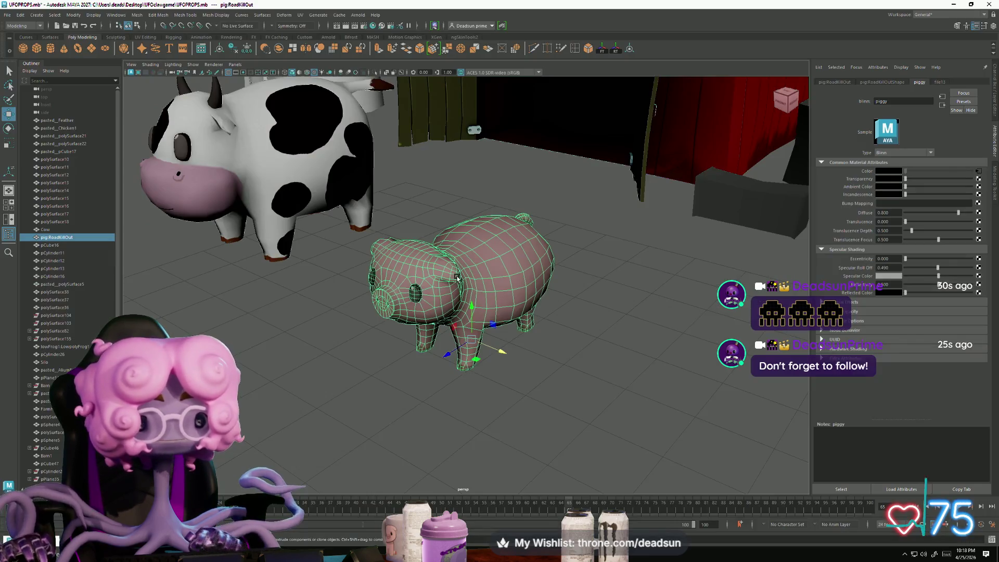
right_click(508, 271)
click(585, 253)
mouse_move(585, 253)
alt+mouse_down()
mouse_move(482, 373)
mouse_move(457, 355)
mouse_move(298, 334)
alt+mouse_up()
scroll(461, 360, up, 5)
click(450, 364)
click(343, 348)
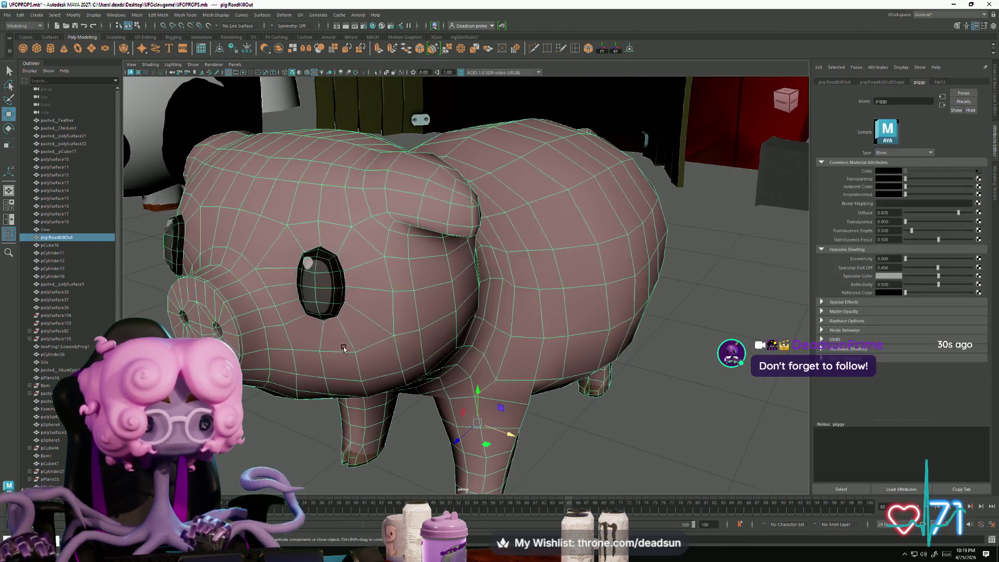
click(243, 463)
scroll(243, 463, down, 5)
mouse_move(243, 463)
alt+mouse_down()
mouse_move(385, 406)
mouse_move(353, 388)
mouse_move(411, 411)
mouse_move(522, 400)
mouse_move(440, 401)
mouse_move(457, 368)
alt+mouse_up()
scroll(413, 412, up, 3)
Step: Orbit to a close front view of the pig, selecting it to inspect the painted eyes
click(512, 339)
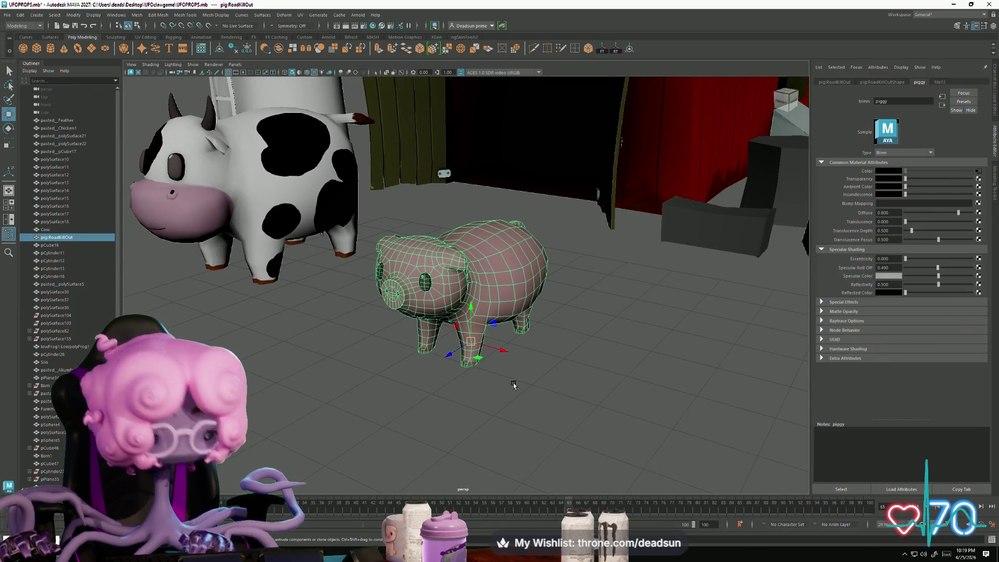
click(486, 401)
mouse_move(416, 417)
alt+mouse_down()
mouse_move(446, 424)
mouse_move(475, 401)
mouse_move(396, 384)
mouse_move(399, 401)
mouse_move(405, 407)
mouse_move(442, 283)
alt+mouse_up()
scroll(466, 414, down, 5)
scroll(438, 387, up, 4)
scroll(438, 387, down, 3)
click(442, 283)
click(371, 400)
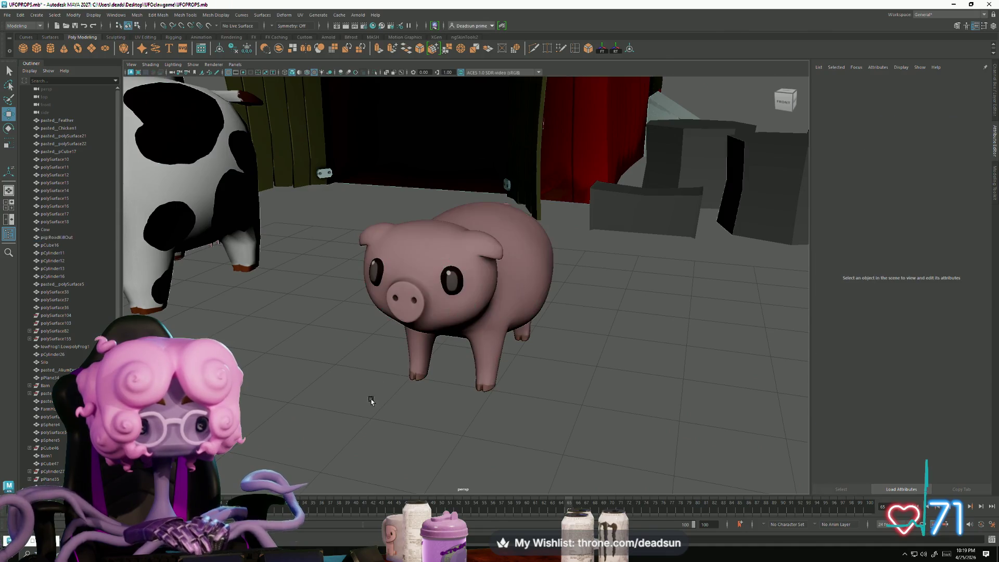
click(436, 332)
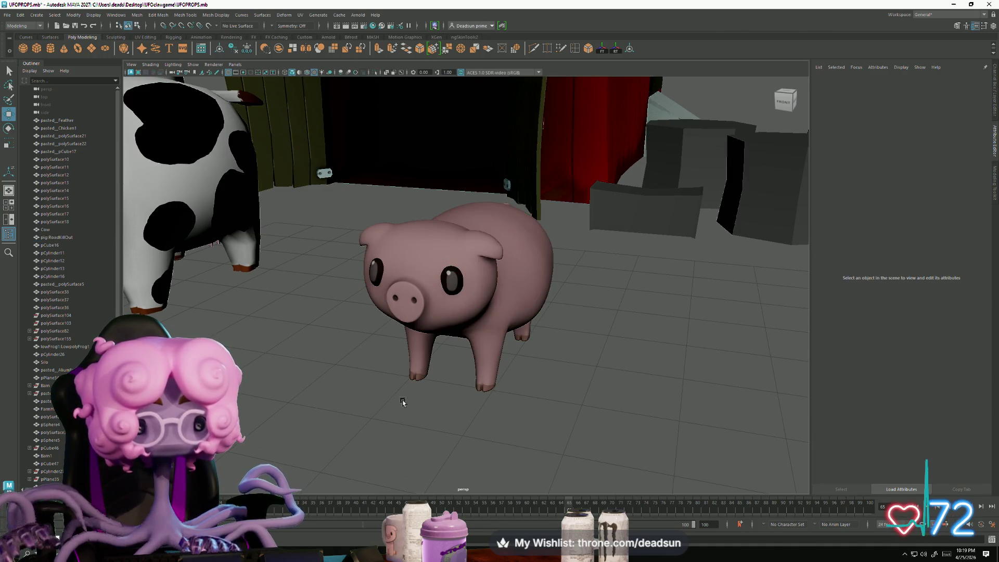
mouse_move(416, 371)
alt+mouse_down()
mouse_move(419, 406)
mouse_move(446, 407)
mouse_move(367, 411)
mouse_move(446, 423)
mouse_move(359, 383)
alt+mouse_up()
click(467, 343)
click(437, 422)
scroll(368, 412, up, 3)
scroll(368, 413, down, 3)
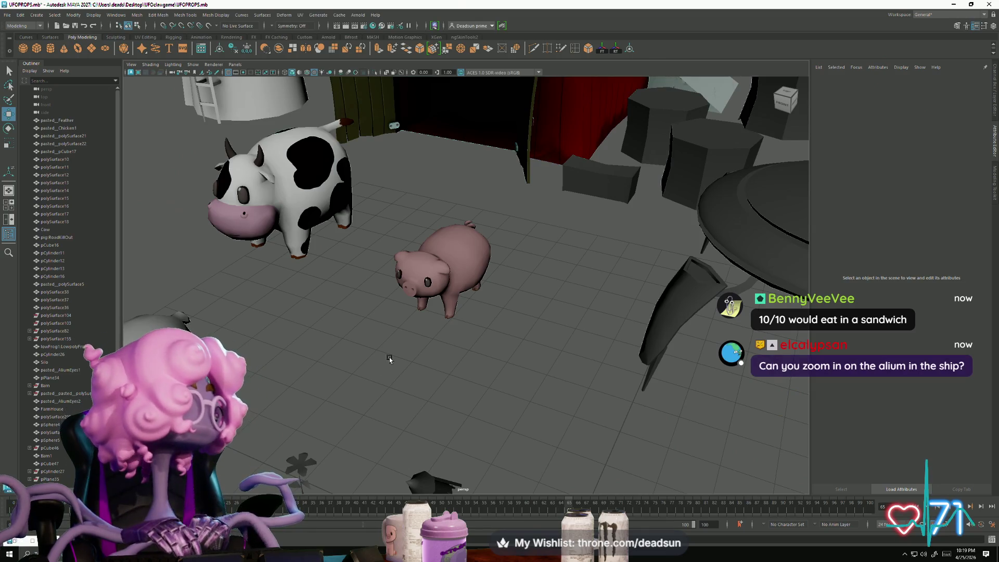
Step: Zoom in on the alien inside the UFO dome
scroll(389, 357, down, 6)
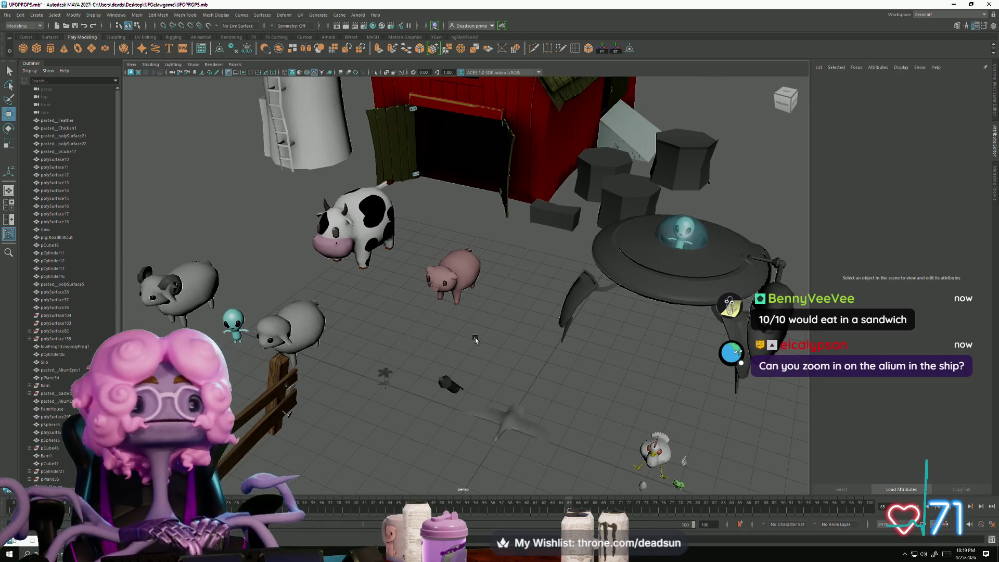
alt+middle_drag(475, 339, 423, 290)
scroll(424, 289, up, 8)
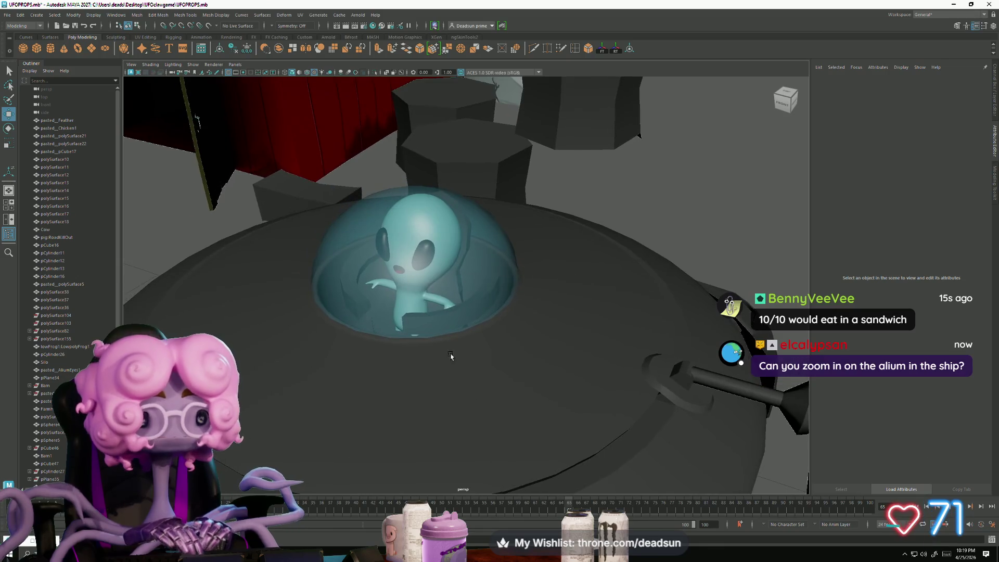
scroll(451, 356, up, 6)
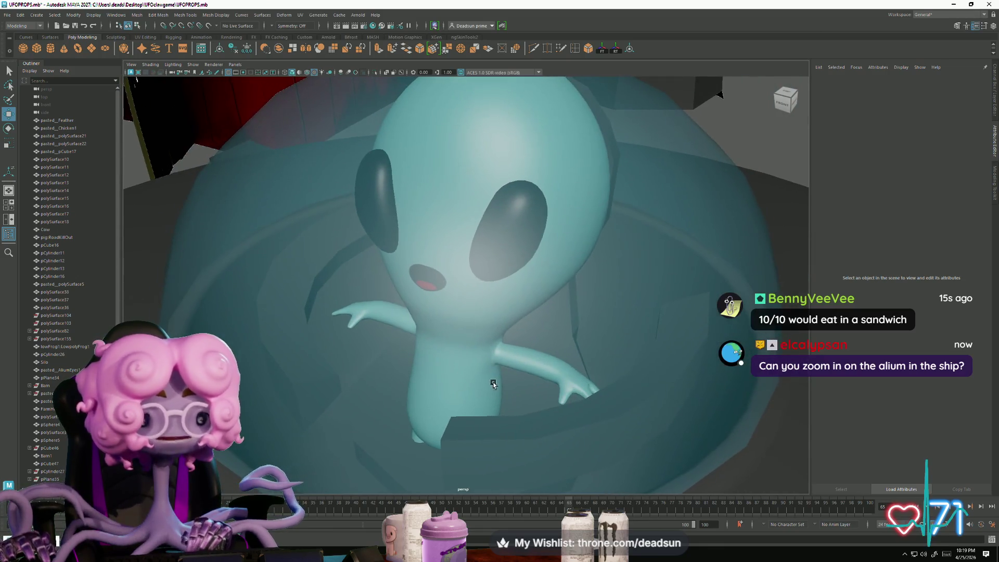
scroll(499, 371, down, 5)
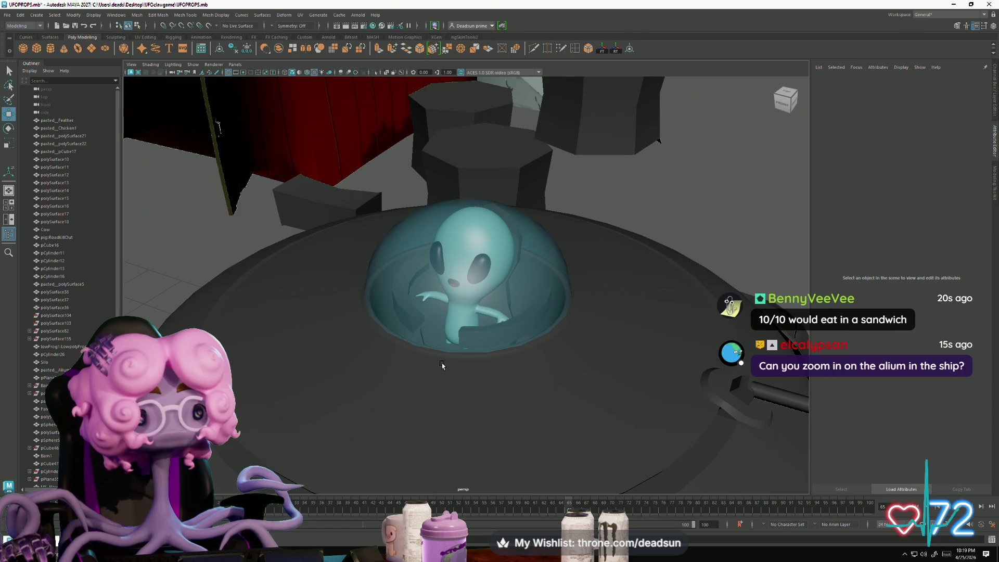
scroll(439, 367, up, 6)
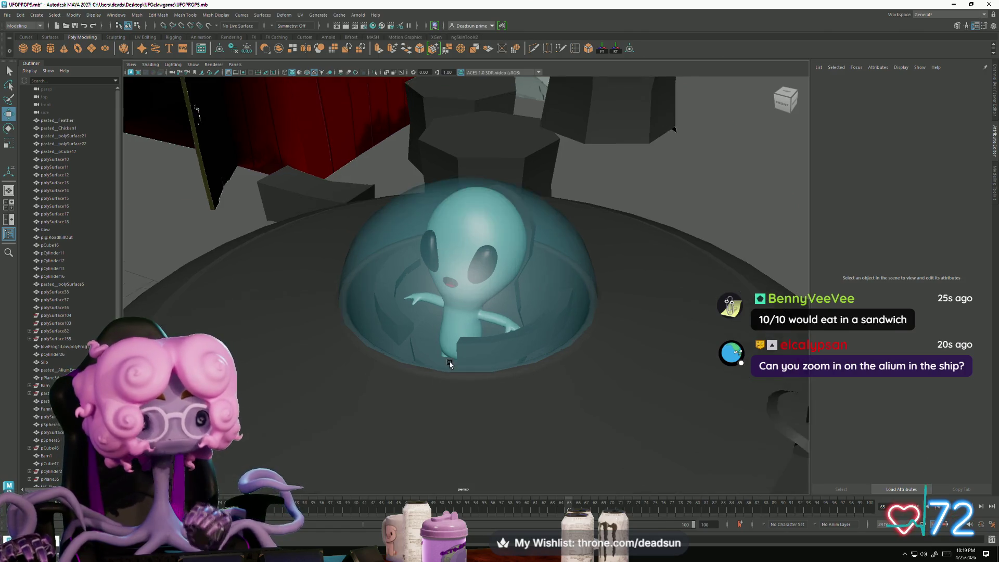
scroll(413, 392, down, 4)
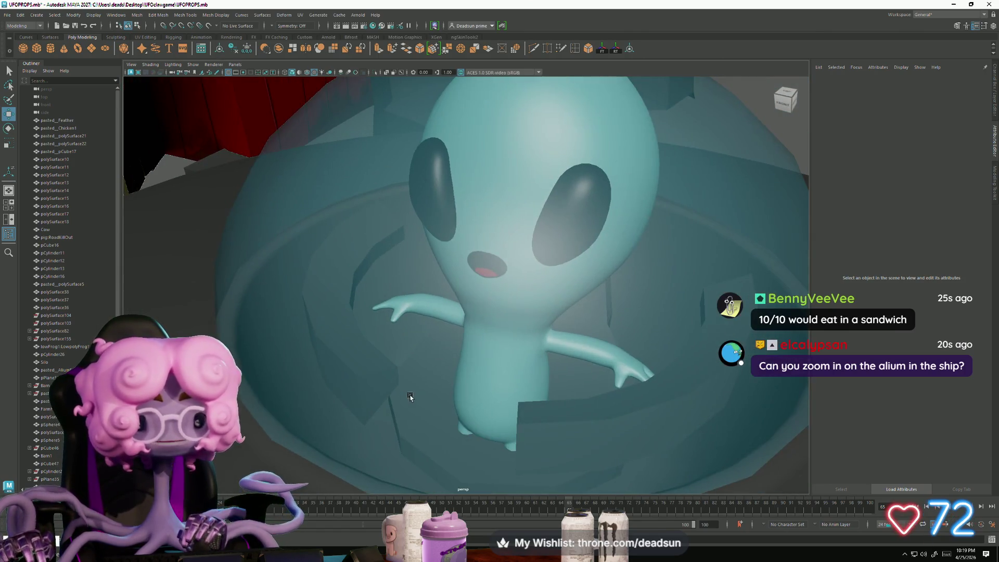
scroll(439, 380, down, 5)
scroll(439, 379, up, 5)
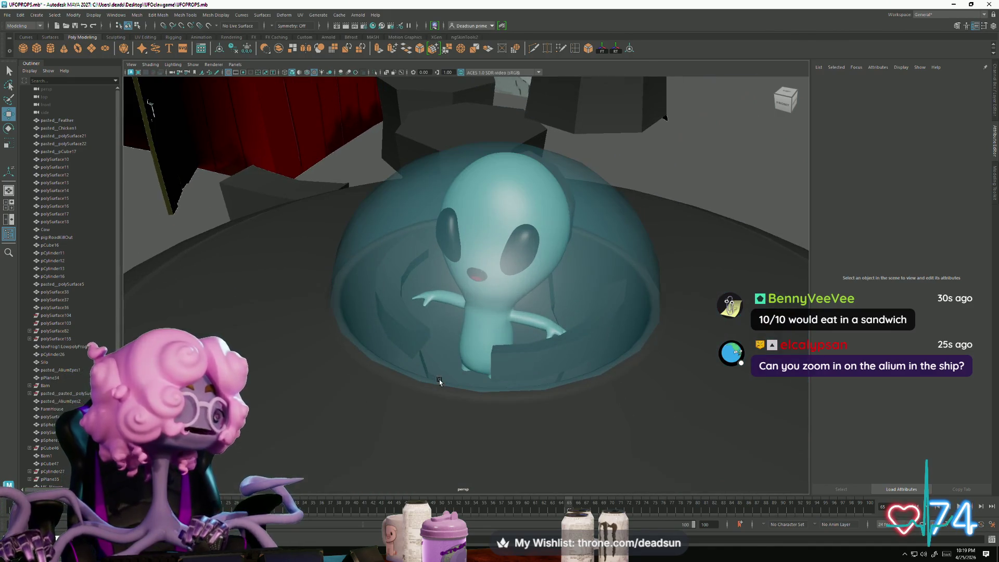
scroll(493, 373, down, 8)
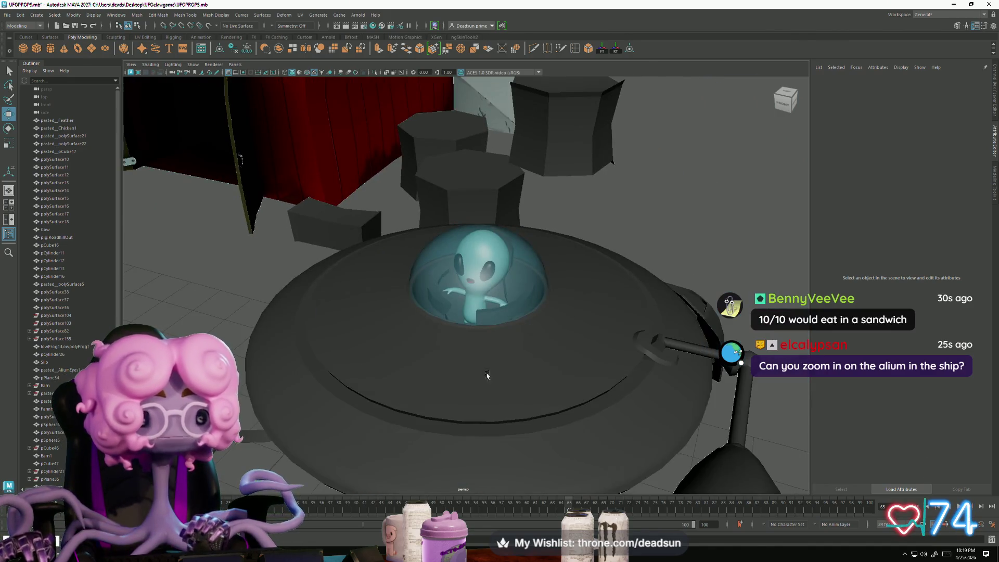
Step: Pull back to an overhead view of the farm and search Windows for 'alium'
mouse_move(385, 396)
alt+mouse_down()
mouse_move(304, 334)
mouse_move(354, 367)
mouse_move(446, 289)
alt+mouse_up()
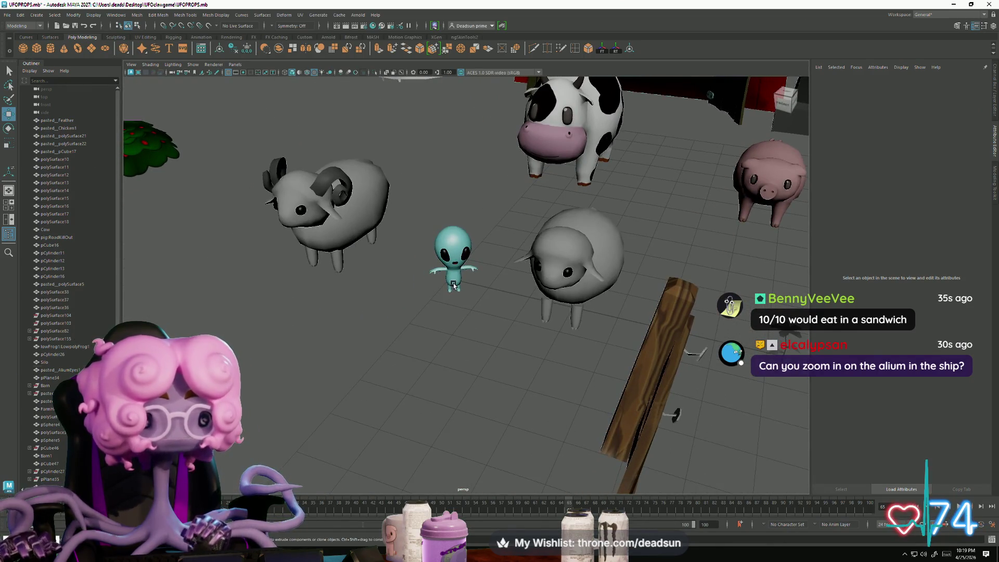
click(454, 285)
click(393, 345)
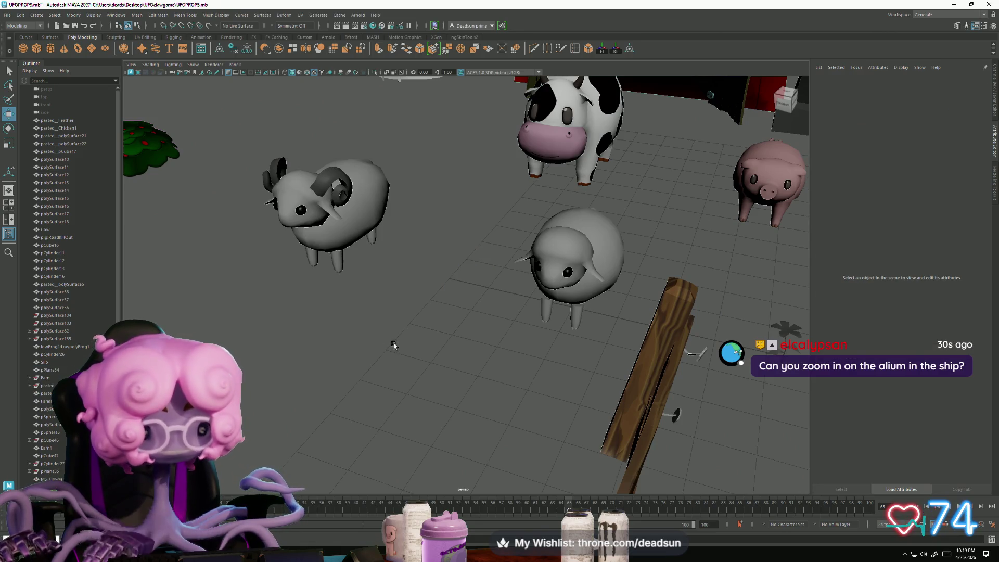
alt+right_drag(486, 339, 381, 314)
alt+drag(381, 314, 312, 354)
click(27, 552)
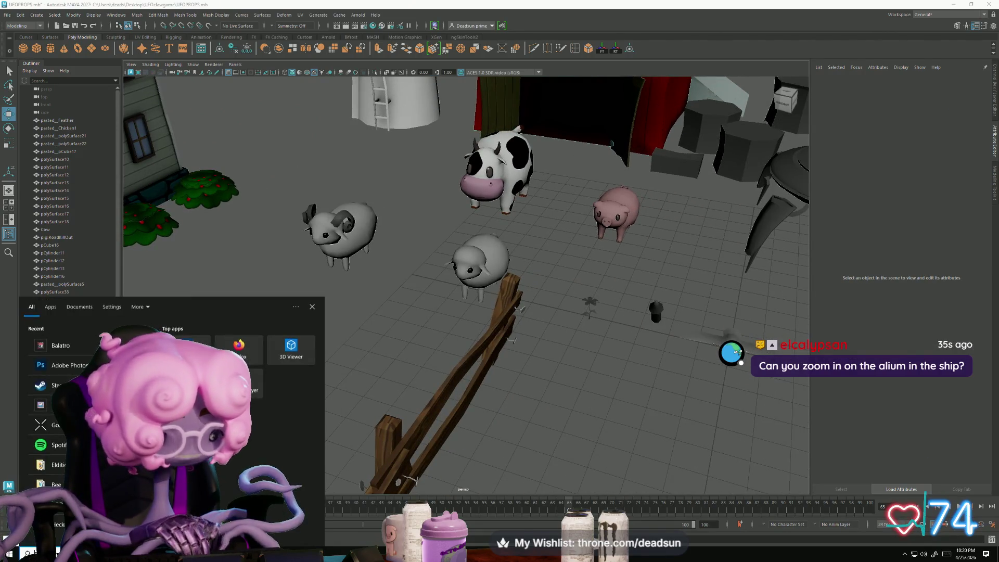
text(alium)
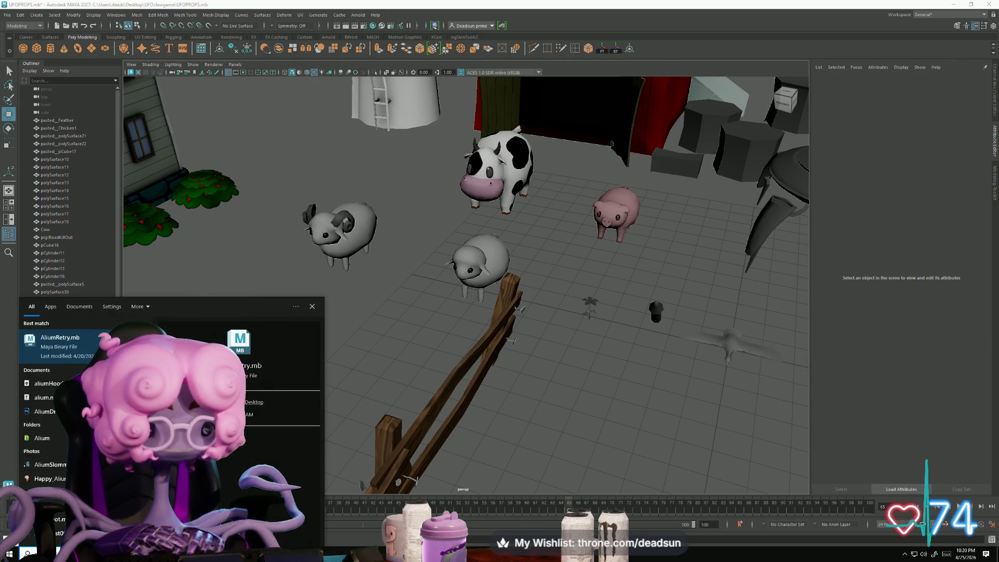
Step: Open AliumRetry.mb from the search results in a new Maya session
click(87, 349)
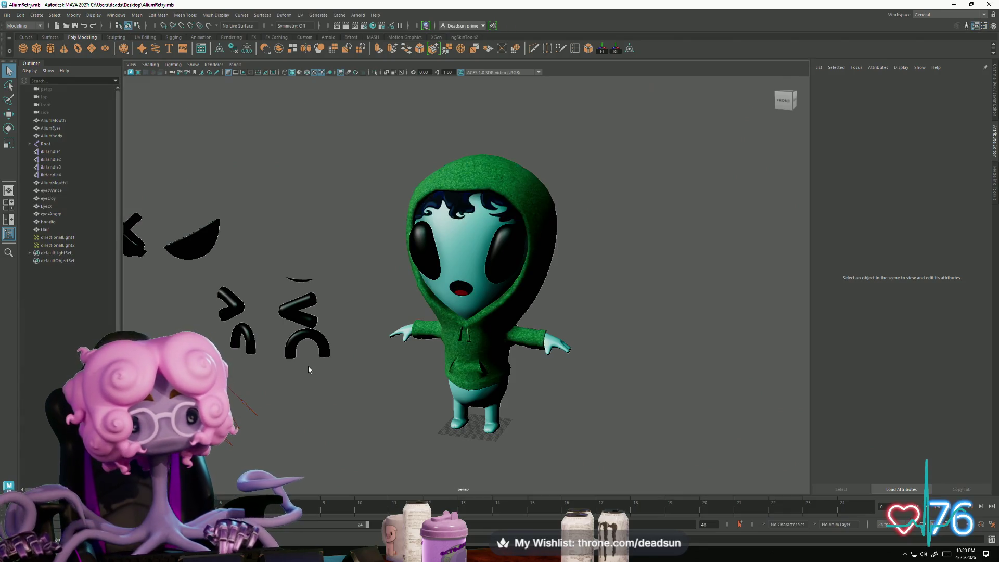
Step: Move the green hoodie along X off the alien body to the right
click(498, 346)
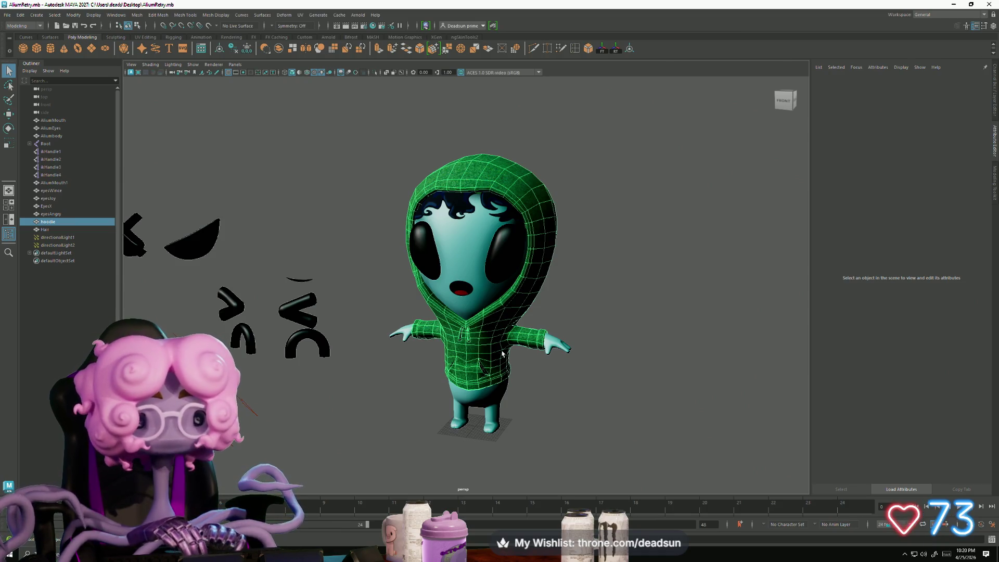
key(ctrl+z)
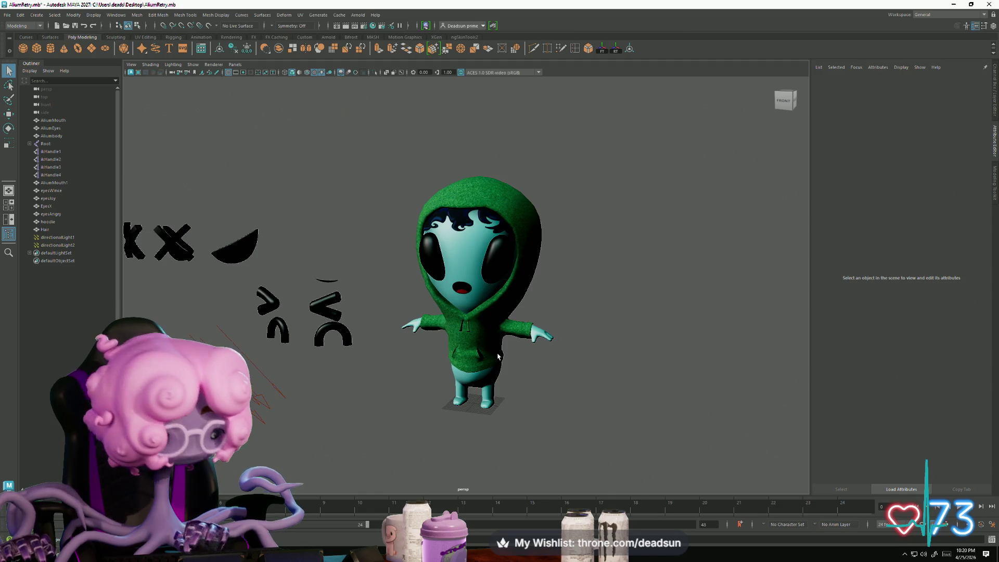
click(498, 356)
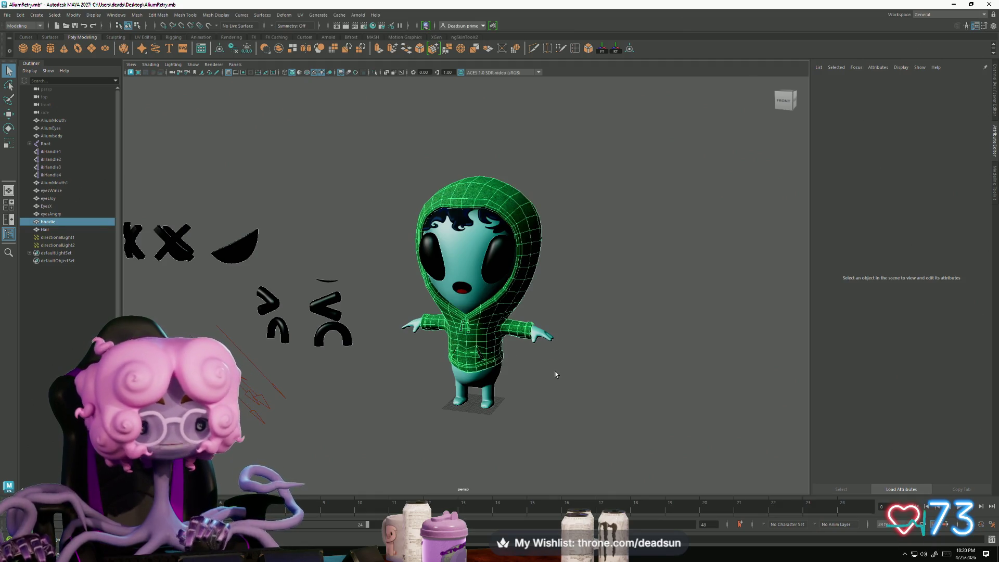
key(w)
scroll(555, 372, down, 3)
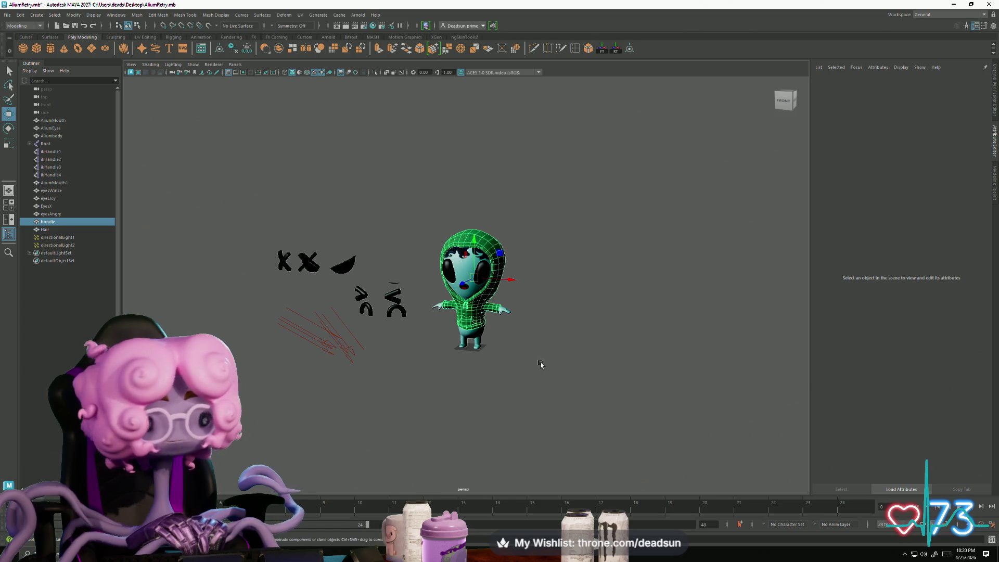
scroll(540, 366, up, 3)
scroll(539, 365, down, 1)
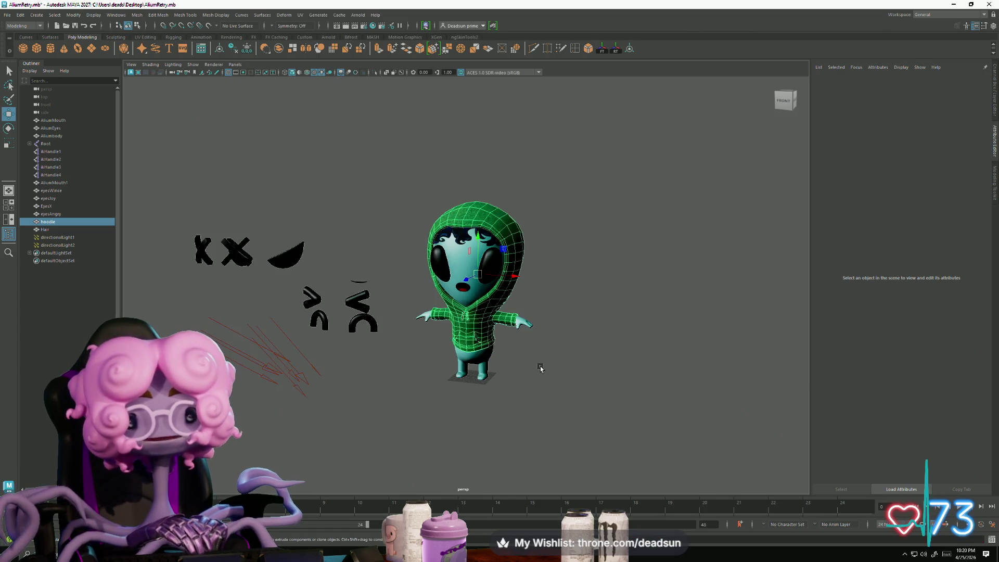
key(ctrl+a)
drag(515, 276, 852, 301)
Step: Move the hair beside the hoodie and frame the view on them
click(502, 217)
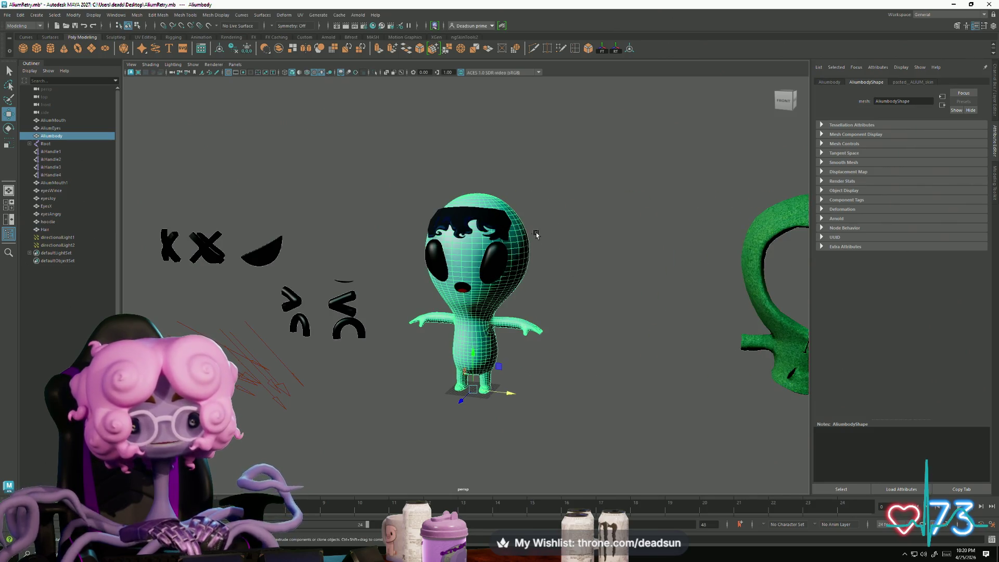
click(479, 217)
drag(503, 196, 867, 247)
key(f)
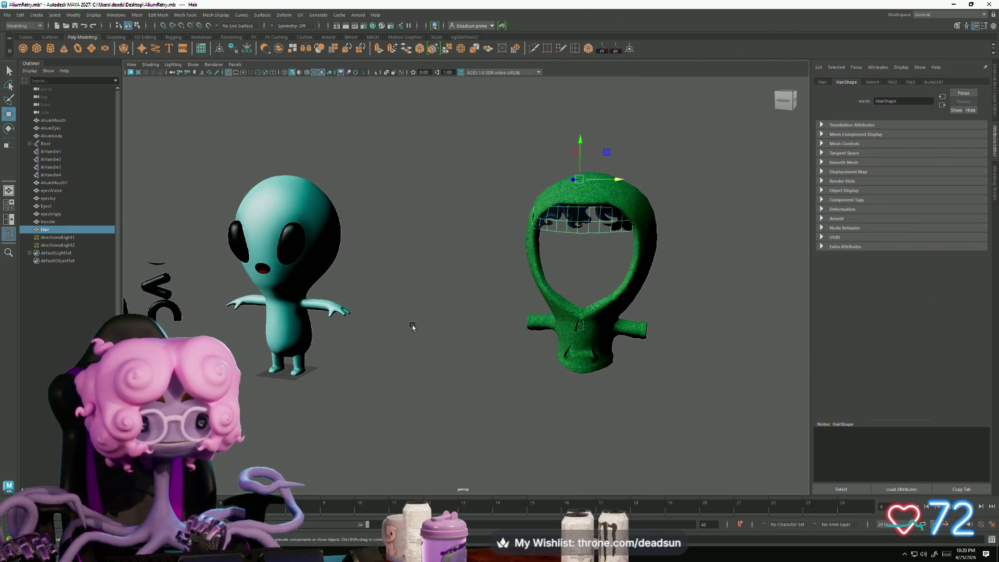
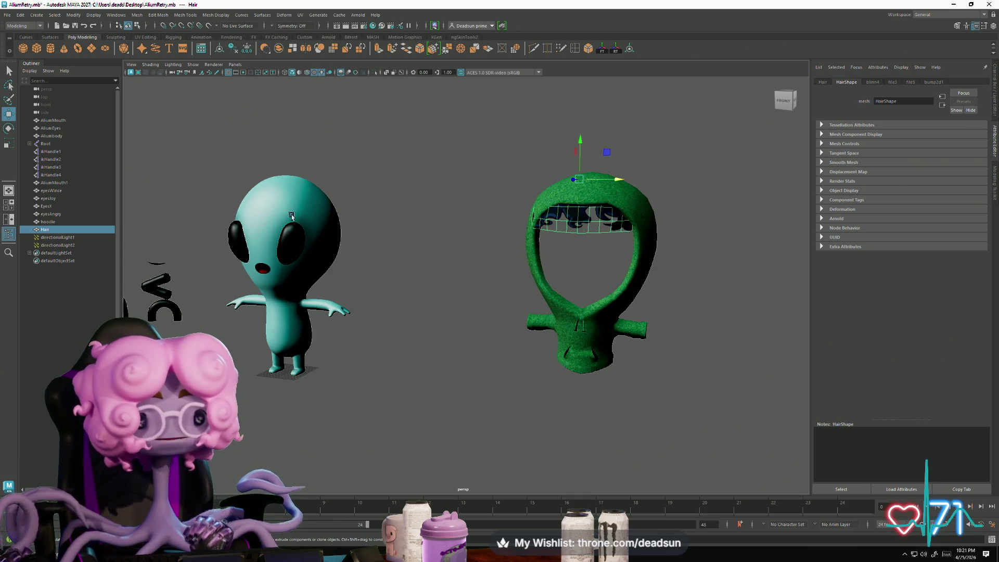
Step: Select the alien body mesh and frame it, viewing the head from above
click(309, 222)
key(f)
alt+drag(338, 291, 347, 350)
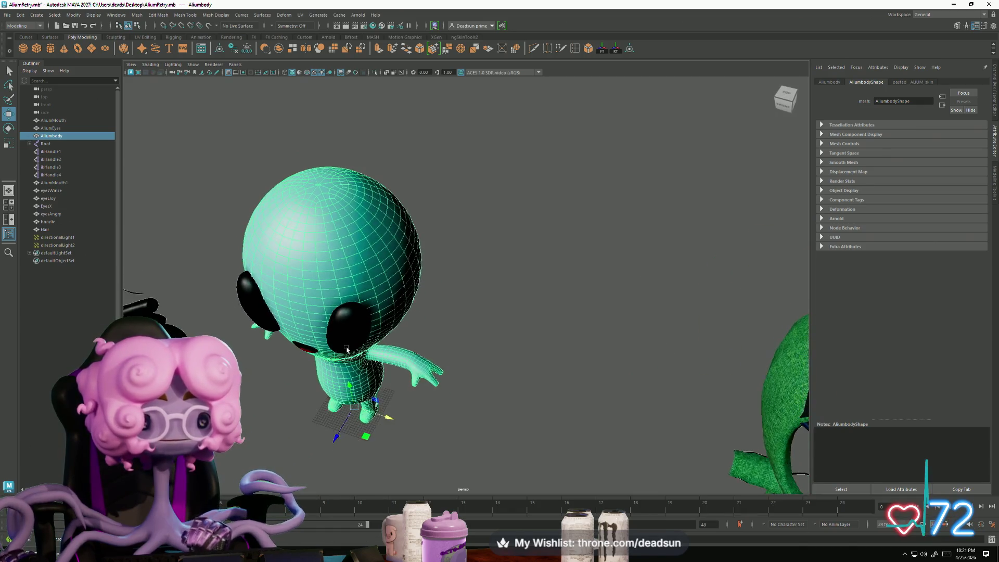
scroll(347, 350, up, 10)
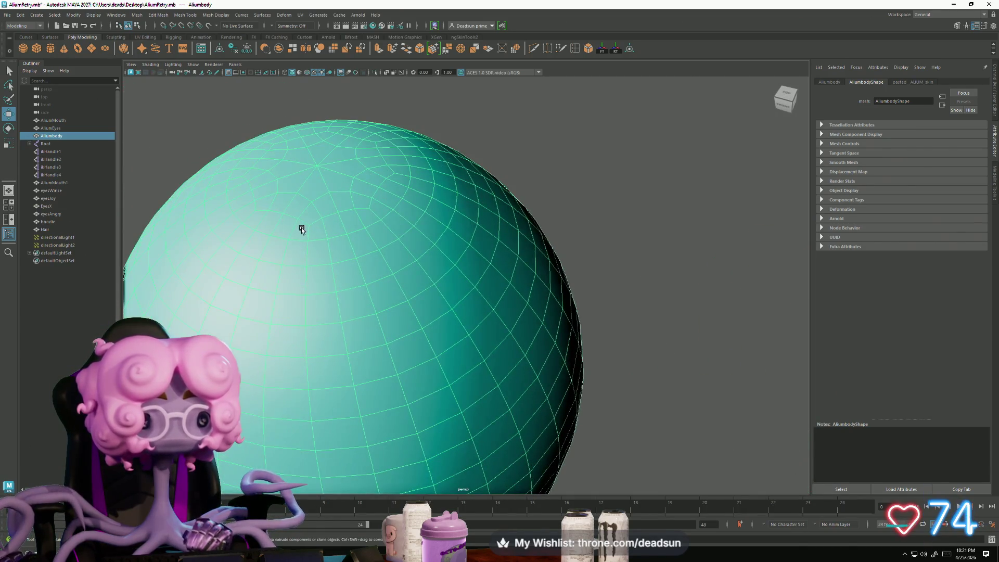
Step: Switch the body to edge mode and pick an edge at the crown of the head
key(F10)
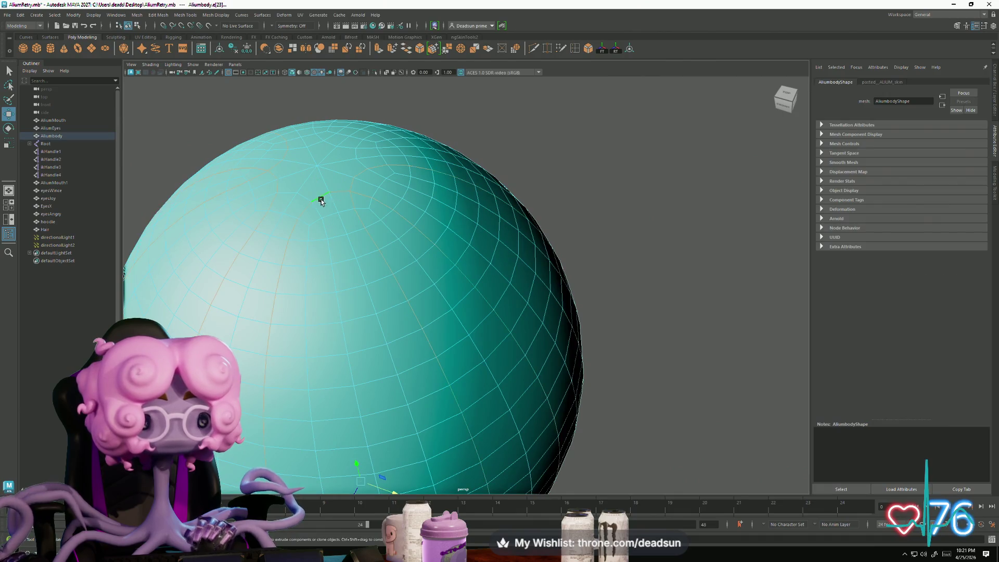
click(312, 253)
mouse_move(314, 253)
alt+mouse_down()
mouse_move(491, 318)
mouse_move(419, 229)
alt+mouse_up()
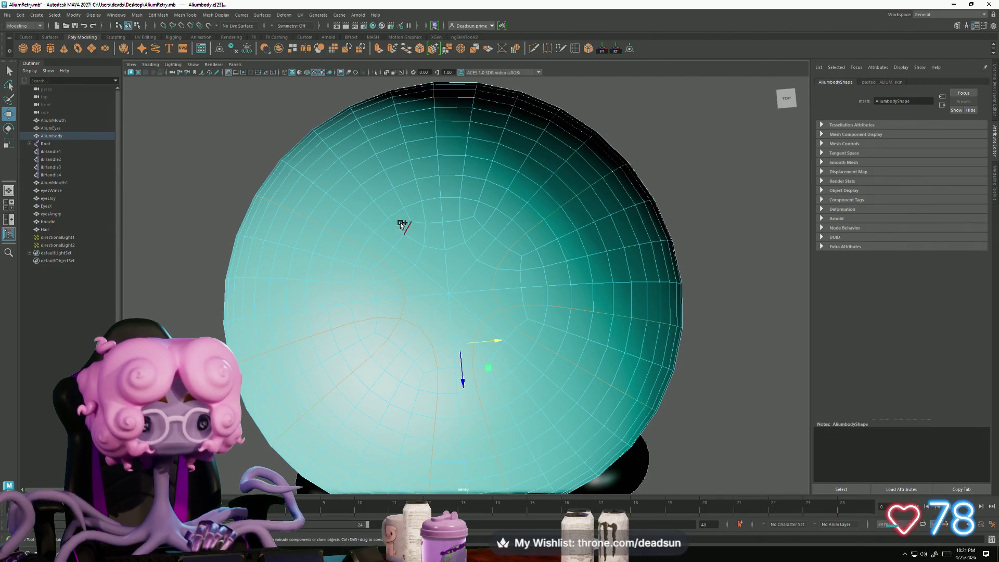
mouse_move(404, 327)
alt+mouse_down()
mouse_move(399, 301)
mouse_move(323, 311)
mouse_move(400, 319)
mouse_move(464, 285)
mouse_move(458, 323)
mouse_move(404, 329)
mouse_move(305, 285)
mouse_move(276, 321)
mouse_move(350, 292)
mouse_move(345, 332)
mouse_move(429, 417)
alt+mouse_up()
mouse_move(429, 417)
alt+right_down()
mouse_move(446, 279)
mouse_move(491, 330)
mouse_move(568, 383)
mouse_move(566, 395)
alt+right_up()
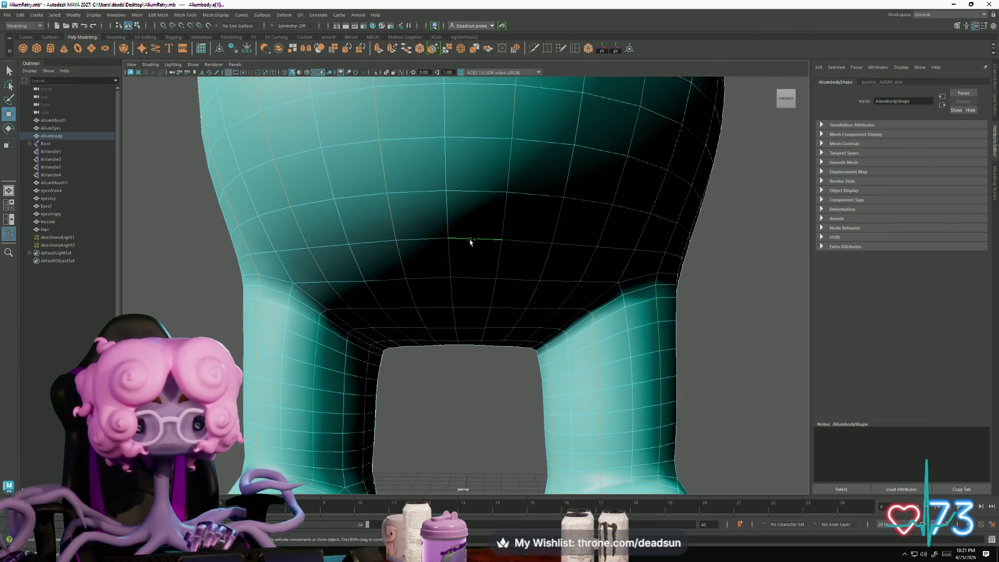
Step: Pick a vertical edge and an edge loop up the front of the torso
mouse_move(457, 138)
alt+mouse_down()
mouse_move(509, 223)
mouse_move(511, 284)
alt+mouse_up()
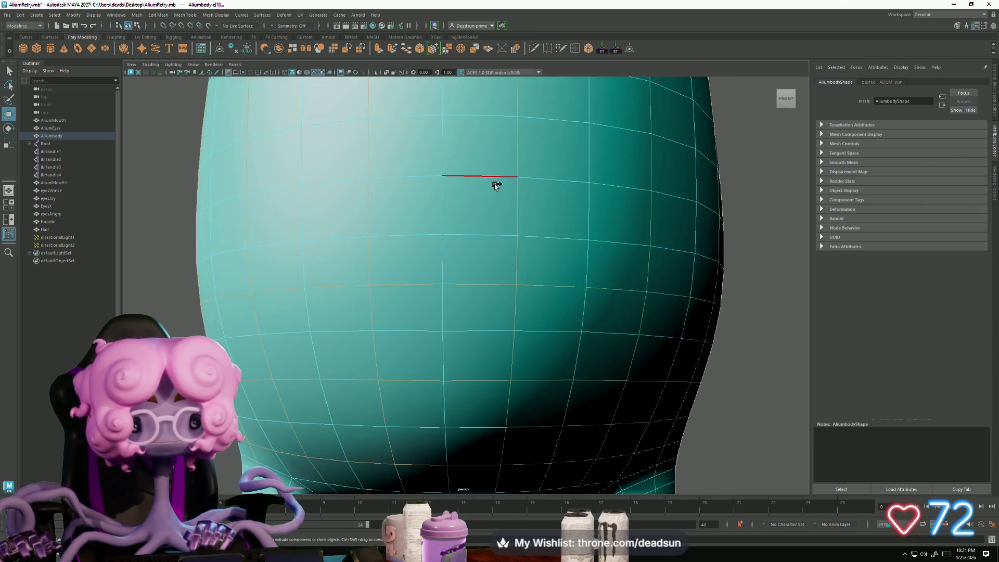
alt+drag(494, 182, 528, 281)
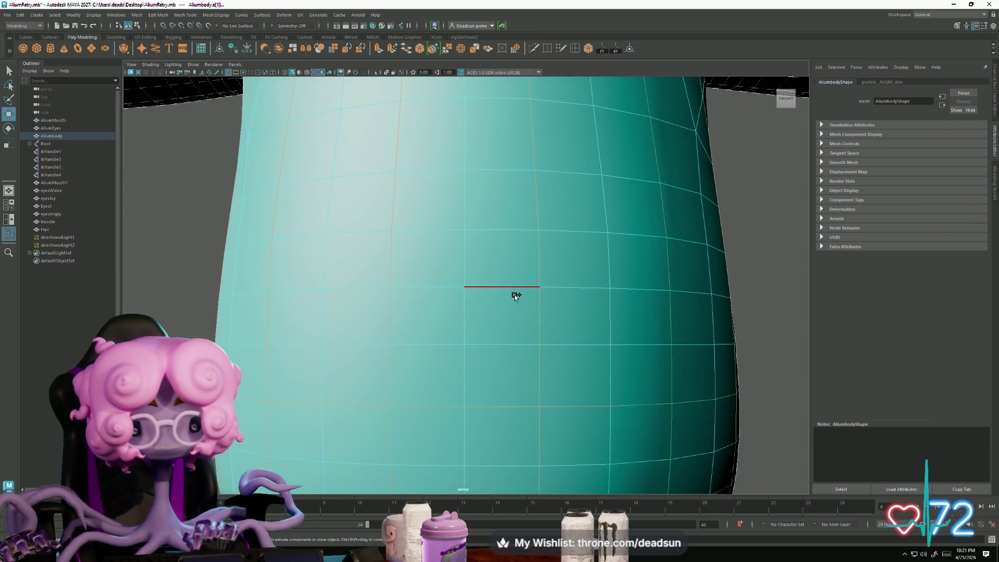
click(528, 197)
mouse_move(528, 204)
alt+mouse_down()
mouse_move(541, 312)
mouse_move(457, 296)
mouse_move(457, 314)
mouse_move(351, 349)
mouse_move(421, 304)
alt+mouse_up()
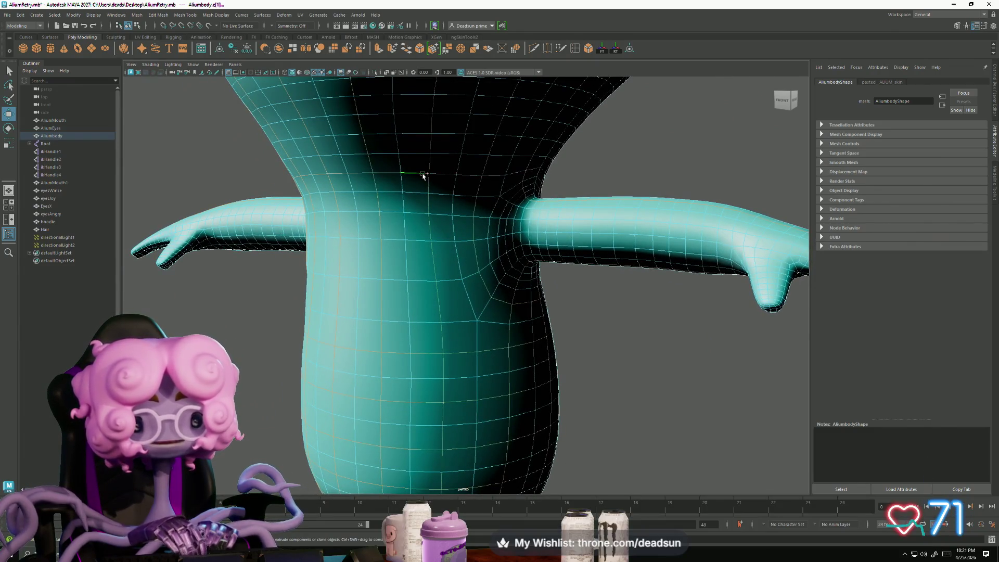
double_click(420, 135)
alt+drag(420, 135, 438, 235)
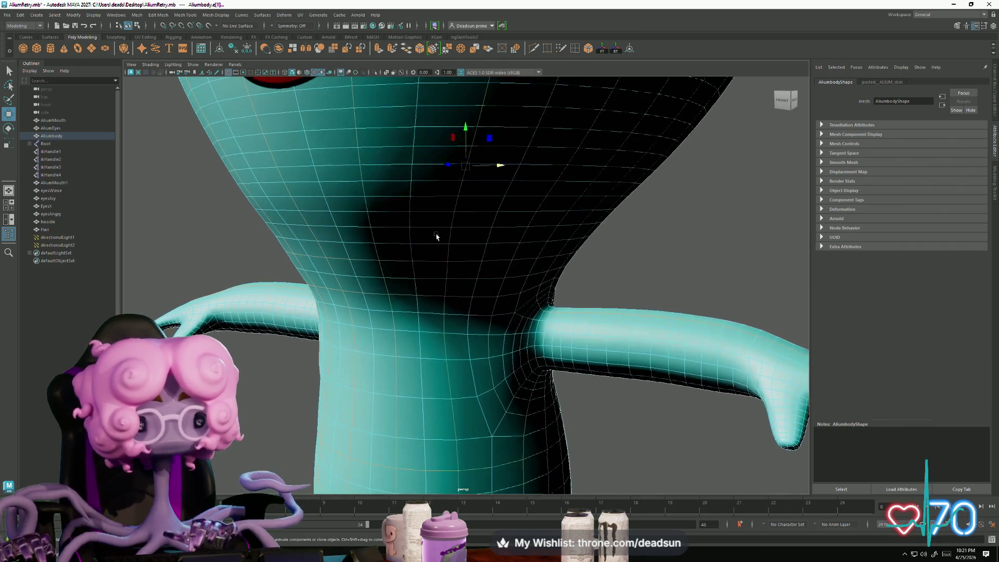
alt+drag(434, 348, 453, 319)
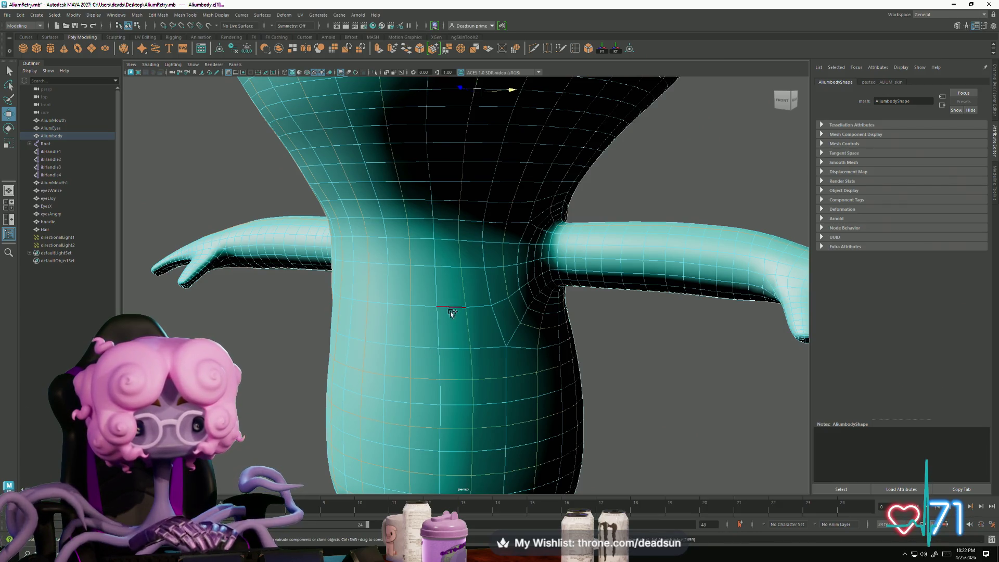
alt+drag(451, 307, 635, 354)
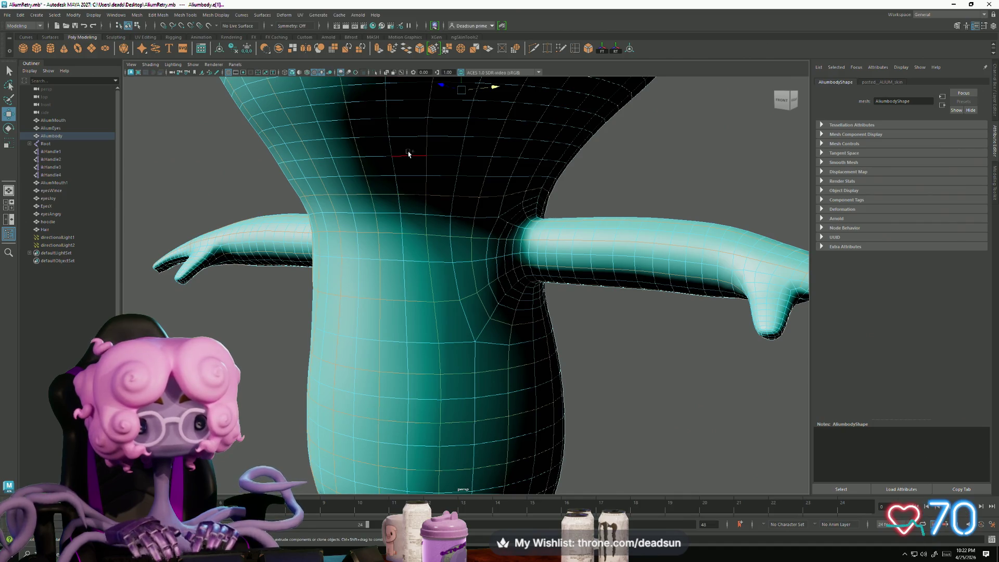
Step: Add another upper-torso edge to the seam, then inspect the head and hand
shift+click(413, 121)
mouse_move(457, 179)
alt+mouse_down()
mouse_move(486, 241)
mouse_move(434, 229)
alt+mouse_up()
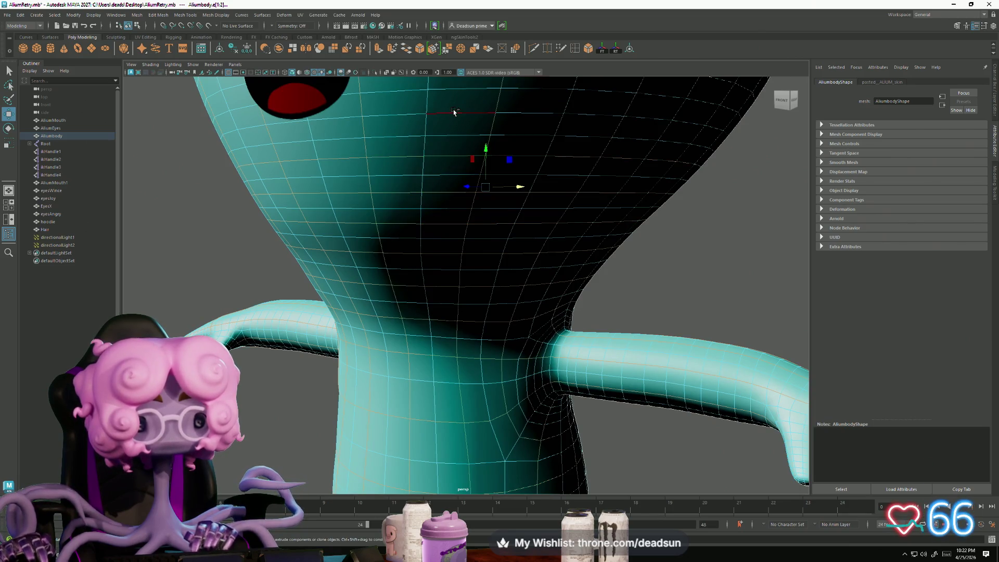
alt+drag(476, 140, 451, 233)
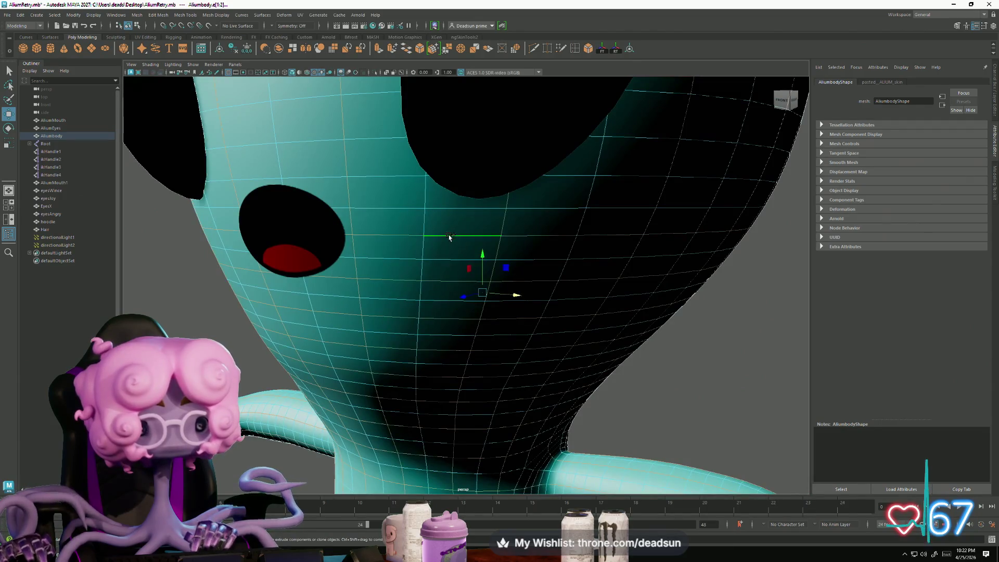
mouse_move(385, 99)
alt+mouse_down()
mouse_move(430, 257)
mouse_move(437, 221)
alt+mouse_up()
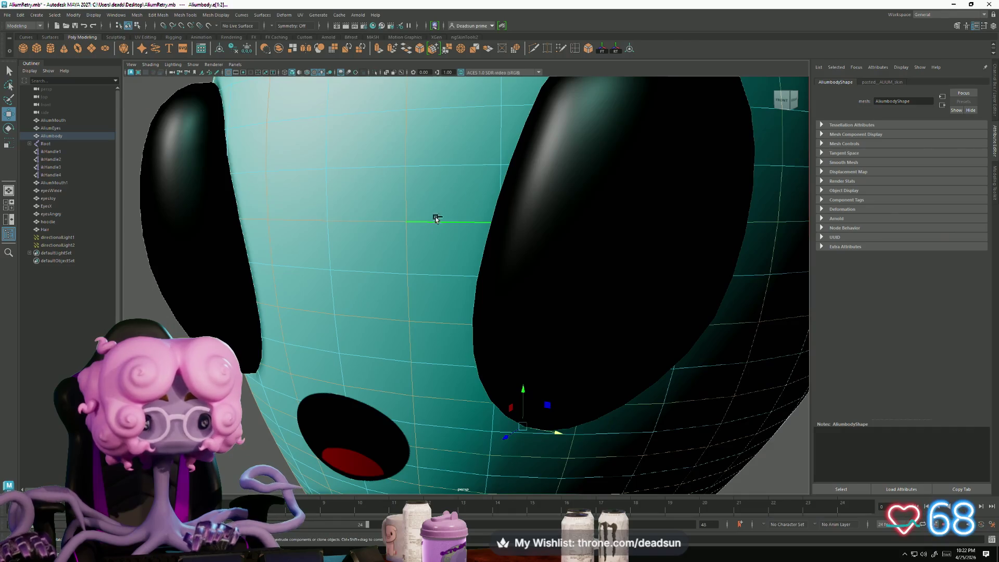
mouse_move(444, 118)
alt+mouse_down()
mouse_move(397, 210)
mouse_move(375, 314)
alt+mouse_up()
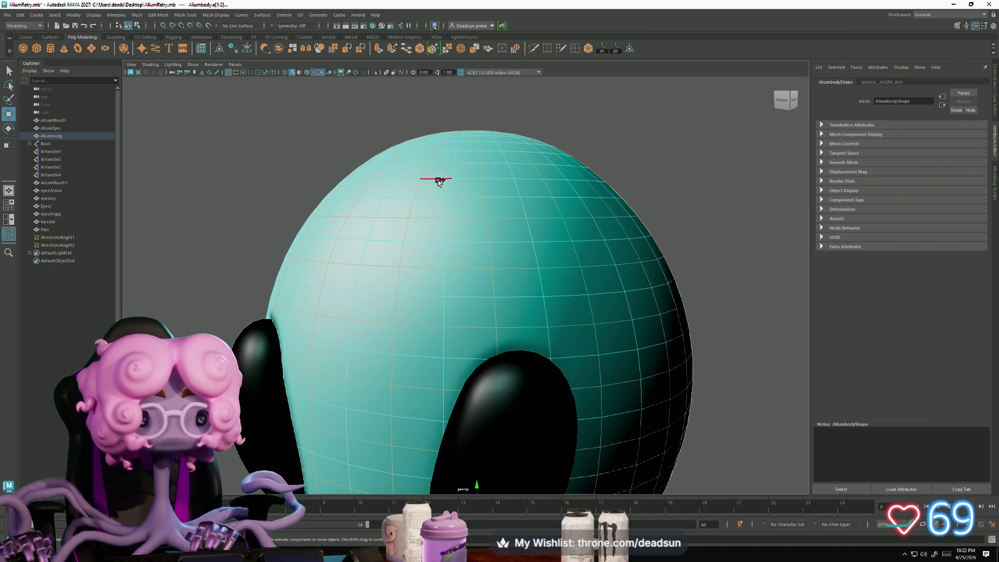
mouse_move(442, 151)
alt+mouse_down()
mouse_move(412, 229)
mouse_move(417, 270)
mouse_move(425, 231)
mouse_move(455, 357)
alt+mouse_up()
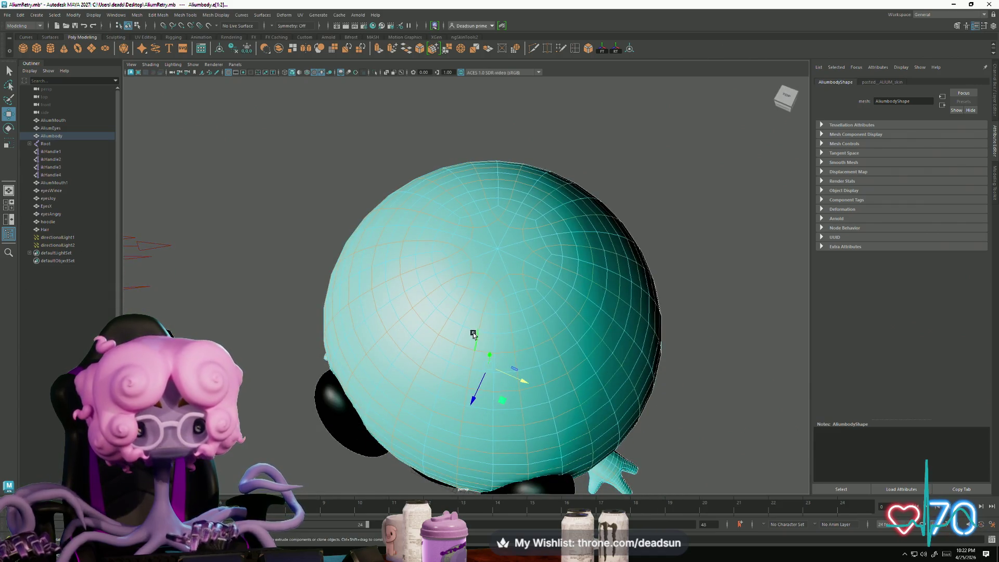
mouse_move(472, 314)
alt+mouse_down()
mouse_move(473, 393)
mouse_move(383, 443)
mouse_move(409, 378)
mouse_move(421, 263)
alt+mouse_up()
alt+drag(454, 393, 499, 387)
mouse_move(500, 388)
alt+right_down()
mouse_move(550, 384)
mouse_move(438, 380)
alt+right_up()
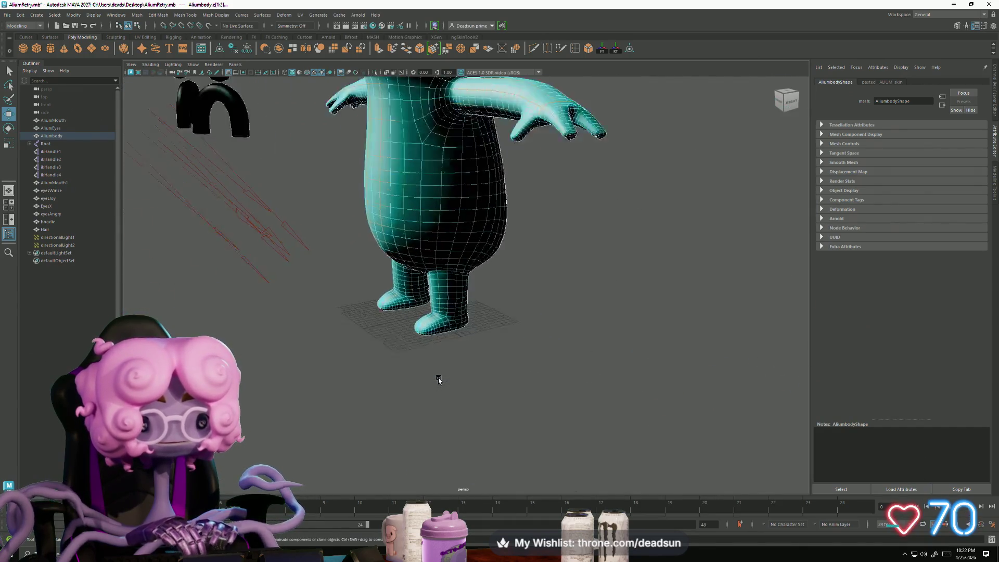
scroll(439, 380, up, 5)
scroll(364, 352, up, 3)
scroll(424, 379, up, 2)
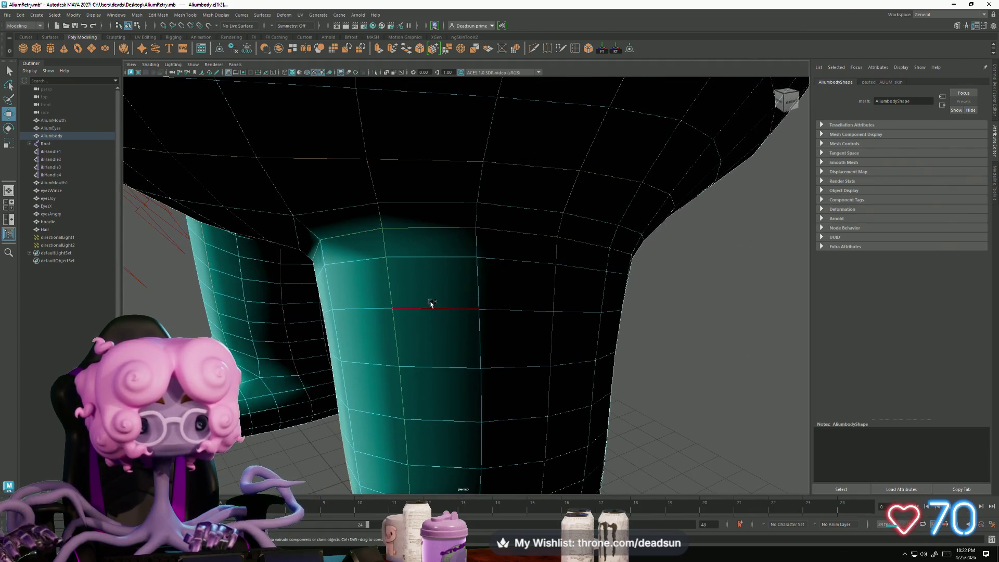
Step: Pick an edge on the front boot, then check the body from back and side
mouse_move(429, 417)
alt+middle_down()
mouse_move(452, 335)
mouse_move(447, 361)
alt+middle_up()
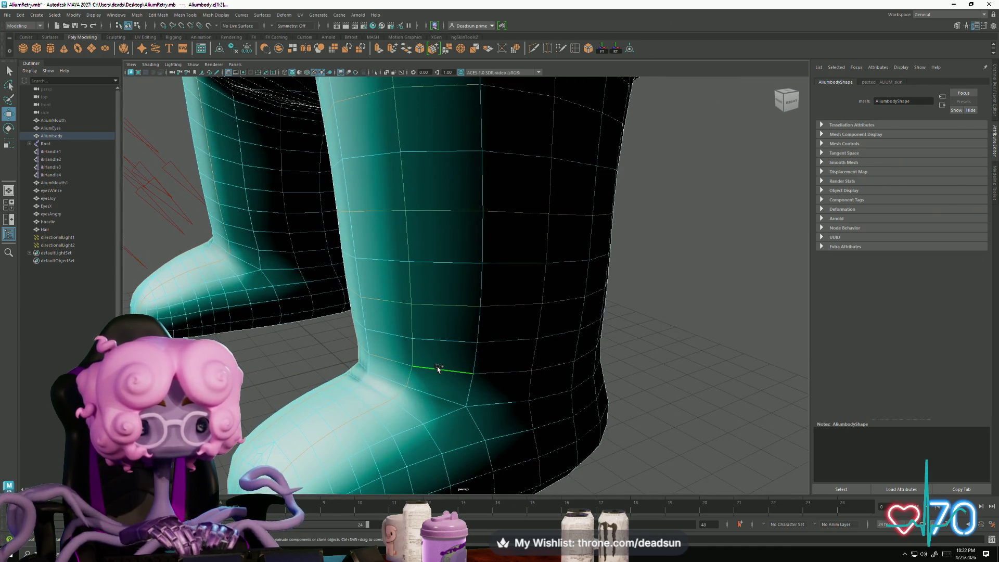
alt+drag(427, 408, 484, 370)
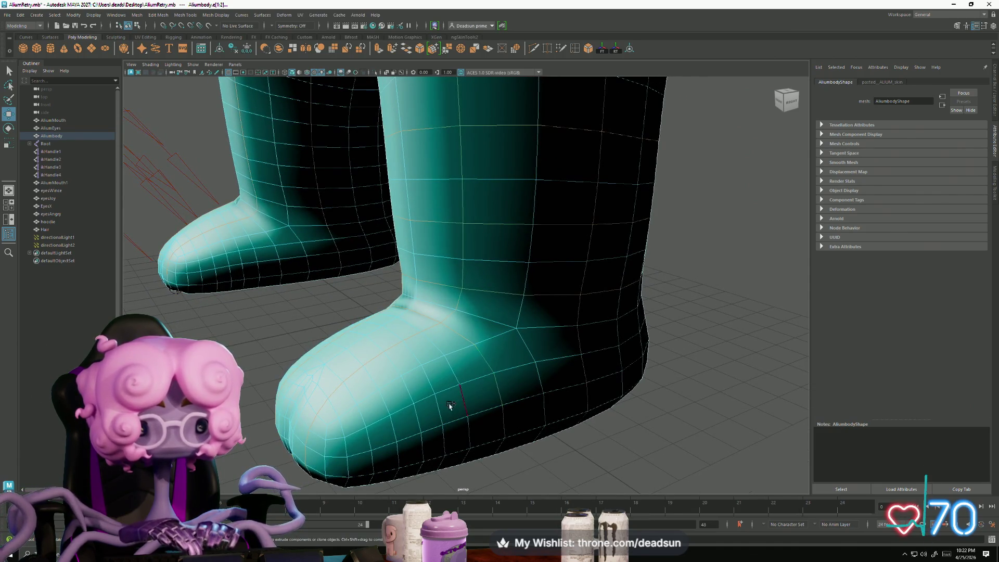
click(435, 384)
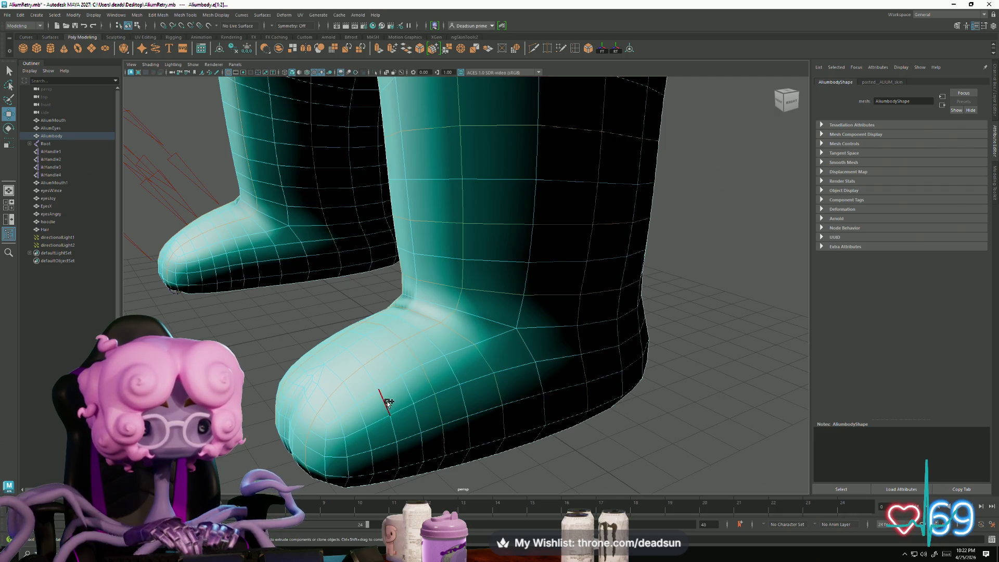
mouse_move(341, 425)
alt+mouse_down()
mouse_move(435, 440)
mouse_move(419, 446)
alt+mouse_up()
mouse_move(302, 345)
alt+mouse_down()
mouse_move(390, 397)
mouse_move(328, 396)
mouse_move(289, 341)
alt+mouse_up()
mouse_move(290, 342)
alt+right_down()
mouse_move(323, 372)
mouse_move(415, 419)
mouse_move(360, 483)
alt+right_up()
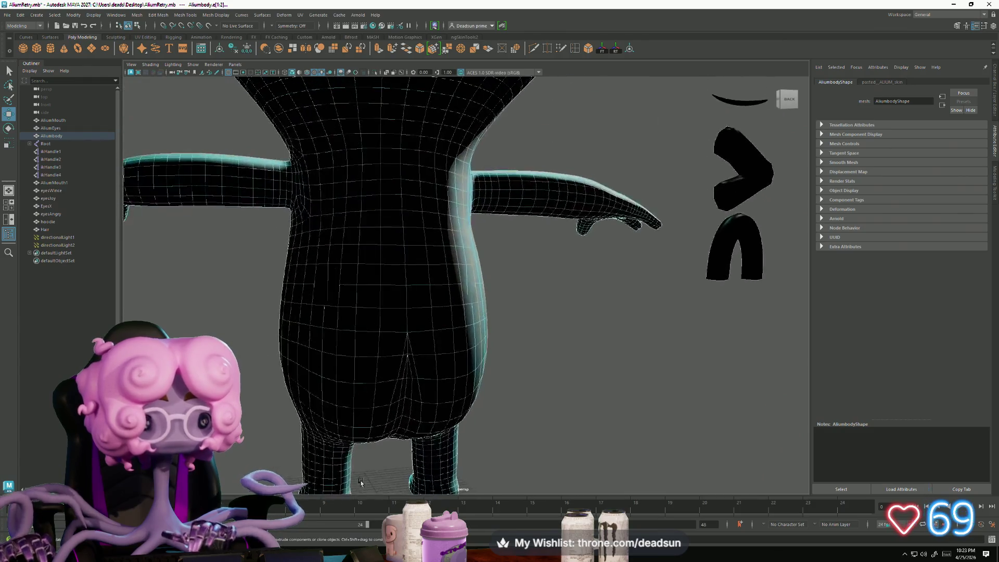
mouse_move(360, 482)
alt+mouse_down()
mouse_move(370, 432)
mouse_move(415, 432)
mouse_move(404, 428)
mouse_move(435, 444)
mouse_move(341, 283)
mouse_move(416, 353)
mouse_move(430, 385)
mouse_move(453, 354)
mouse_move(518, 319)
mouse_move(387, 354)
mouse_move(537, 357)
mouse_move(446, 364)
mouse_move(526, 363)
mouse_move(481, 391)
alt+mouse_up()
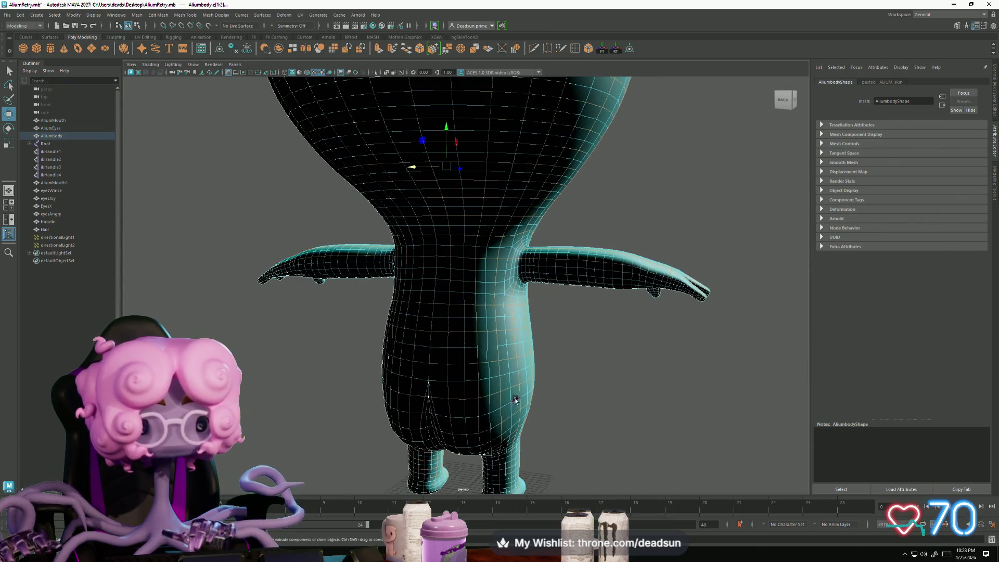
Step: Clear the mesh selection and pick a vertex on the torso front
click(559, 402)
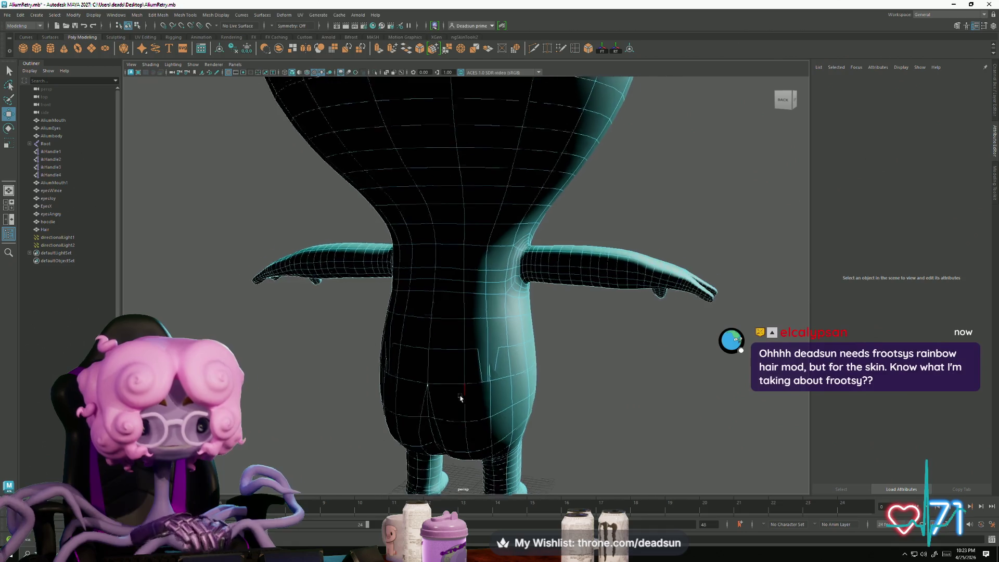
scroll(495, 390, up, 5)
mouse_move(498, 391)
alt+mouse_down()
mouse_move(540, 297)
mouse_move(424, 312)
mouse_move(455, 296)
mouse_move(321, 216)
mouse_move(446, 367)
mouse_move(468, 384)
mouse_move(546, 373)
mouse_move(430, 335)
mouse_move(459, 287)
alt+mouse_up()
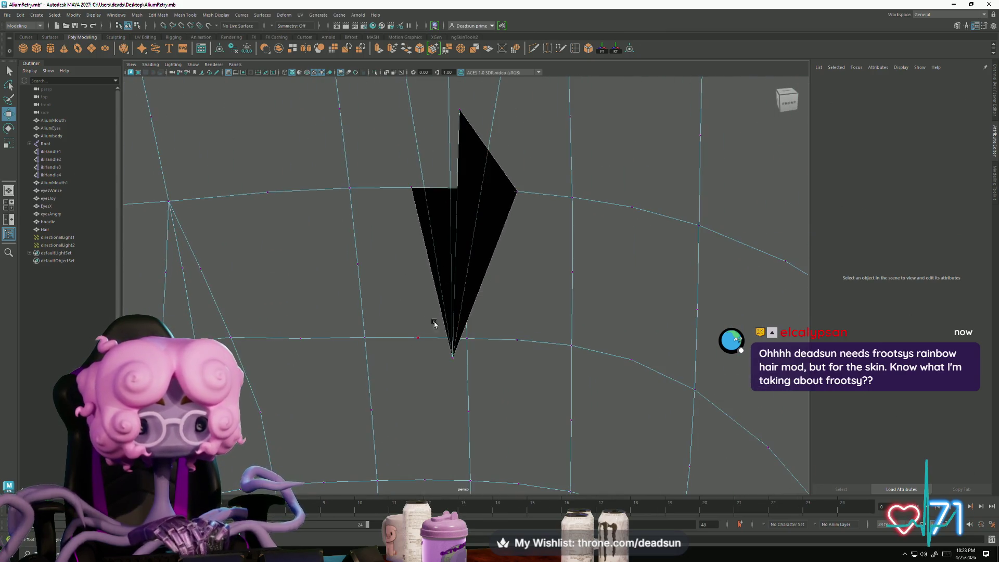
click(454, 354)
mouse_move(397, 392)
alt+mouse_down()
mouse_move(677, 359)
mouse_move(270, 404)
mouse_move(536, 307)
mouse_move(466, 330)
mouse_move(445, 368)
mouse_move(476, 192)
mouse_move(426, 223)
mouse_move(381, 220)
alt+mouse_up()
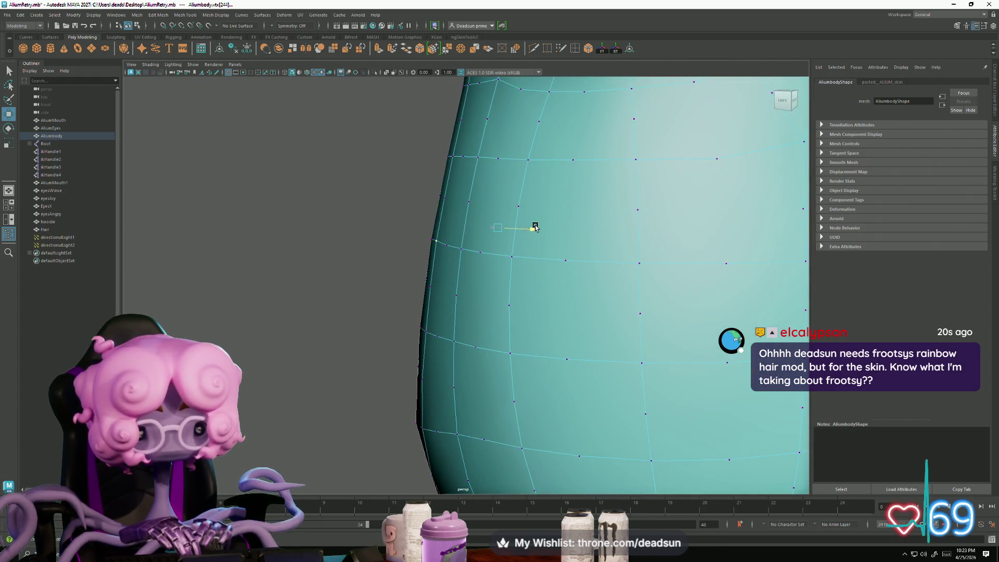
Step: Switch to edge mode and pick an edge on the arm
scroll(568, 290, down, 10)
mouse_move(569, 290)
alt+mouse_down()
mouse_move(346, 383)
mouse_move(432, 281)
mouse_move(588, 327)
alt+mouse_up()
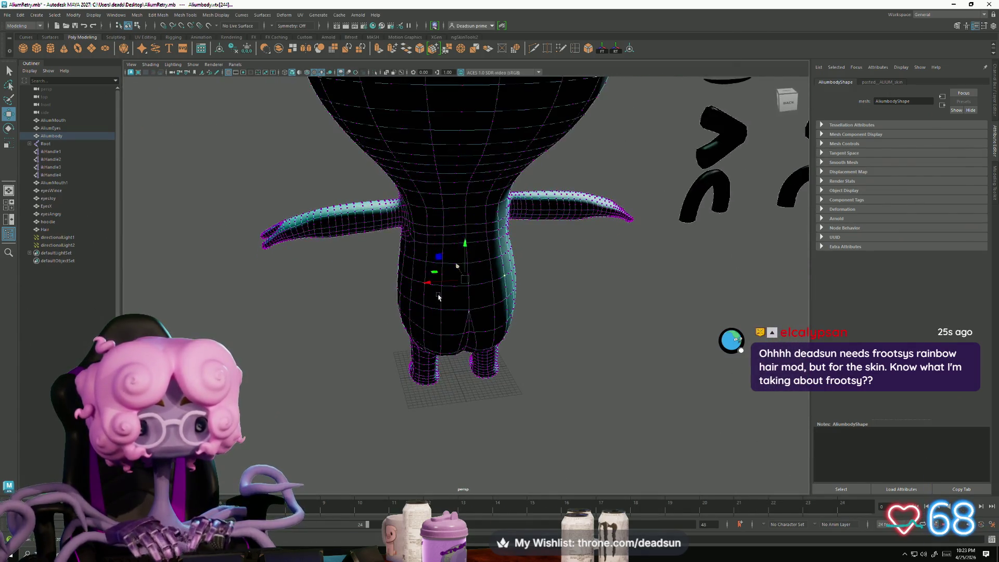
scroll(647, 343, up, 10)
alt+drag(647, 342, 591, 297)
right_drag(590, 295, 586, 256)
click(577, 255)
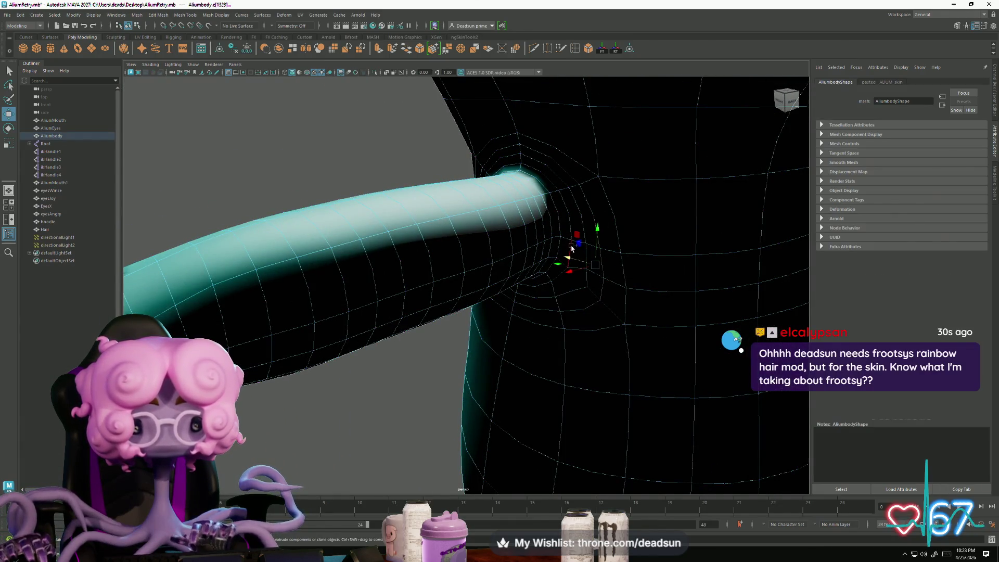
Step: Marquee-select the rig's IK handles ikHandle1 to ikHandle4
alt+drag(528, 267, 458, 354)
scroll(213, 224, down, 10)
scroll(213, 224, down, 5)
mouse_move(341, 112)
mouse_down()
mouse_move(574, 462)
mouse_move(558, 451)
mouse_up()
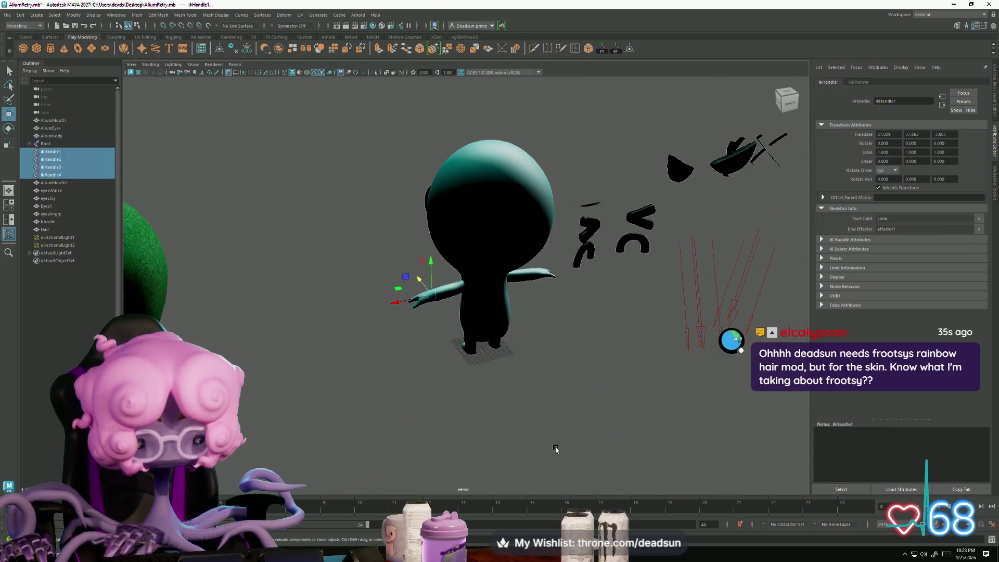
Step: Box-select the four IK handles and return the Larm joint to its preferred angle
click(494, 281)
right_drag(500, 268, 458, 262)
mouse_move(372, 114)
mouse_down()
mouse_move(589, 419)
mouse_move(557, 414)
mouse_up()
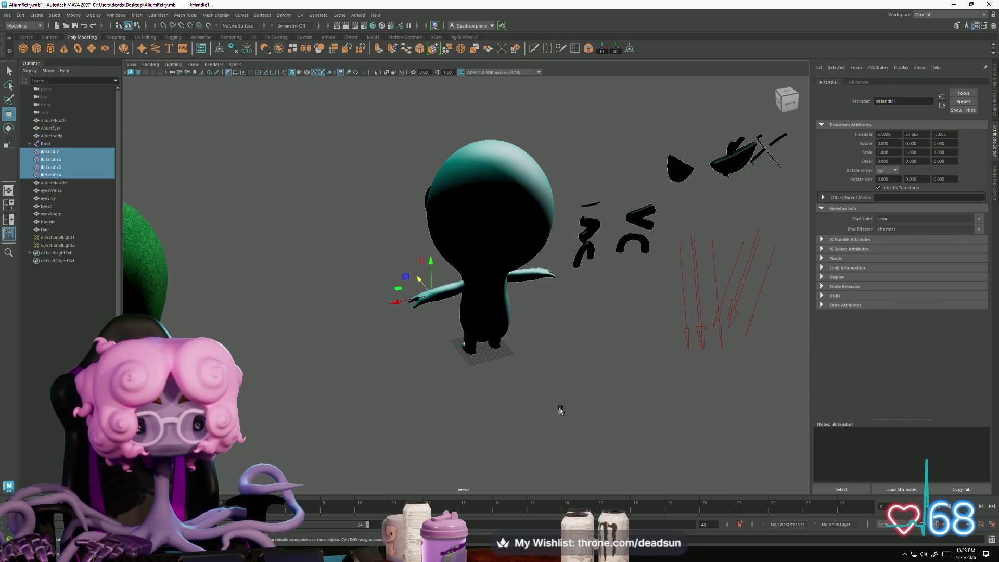
click(466, 285)
right_drag(534, 277, 554, 270)
click(529, 173)
Step: Reselect the alien body mesh and frame it in the view
right_drag(529, 172, 536, 178)
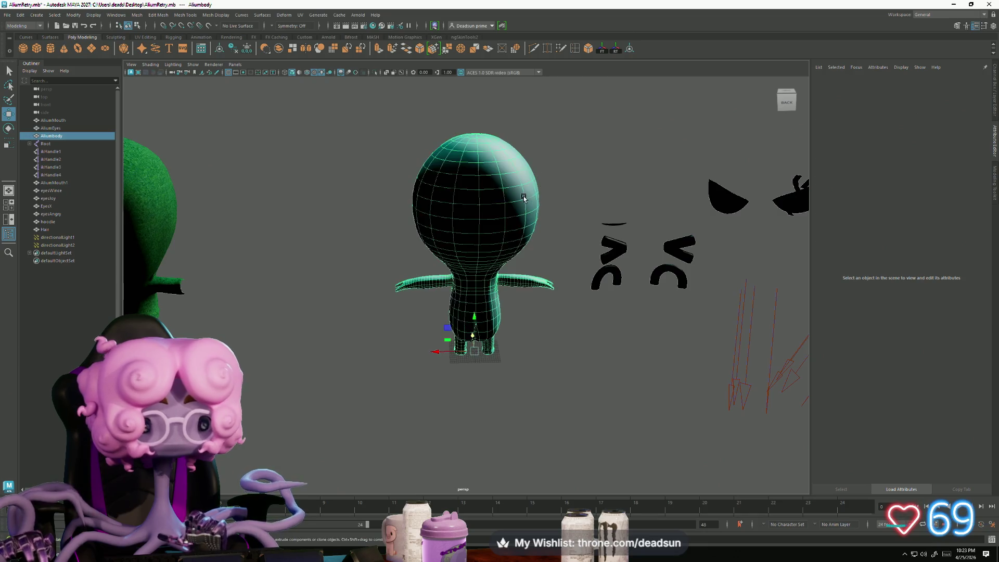
click(524, 198)
scroll(524, 198, down, 3)
mouse_move(454, 314)
alt+middle_down()
mouse_move(238, 337)
mouse_move(107, 337)
alt+middle_up()
key(f)
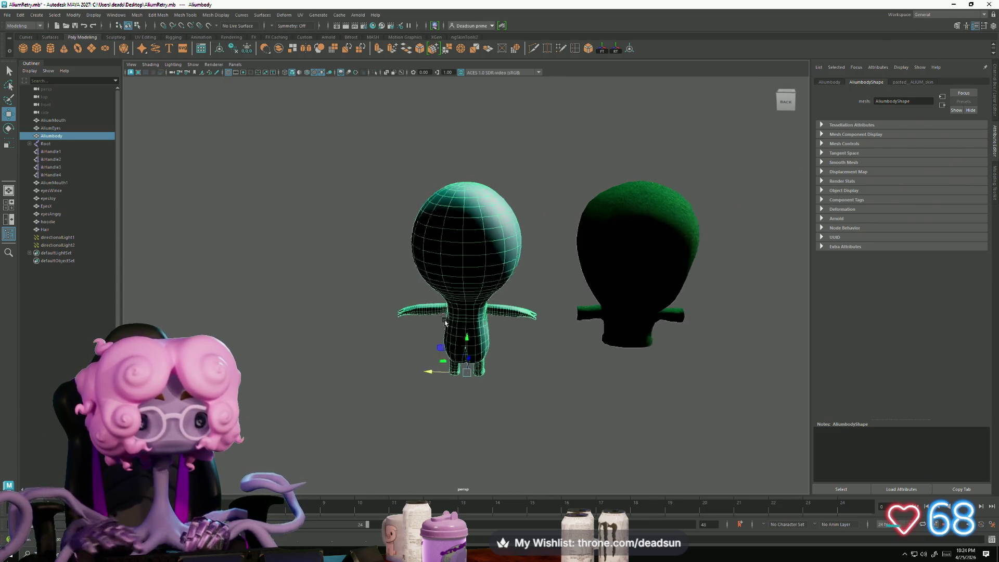
Step: Put the body in vertex mode, select then clear its vertices, and face the torso front
key(F9)
mouse_move(371, 141)
mouse_down()
mouse_move(539, 437)
mouse_move(530, 429)
mouse_up()
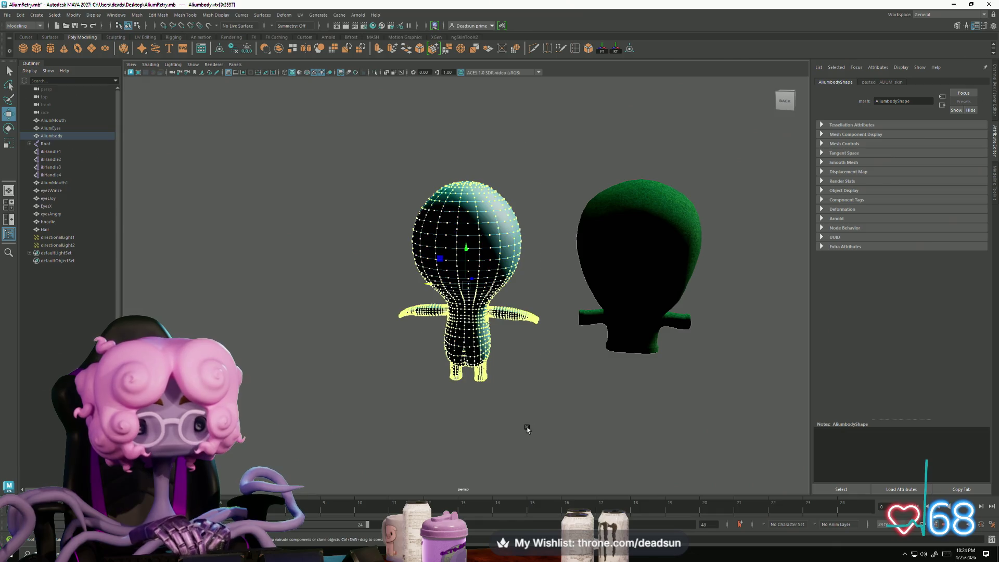
click(437, 380)
alt+drag(408, 370, 593, 359)
alt+right_drag(593, 359, 671, 463)
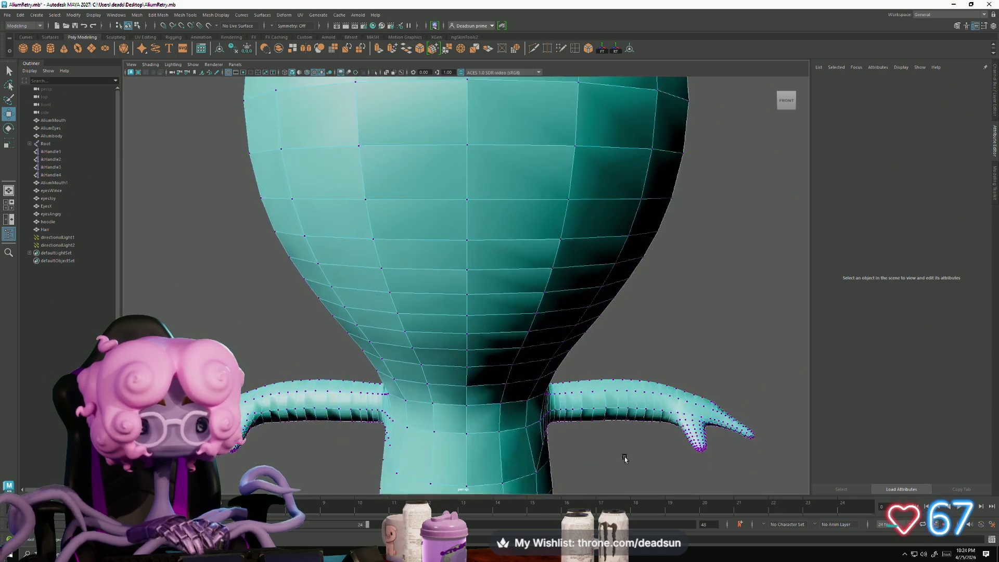
Step: Switch to edge mode and select edges at the arm-body junction and along the arm
alt+middle_drag(671, 463, 484, 355)
alt+right_drag(397, 355, 356, 415)
alt+drag(357, 414, 410, 363)
alt+right_drag(410, 363, 528, 385)
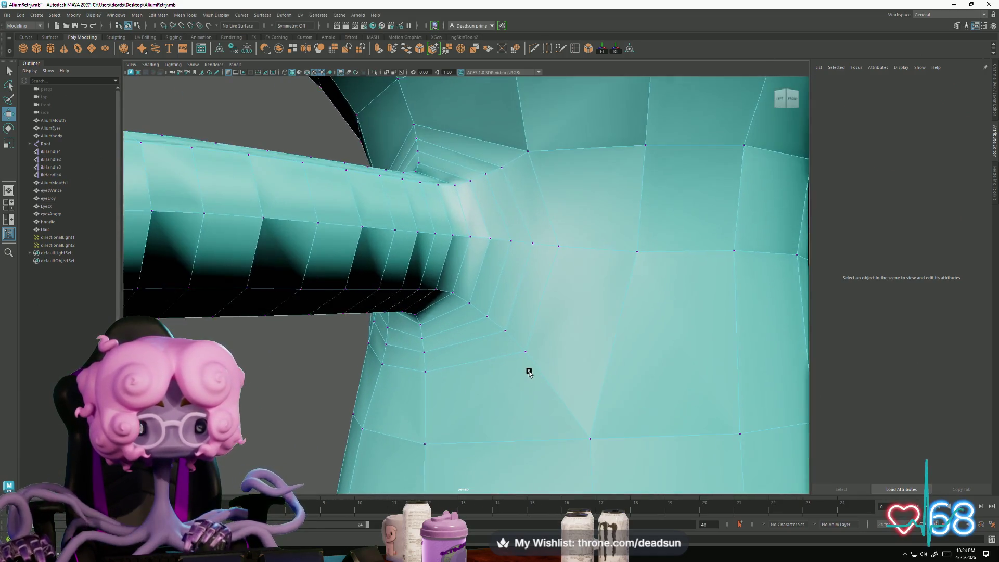
right_drag(502, 290, 512, 281)
click(498, 290)
alt+drag(498, 290, 473, 316)
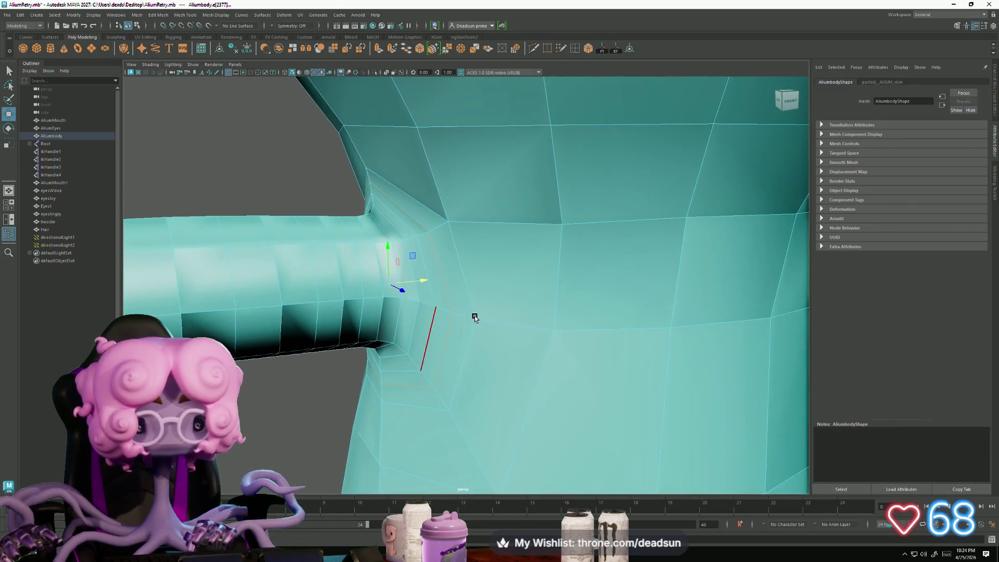
click(349, 322)
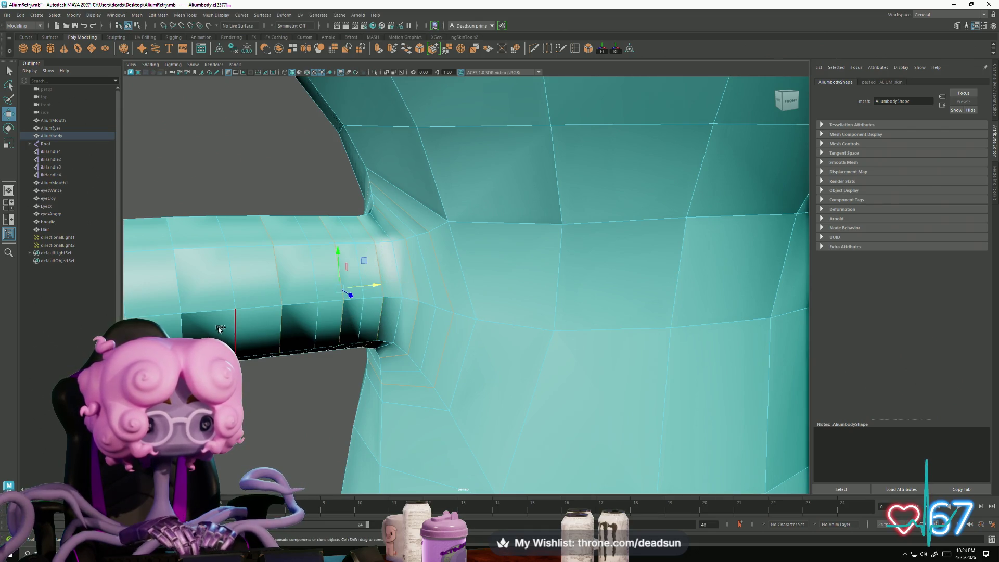
Step: Pick edges across the hand and finger, plus the edge loop around the fingertip
mouse_move(188, 334)
alt+mouse_down()
mouse_move(250, 359)
mouse_move(368, 379)
mouse_move(349, 389)
alt+mouse_up()
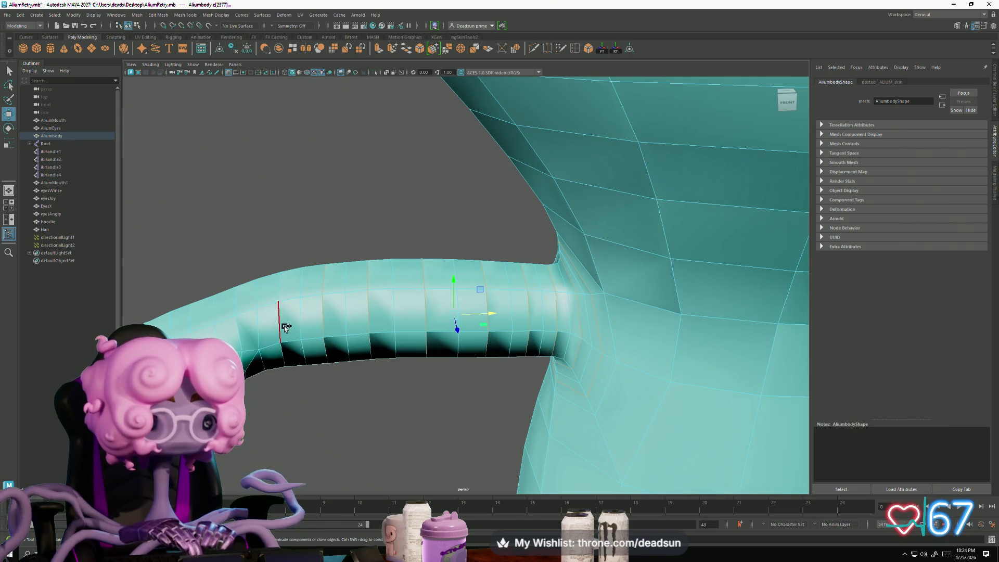
alt+drag(285, 323, 365, 374)
scroll(366, 373, up, 2)
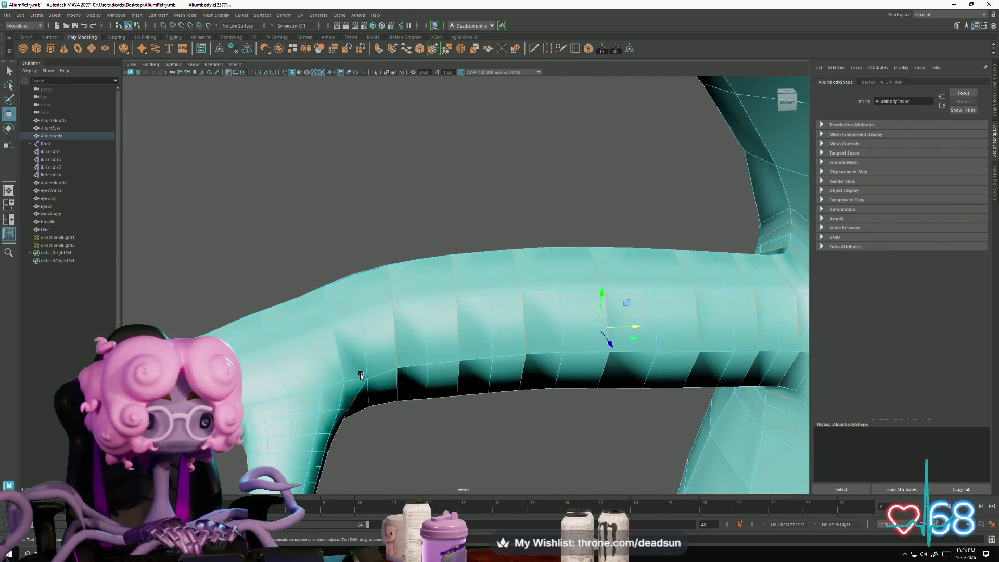
mouse_move(322, 399)
alt+mouse_down()
mouse_move(435, 363)
mouse_move(463, 324)
alt+mouse_up()
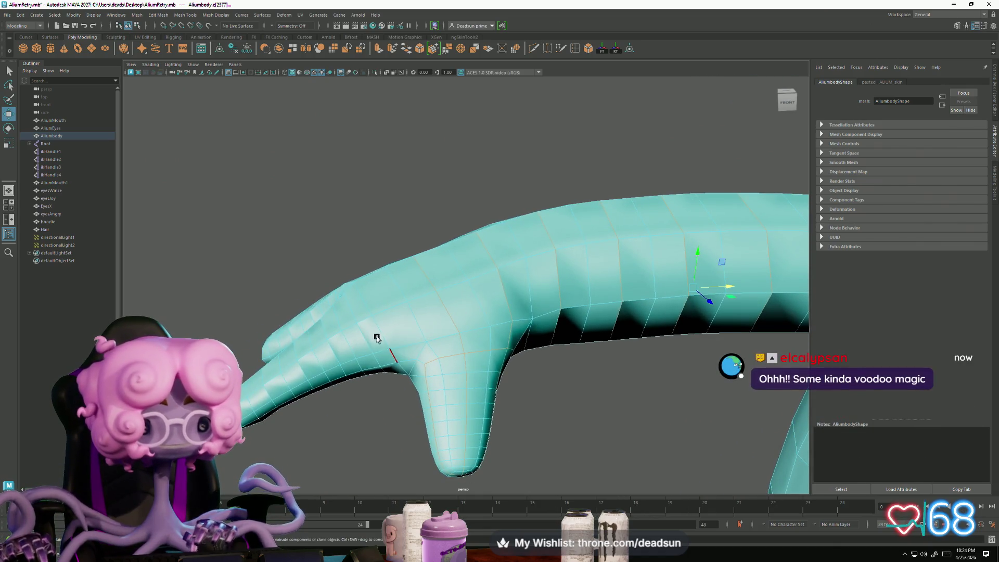
alt+drag(371, 338, 413, 343)
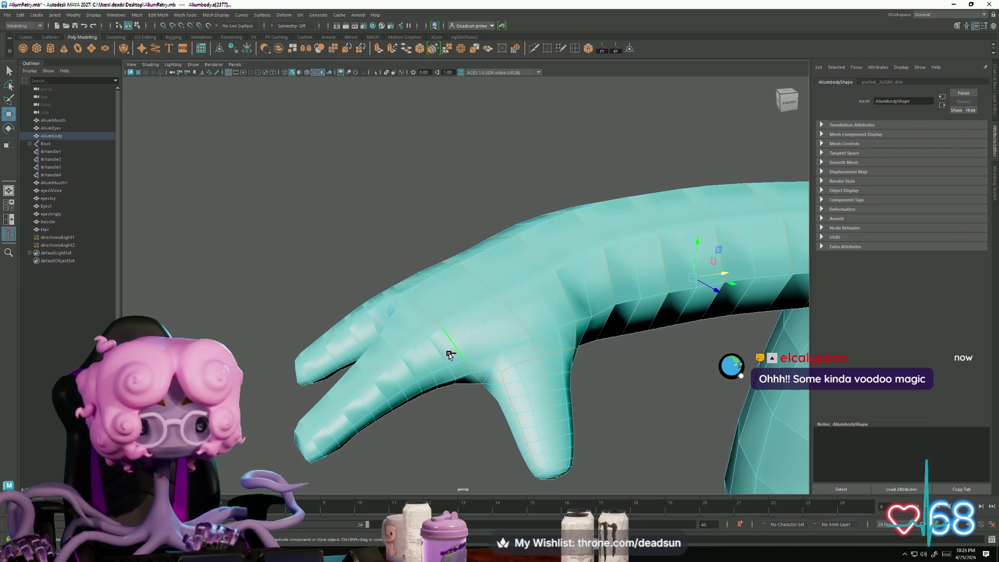
alt+drag(437, 379, 460, 385)
shift+click(460, 385)
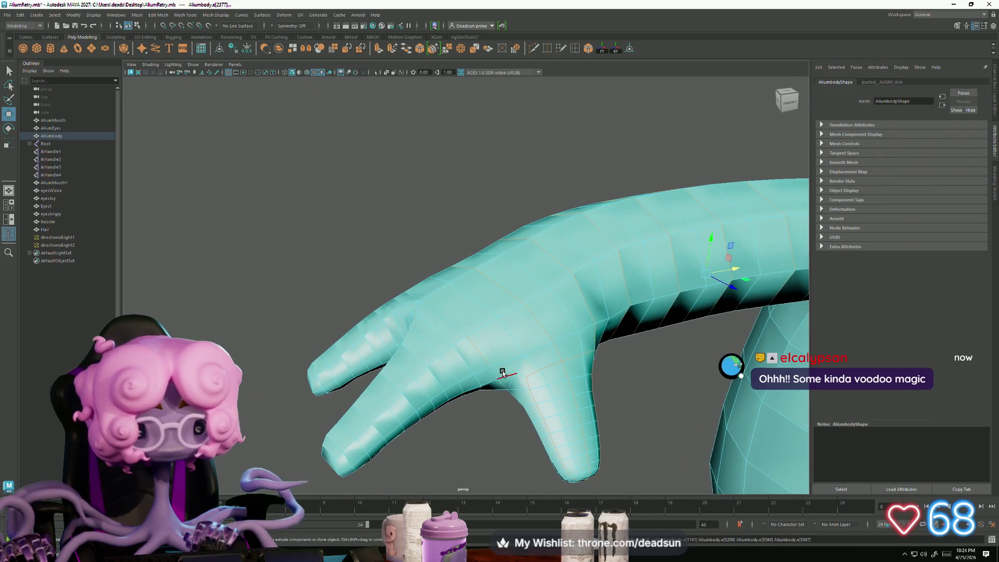
shift+click(420, 432)
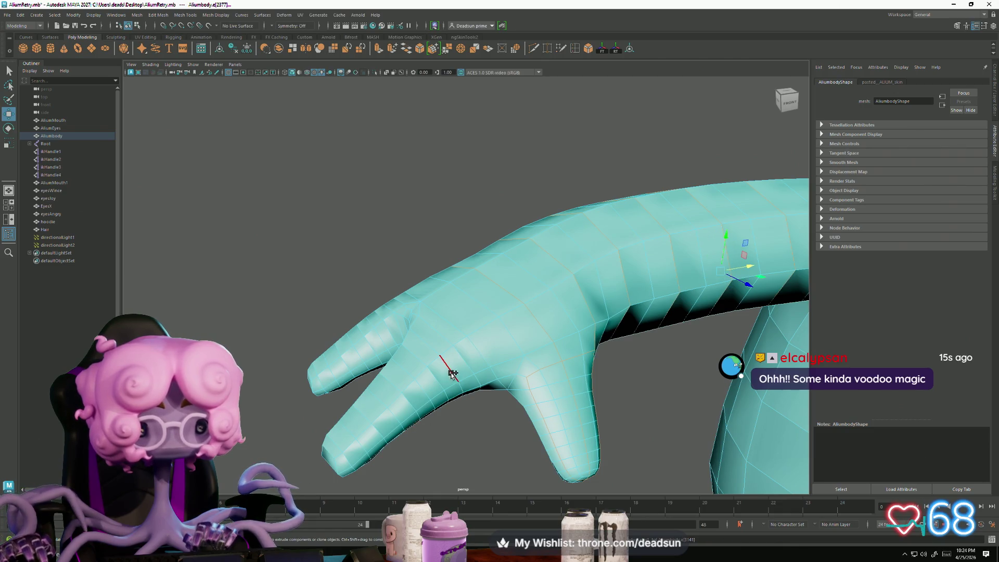
shift+click(394, 423)
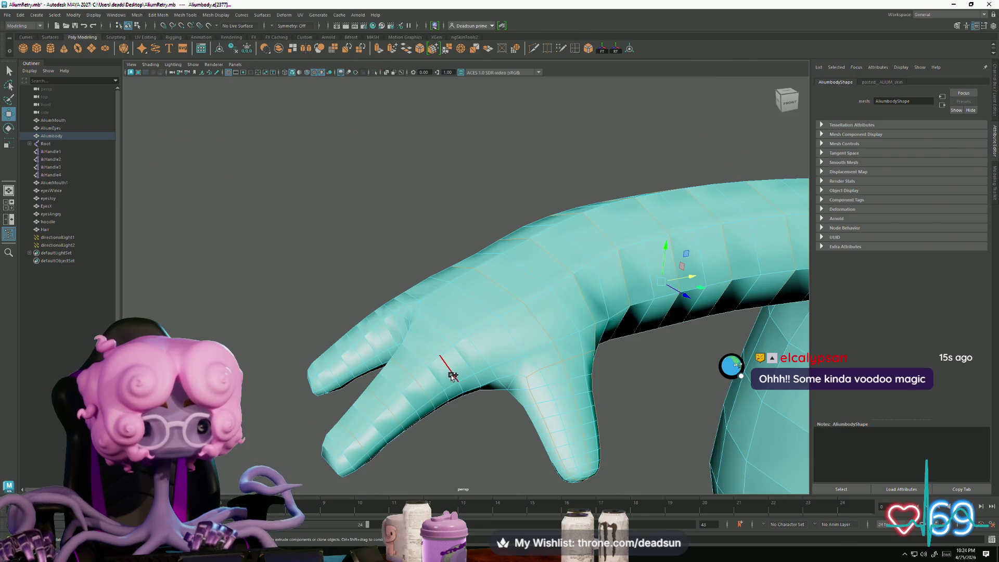
scroll(542, 402, up, 5)
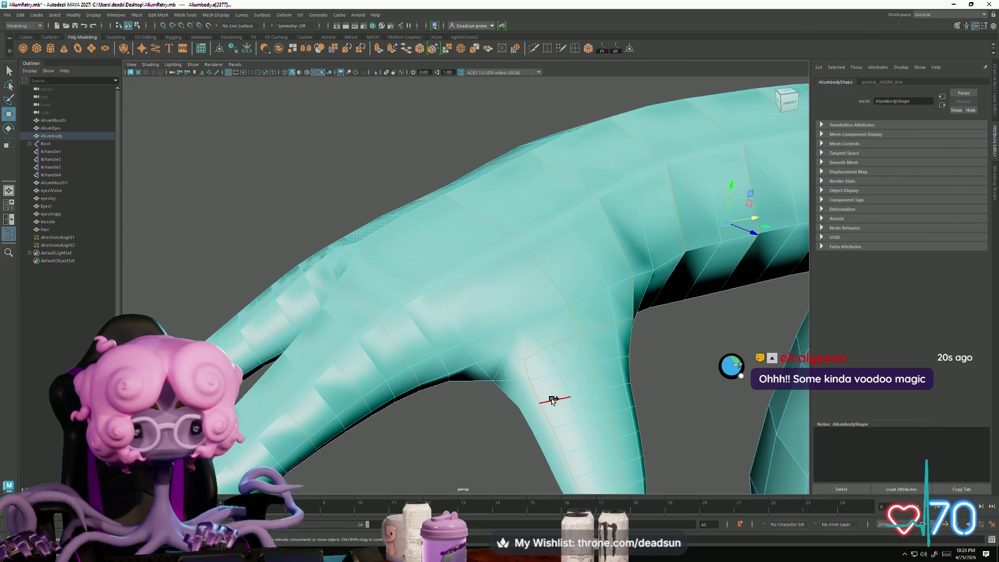
scroll(575, 446, down, 3)
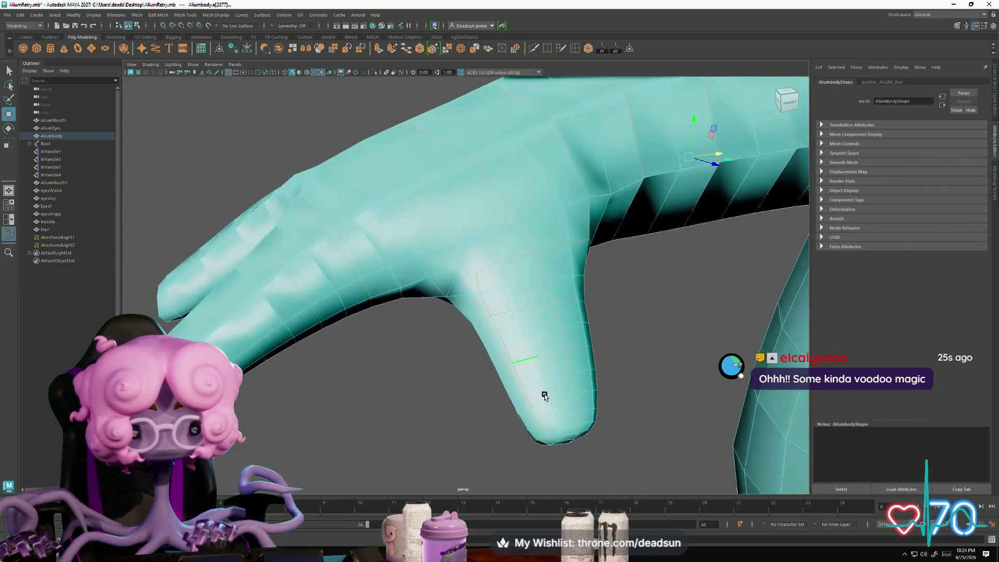
double_click(548, 412)
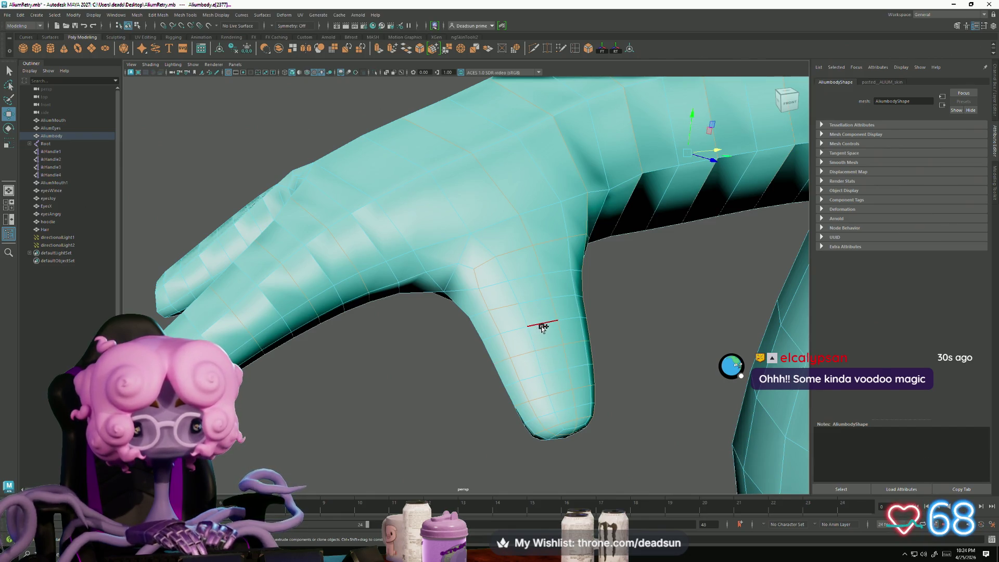
Step: Clear the selection and select an edge at the arm-body junction
mouse_move(430, 387)
alt+mouse_down()
mouse_move(475, 397)
mouse_move(463, 397)
mouse_move(475, 413)
mouse_move(541, 417)
mouse_move(546, 392)
alt+mouse_up()
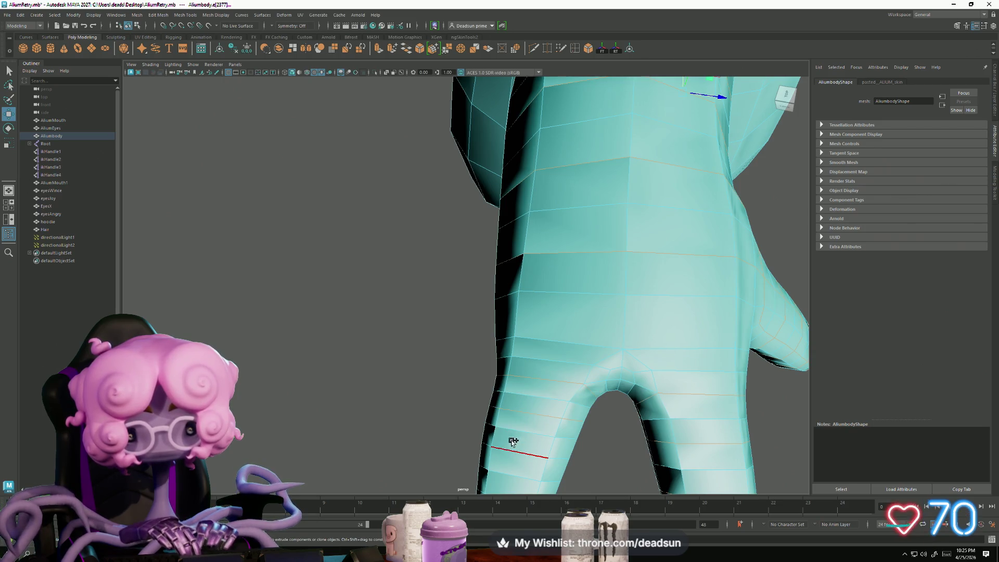
mouse_move(534, 455)
alt+mouse_down()
mouse_move(501, 370)
mouse_move(458, 364)
alt+mouse_up()
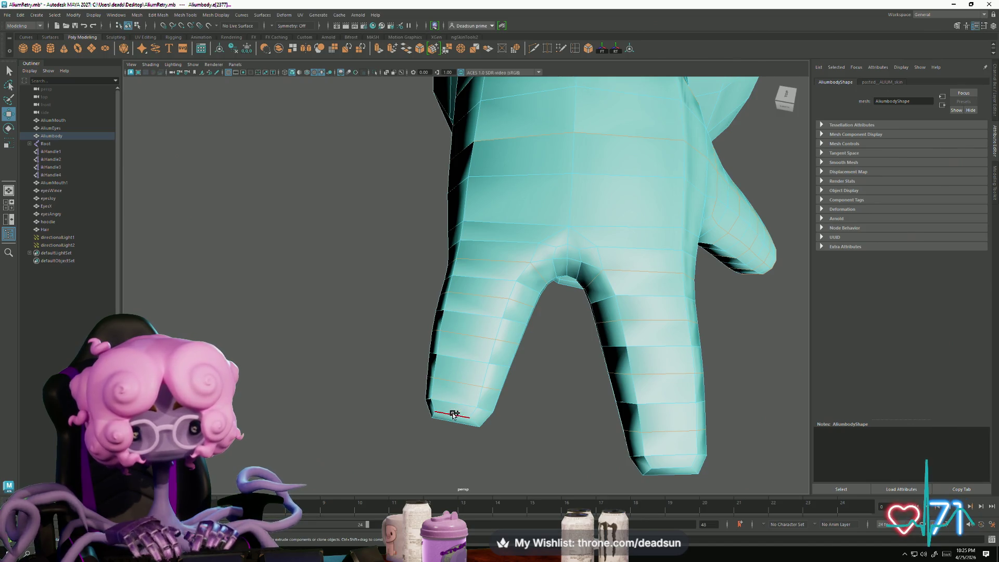
mouse_move(451, 419)
alt+mouse_down()
mouse_move(462, 379)
mouse_move(430, 423)
mouse_move(495, 415)
mouse_move(405, 500)
mouse_move(430, 421)
mouse_move(329, 393)
mouse_move(301, 357)
mouse_move(297, 332)
mouse_move(338, 361)
mouse_move(367, 437)
mouse_move(357, 442)
alt+mouse_up()
click(343, 407)
scroll(367, 424, down, 5)
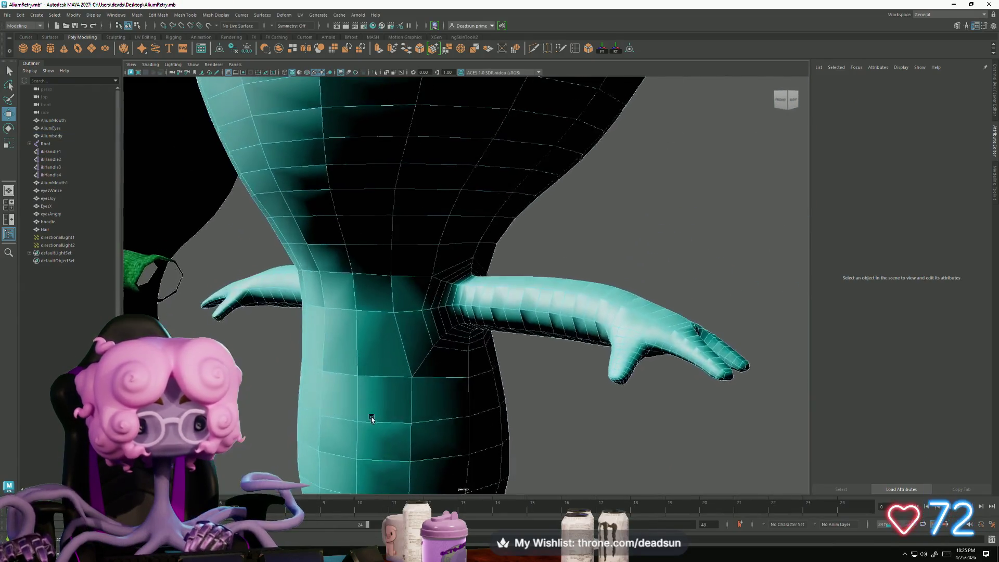
scroll(361, 375, up, 10)
click(354, 334)
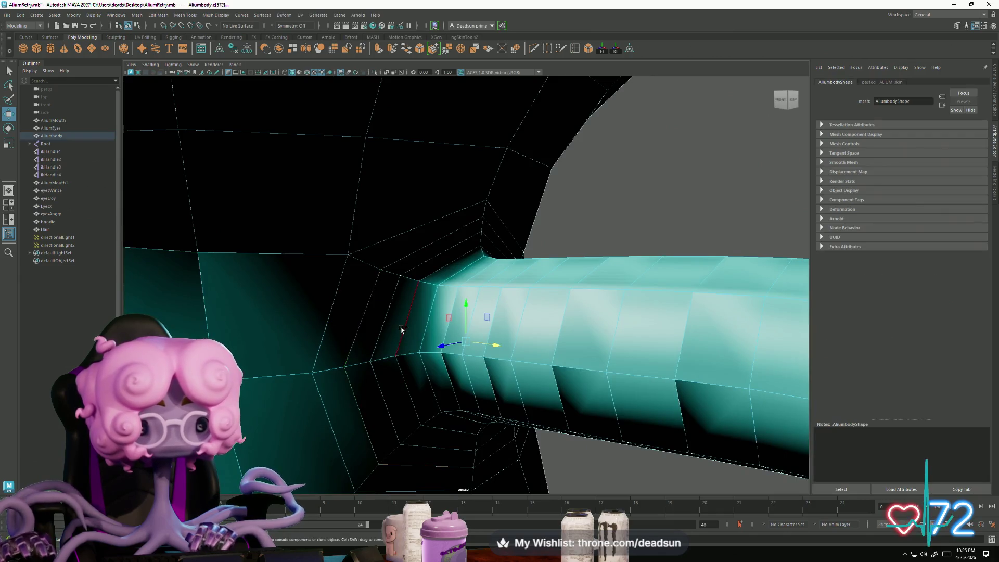
mouse_move(404, 333)
alt+mouse_down()
mouse_move(458, 397)
mouse_move(401, 345)
alt+mouse_up()
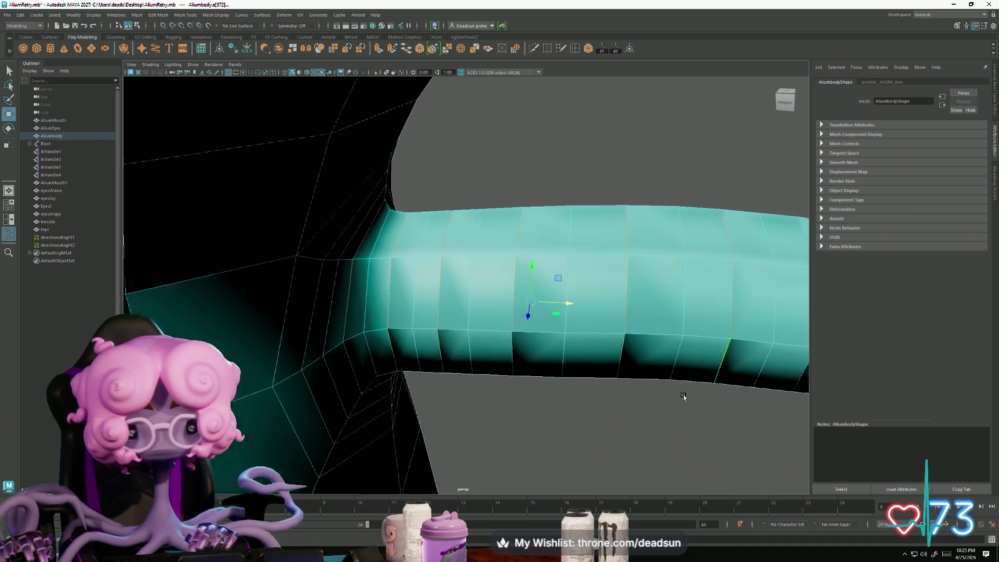
alt+middle_drag(702, 397, 353, 395)
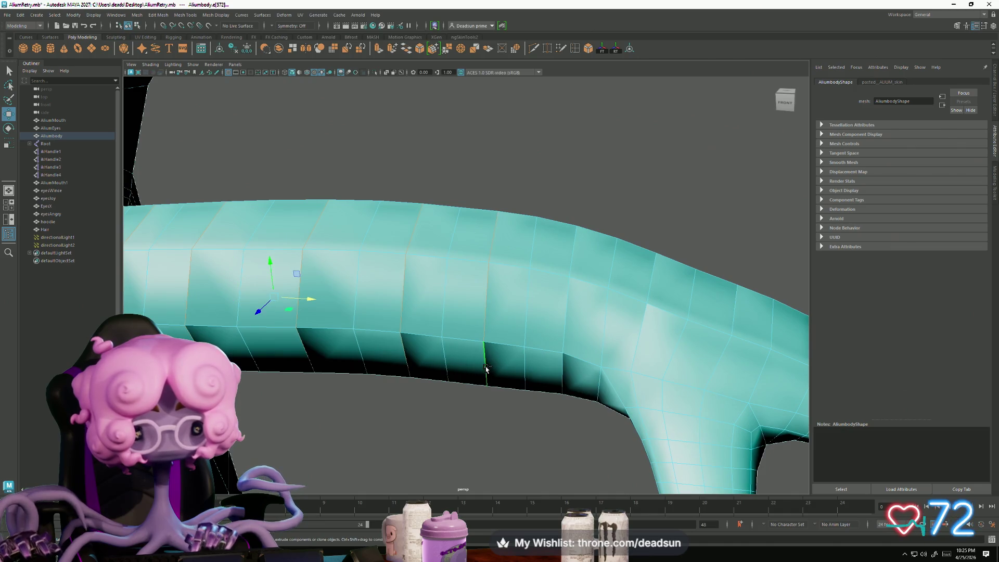
mouse_move(563, 407)
alt+mouse_down()
mouse_move(563, 452)
mouse_move(460, 413)
mouse_move(500, 349)
alt+mouse_up()
Step: Insert edge loops near the finger base, across the hand and lower on the finger
click(516, 329)
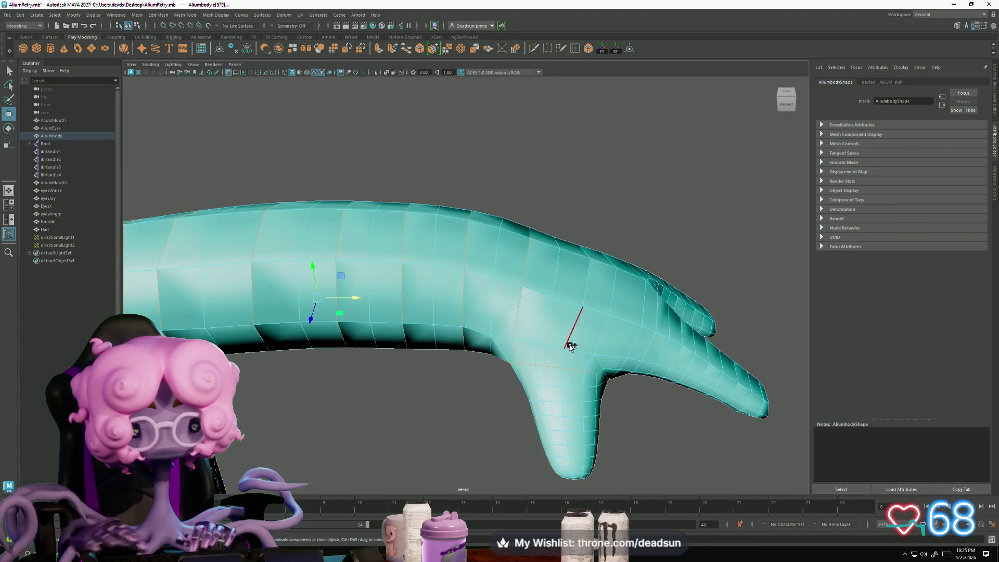
click(574, 324)
mouse_move(664, 370)
alt+mouse_down()
mouse_move(607, 373)
mouse_move(542, 292)
mouse_move(533, 359)
mouse_move(576, 357)
mouse_move(523, 359)
mouse_move(529, 364)
alt+mouse_up()
scroll(533, 359, down, 3)
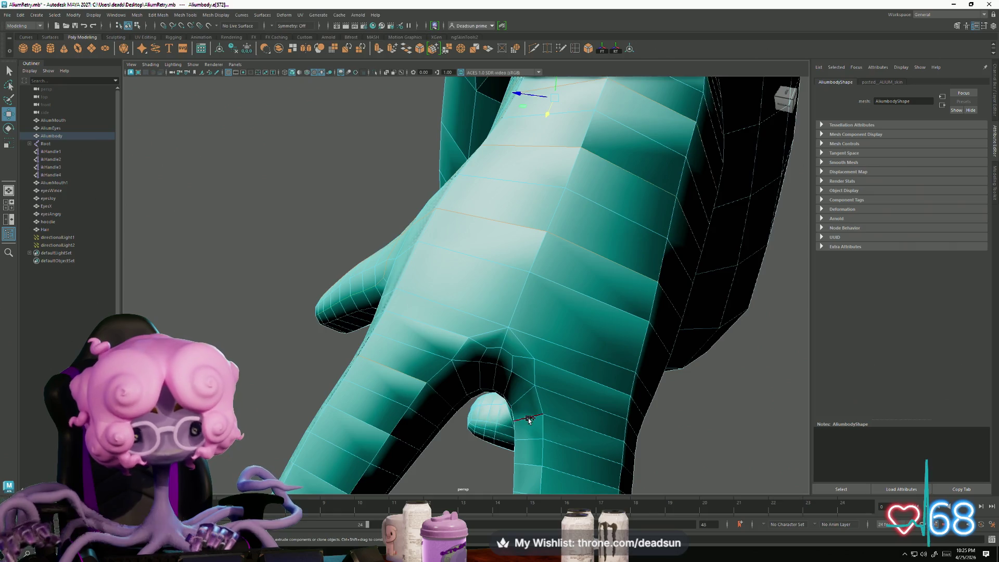
alt+drag(437, 444, 450, 409)
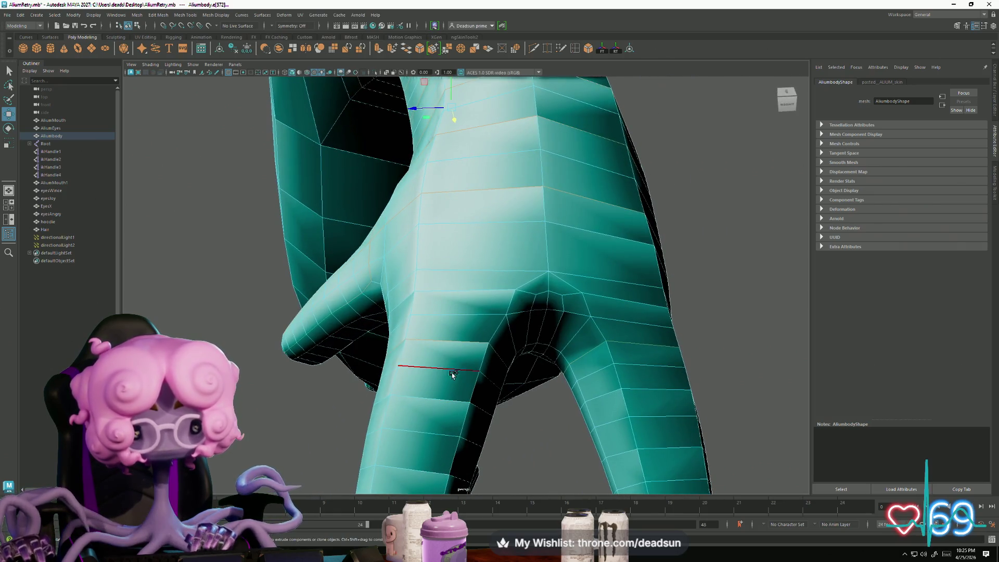
shift+click(441, 403)
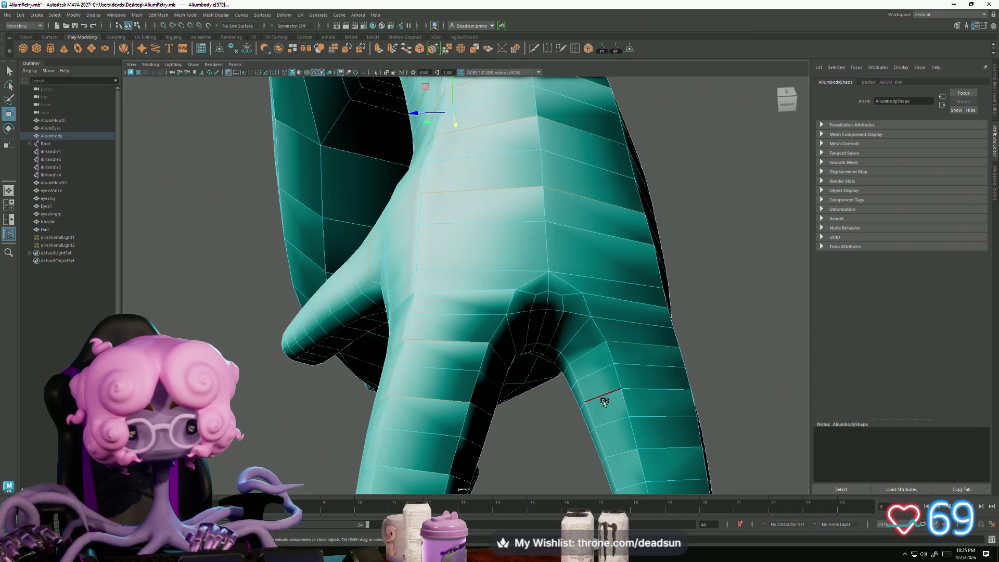
Step: Add one more edge loop across the finger, then return the body to object mode
alt+drag(617, 451, 592, 394)
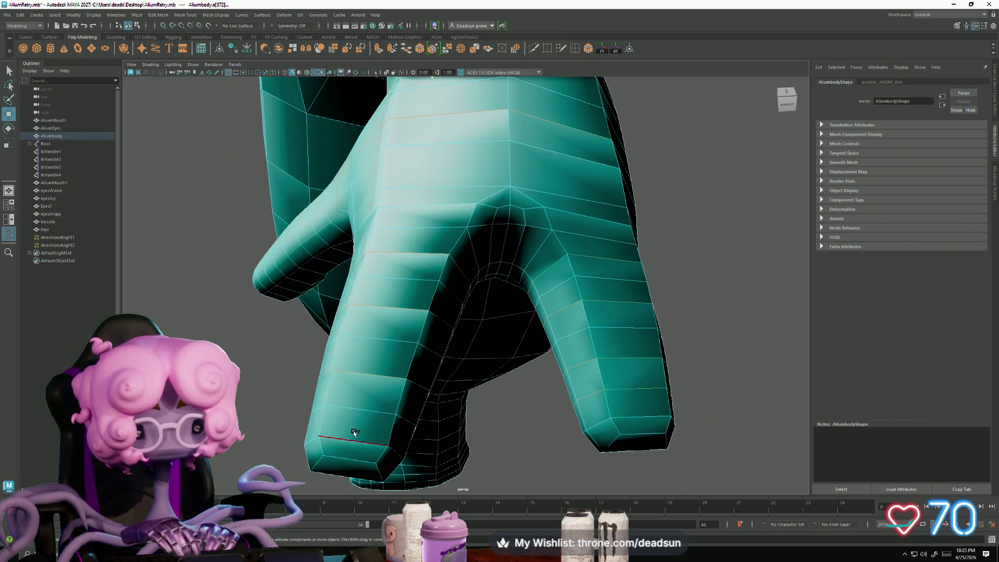
mouse_move(534, 460)
alt+mouse_down()
mouse_move(529, 470)
mouse_move(292, 397)
mouse_move(335, 423)
mouse_move(437, 443)
mouse_move(479, 414)
mouse_move(423, 402)
alt+mouse_up()
scroll(435, 412, up, 5)
ctrl+click(383, 341)
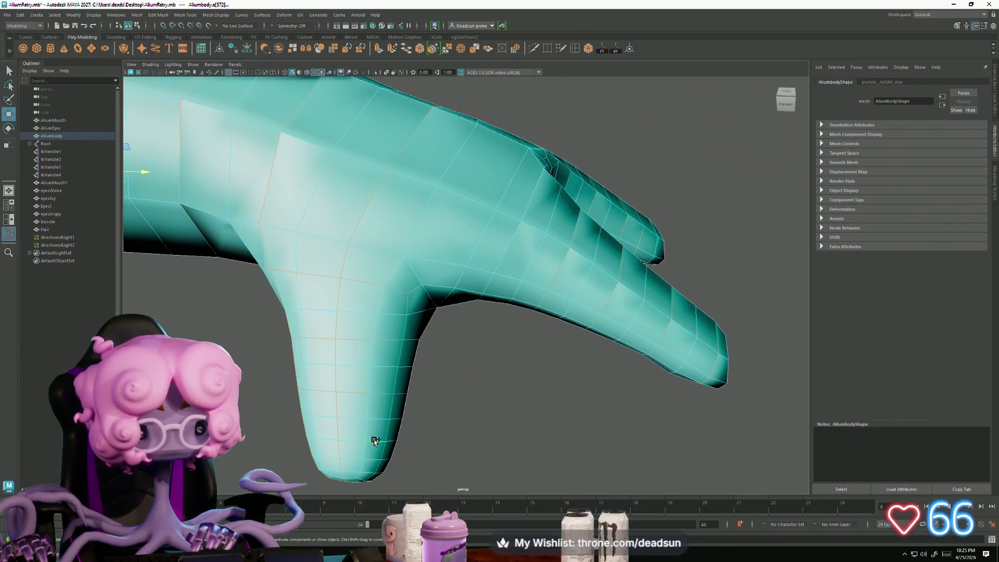
key(f)
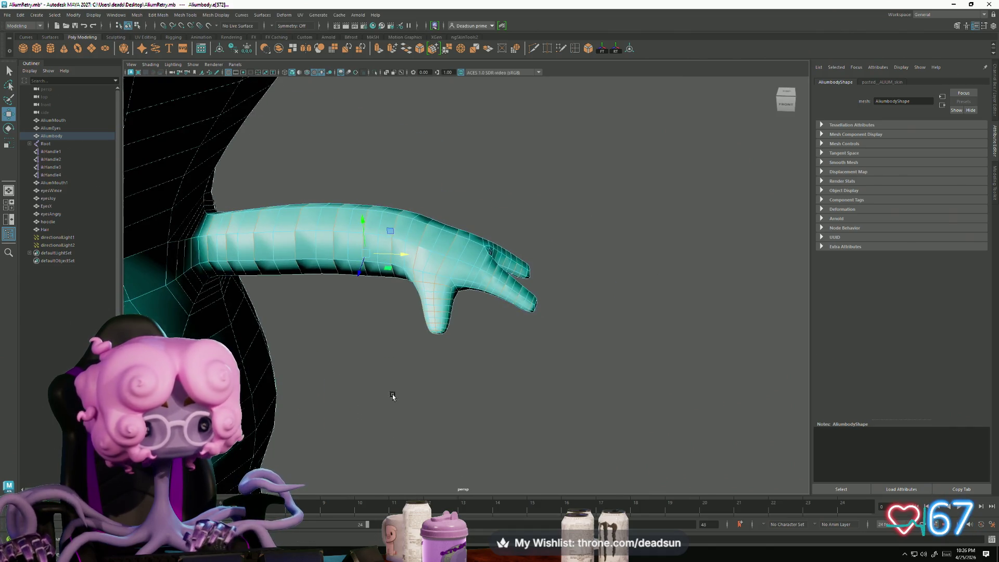
key(w)
scroll(468, 401, down, 5)
right_drag(439, 289, 470, 279)
click(463, 227)
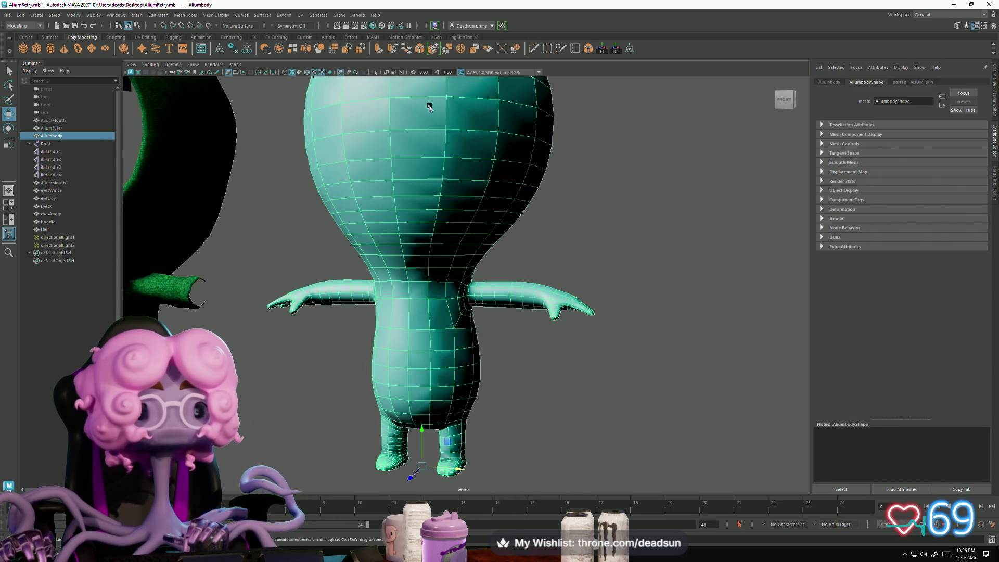
Step: Apply Soften Edge from the mesh menu, then clear the selection
click(134, 16)
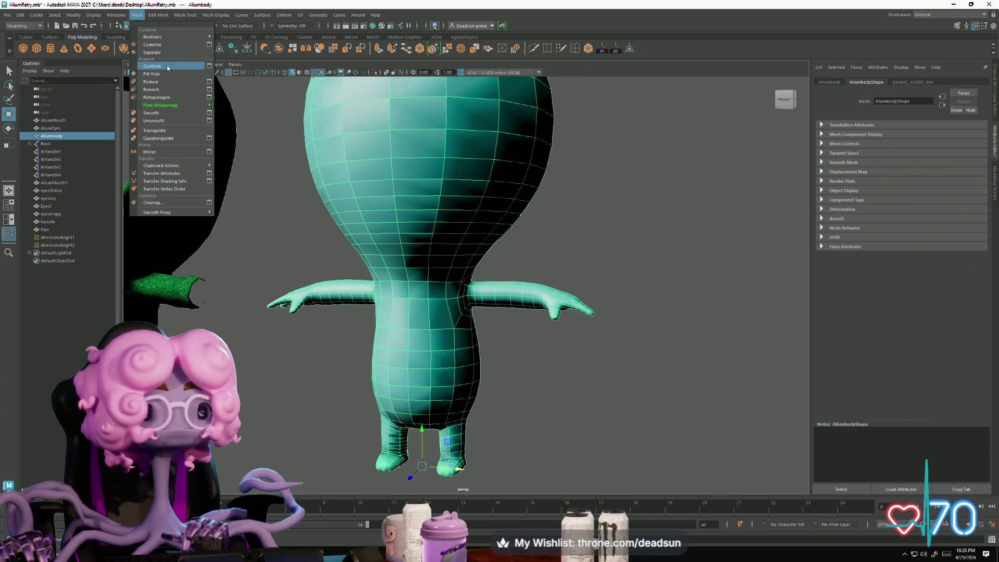
mouse_move(222, 14)
click(229, 87)
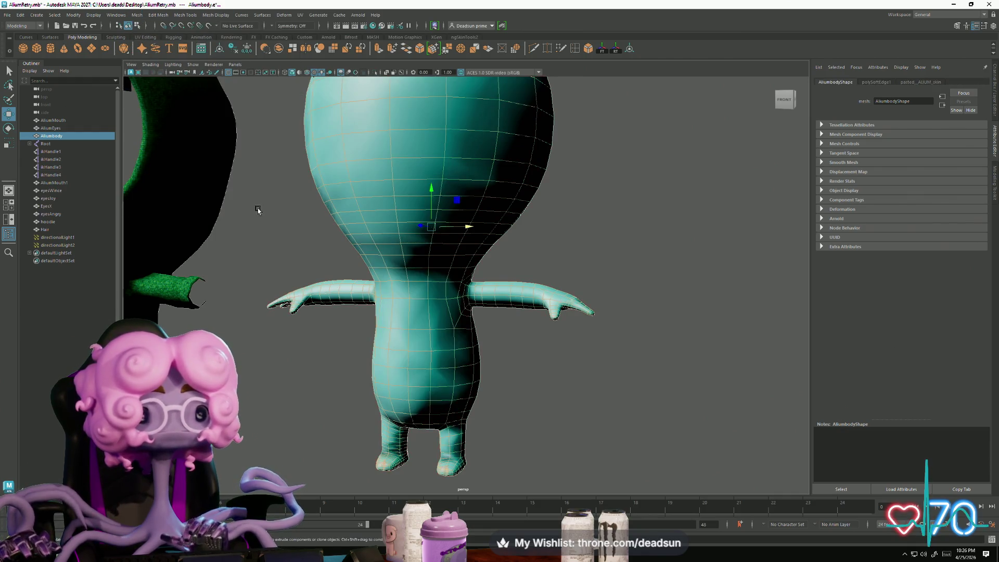
scroll(395, 223, down, 5)
right_drag(441, 222, 389, 133)
scroll(389, 134, down, 3)
drag(534, 376, 534, 379)
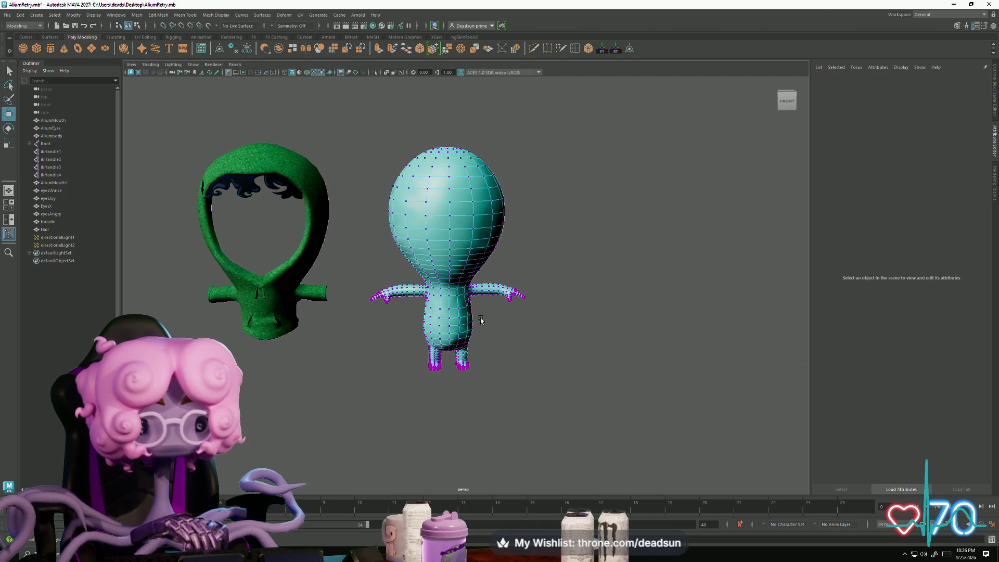
Step: Preview meshes smoothed and apply Mesh Display > Soften Edge to the alien body
key(F8)
key(3)
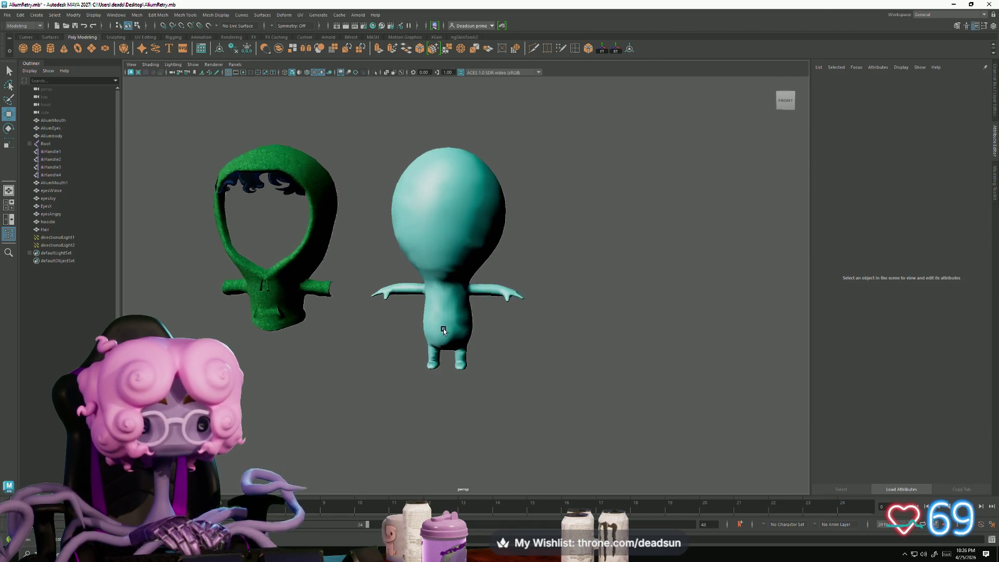
click(464, 290)
click(202, 16)
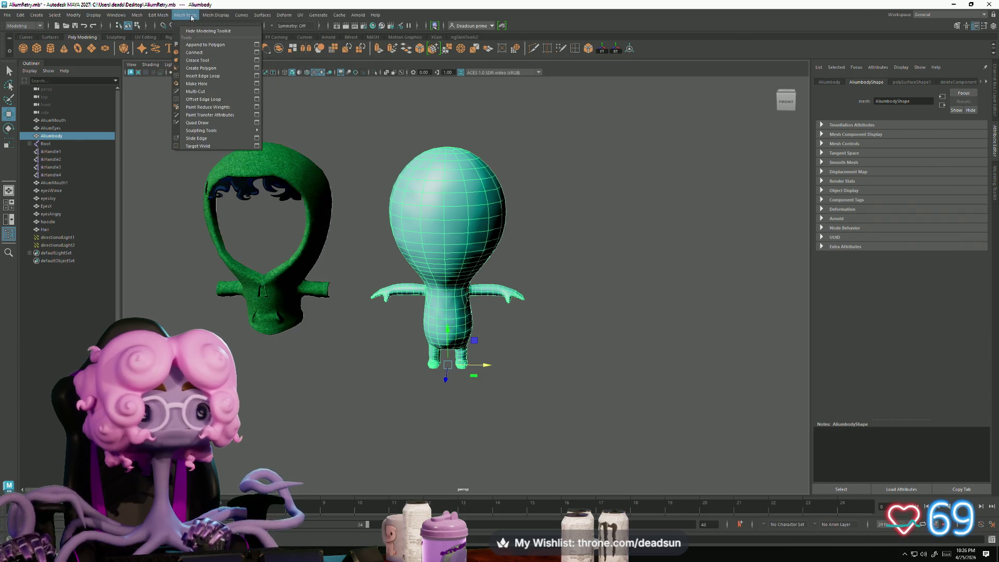
mouse_move(216, 16)
click(226, 86)
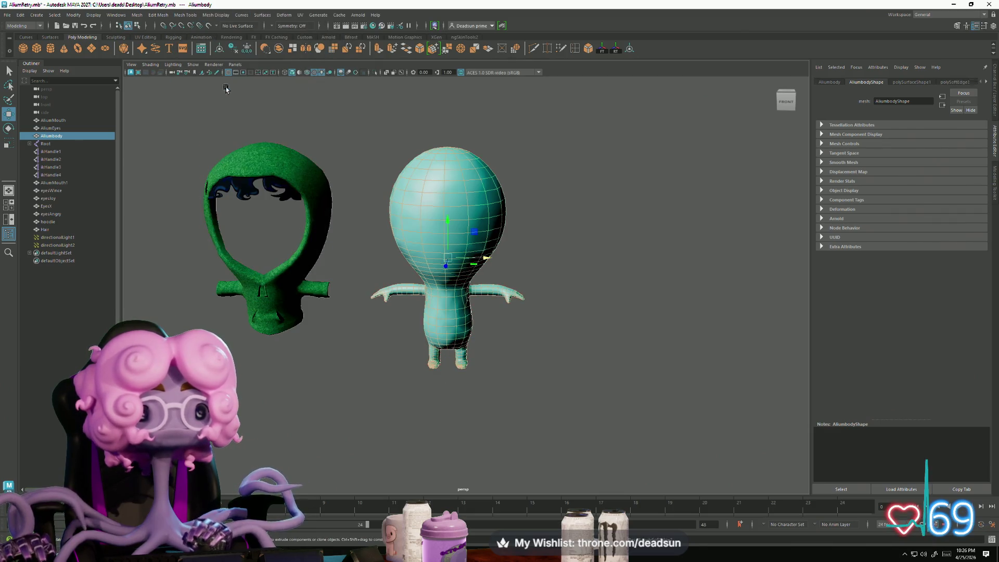
Step: Reselect the alien body mesh and zoom in close on its legs
click(368, 156)
scroll(616, 456, up, 5)
click(383, 415)
alt+middle_drag(383, 415, 416, 307)
scroll(443, 338, up, 5)
alt+middle_drag(363, 355, 520, 343)
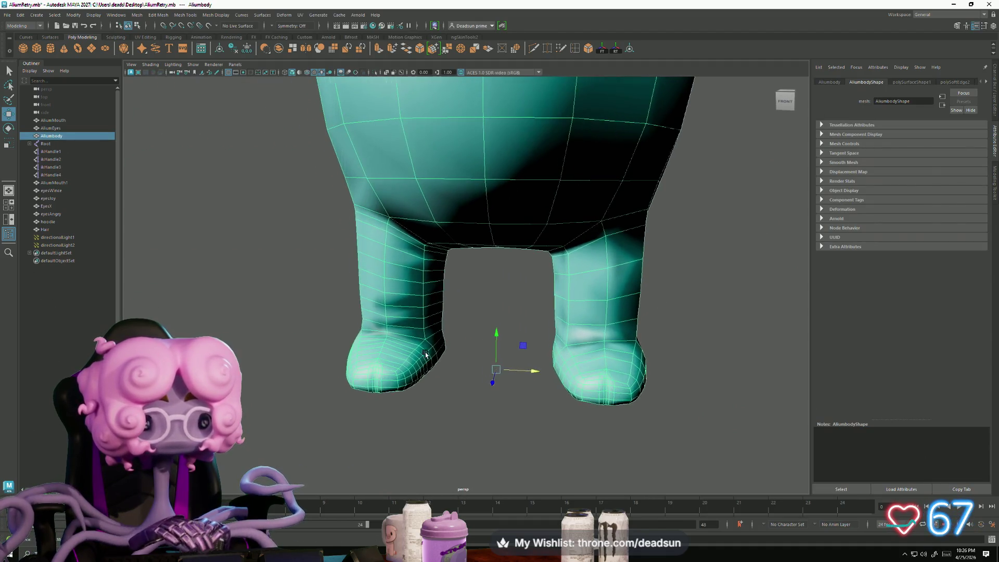
scroll(509, 312, up, 3)
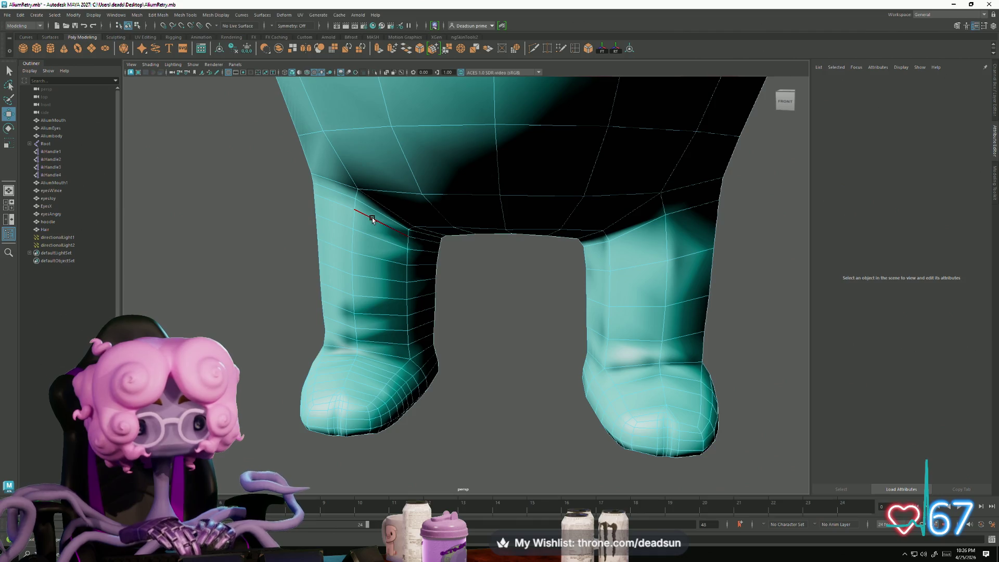
click(372, 217)
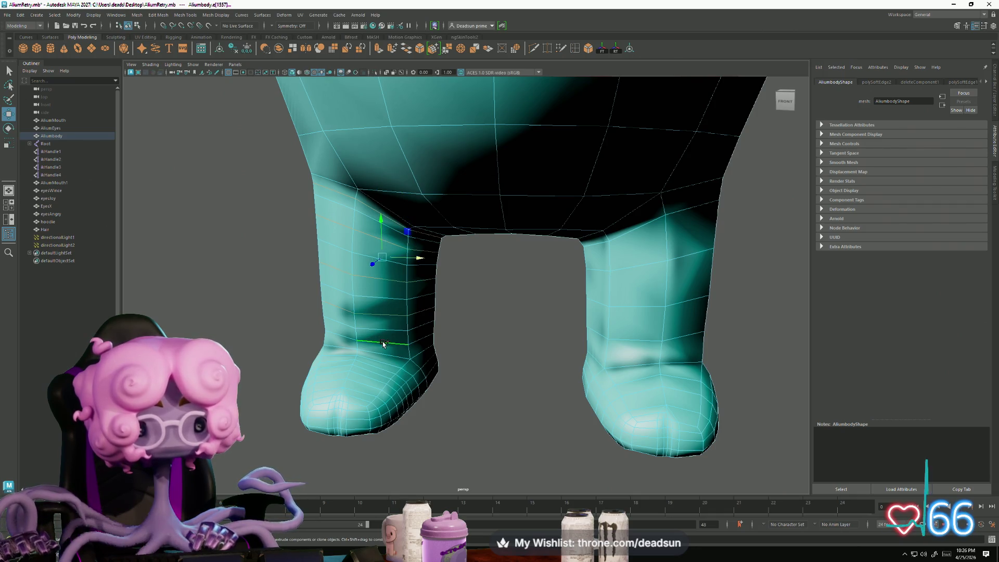
alt+drag(385, 370, 368, 378)
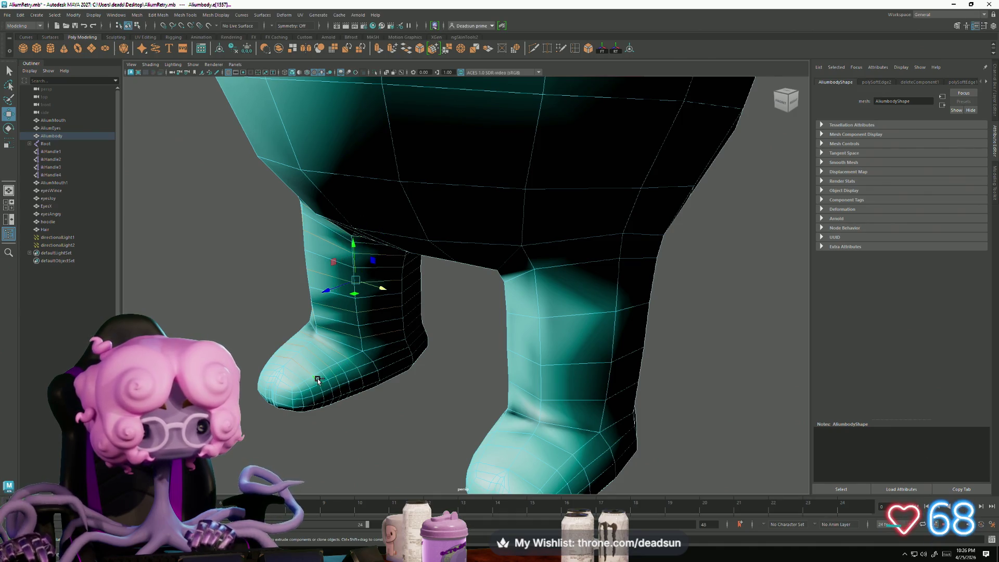
mouse_move(301, 389)
alt+mouse_down()
mouse_move(334, 407)
mouse_move(416, 417)
alt+mouse_up()
mouse_move(416, 417)
alt+right_down()
mouse_move(551, 449)
mouse_move(461, 352)
alt+right_up()
alt+drag(461, 352, 396, 379)
scroll(402, 385, up, 5)
scroll(404, 379, down, 5)
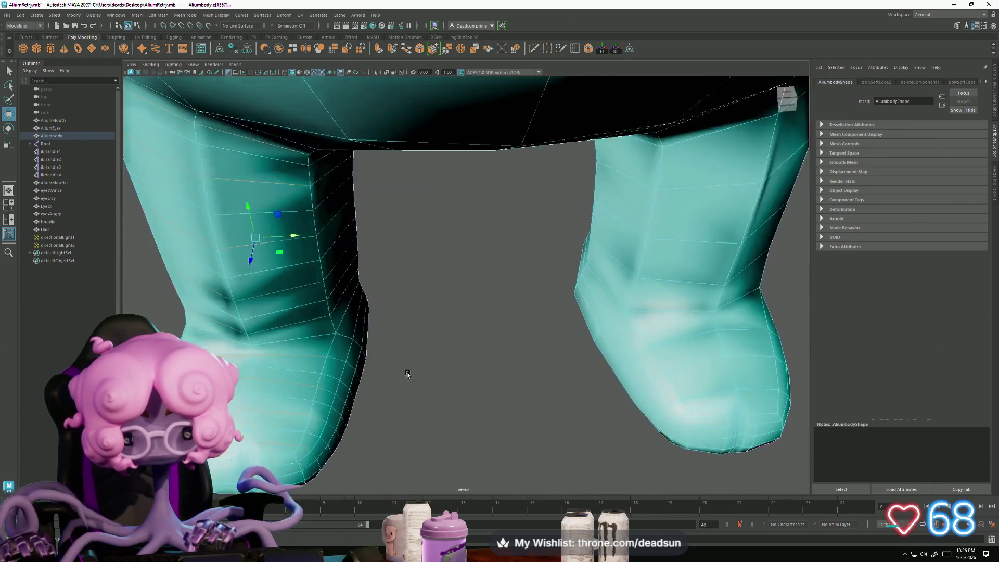
shift+click(711, 407)
alt+drag(493, 403, 511, 359)
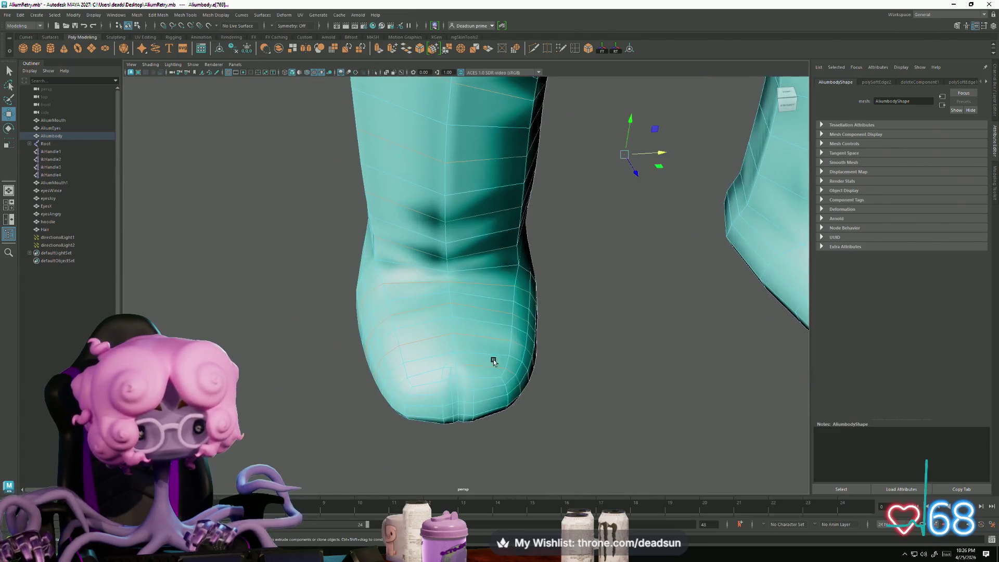
scroll(473, 393, down, 5)
alt+drag(424, 374, 417, 345)
click(440, 351)
mouse_move(502, 341)
alt+mouse_down()
mouse_move(350, 234)
mouse_move(456, 229)
alt+mouse_up()
drag(381, 156, 672, 369)
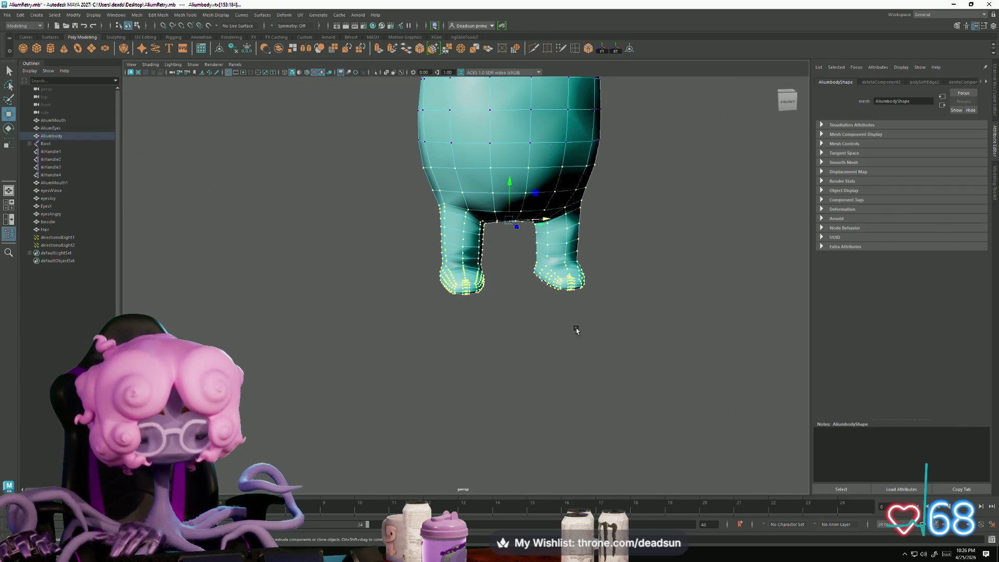
alt+drag(612, 341, 452, 281)
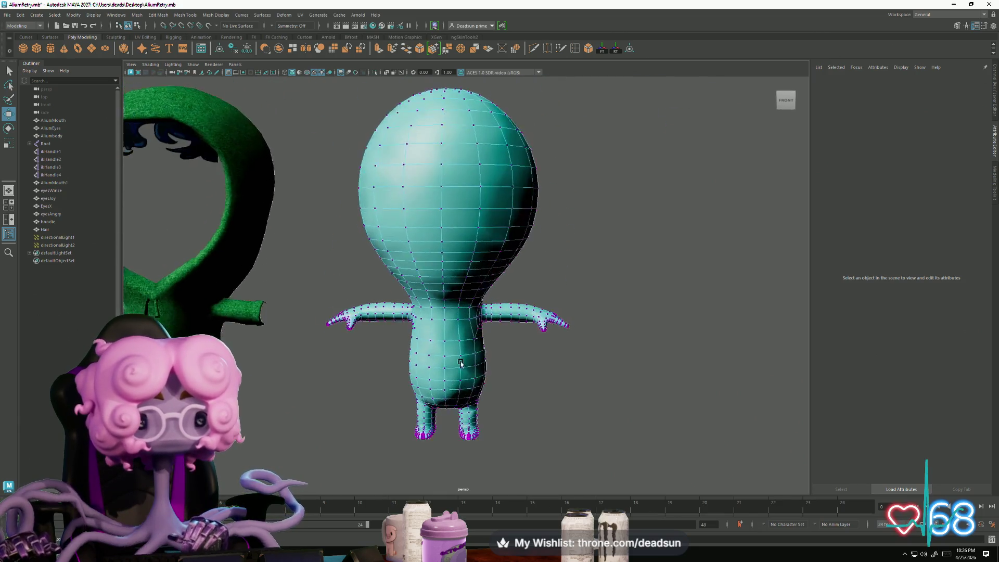
Step: Inspect the edge loop around the alien's neck in edge mode, then clear it
scroll(452, 279, up, 5)
right_drag(446, 211, 447, 193)
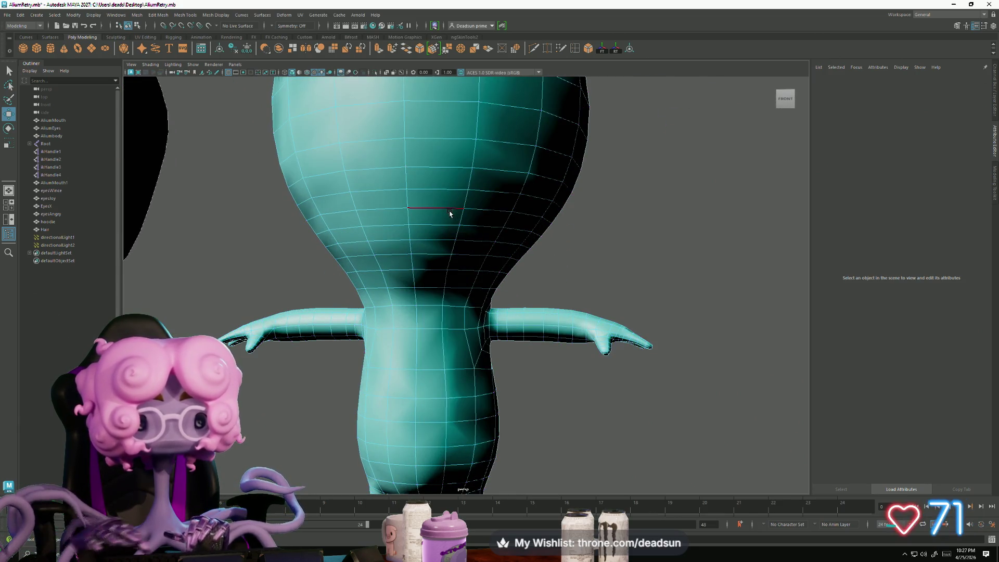
double_click(447, 210)
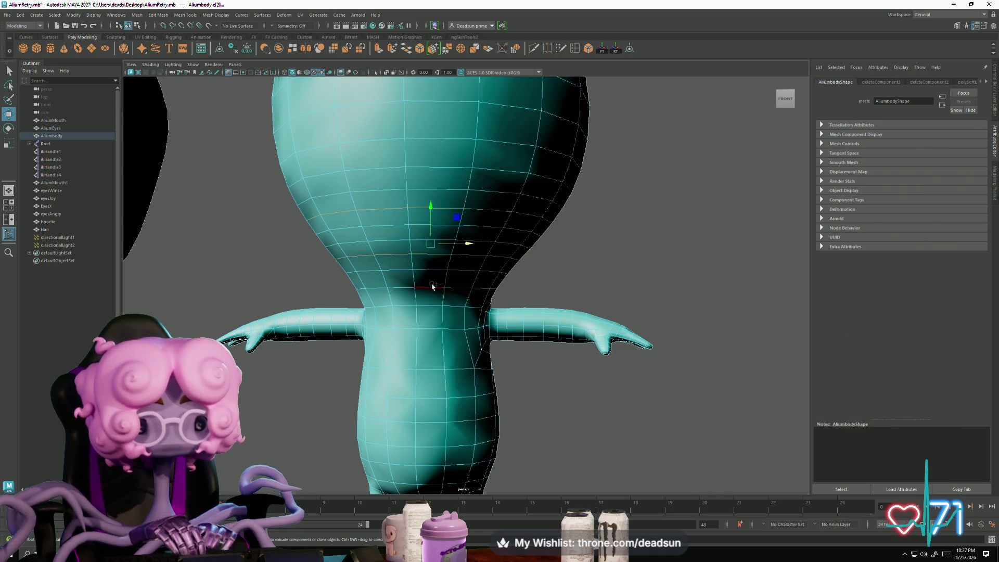
click(506, 359)
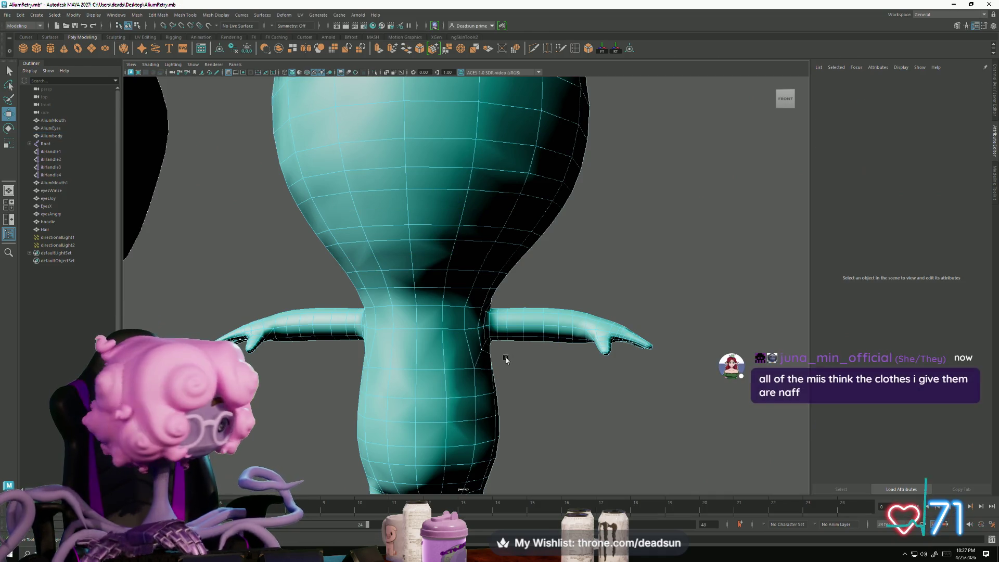
Step: Check the body's vertices, then return to Object Mode and select the whole Aliumbody mesh
scroll(520, 339, down, 5)
mouse_move(468, 291)
alt+mouse_down()
mouse_move(458, 283)
mouse_move(483, 261)
alt+mouse_up()
right_drag(482, 261, 408, 254)
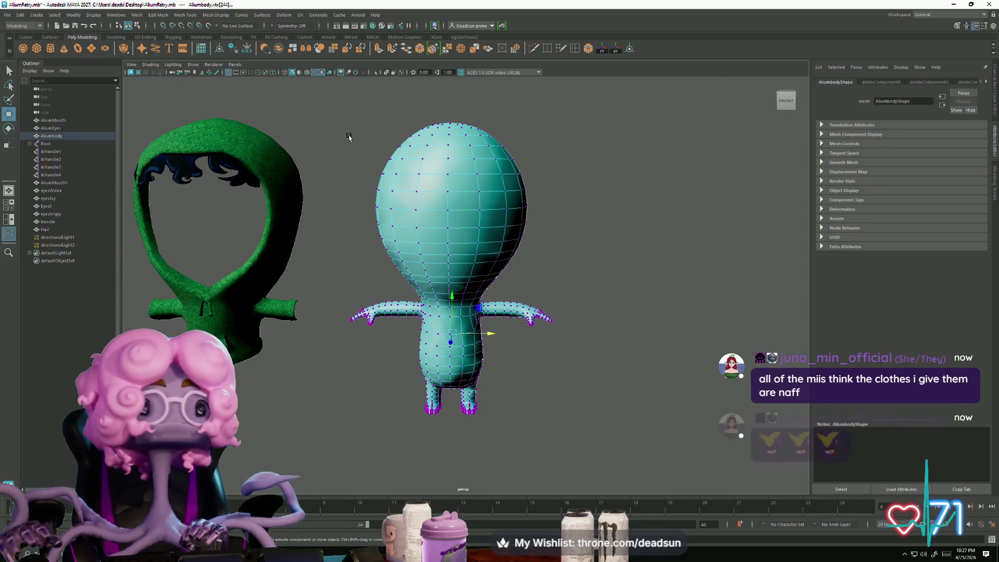
click(523, 406)
mouse_move(439, 411)
alt+mouse_down()
mouse_move(468, 375)
mouse_move(416, 413)
mouse_move(443, 375)
alt+mouse_up()
right_drag(446, 293, 501, 267)
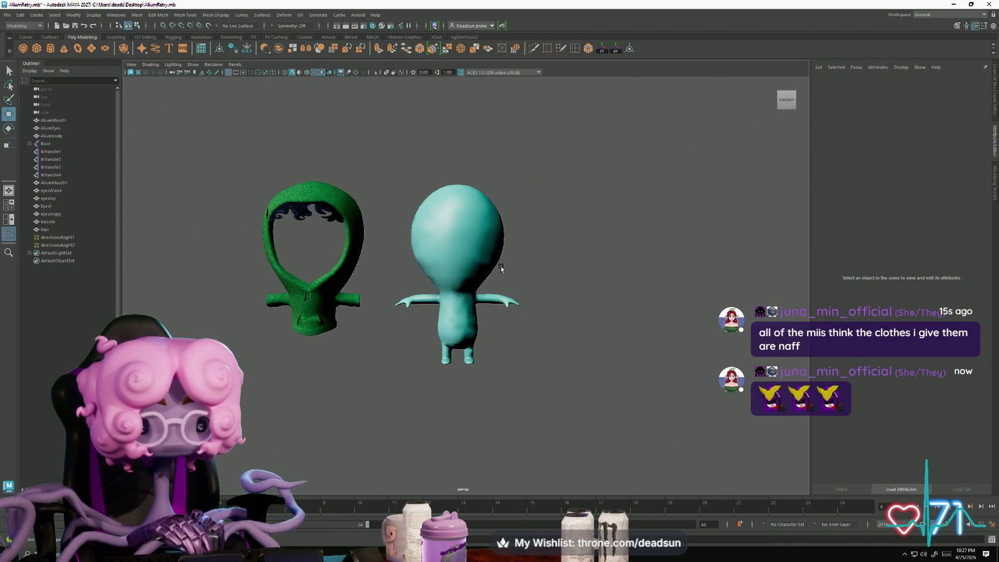
click(497, 297)
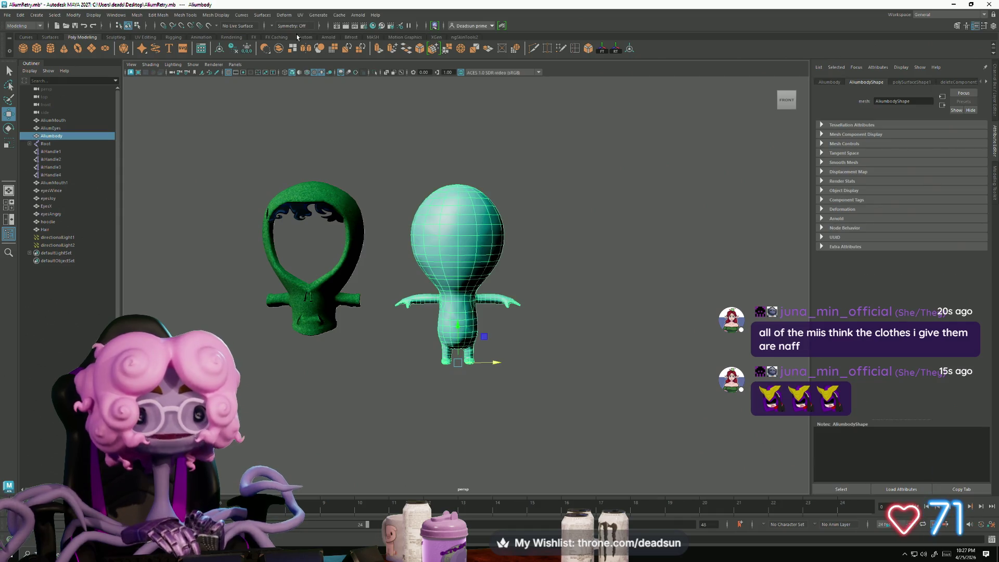
click(300, 14)
click(314, 31)
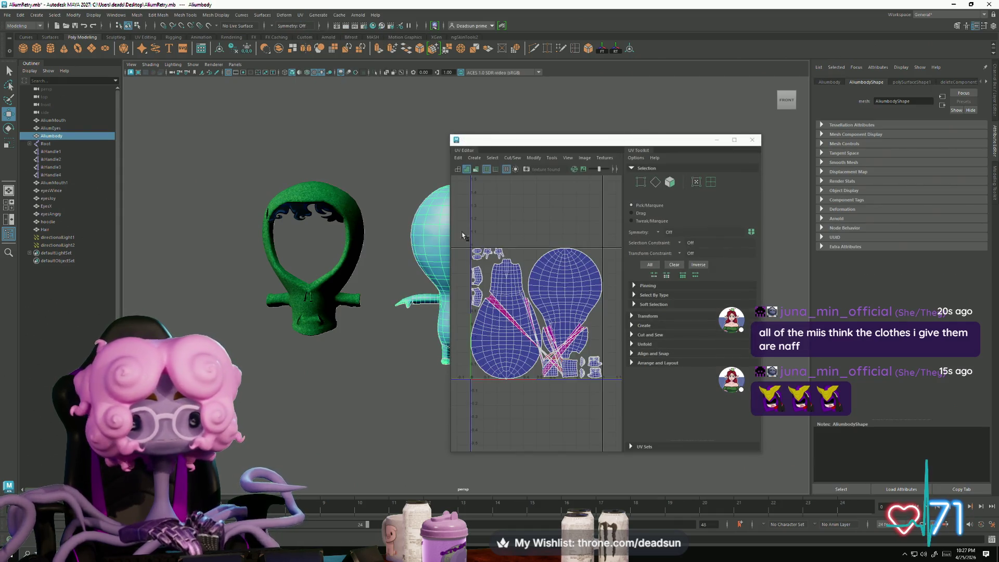
scroll(528, 329, up, 5)
scroll(527, 329, down, 4)
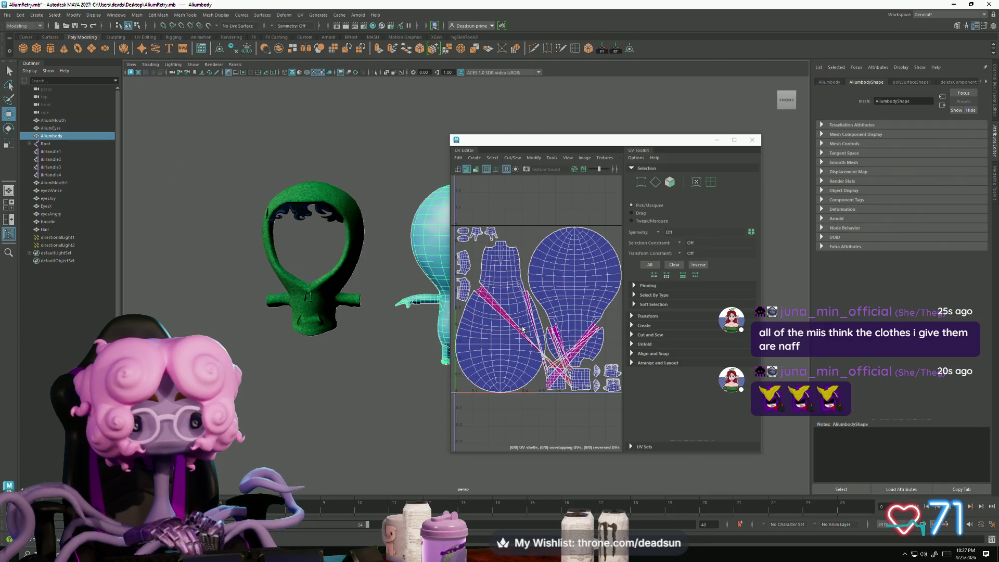
scroll(522, 329, up, 2)
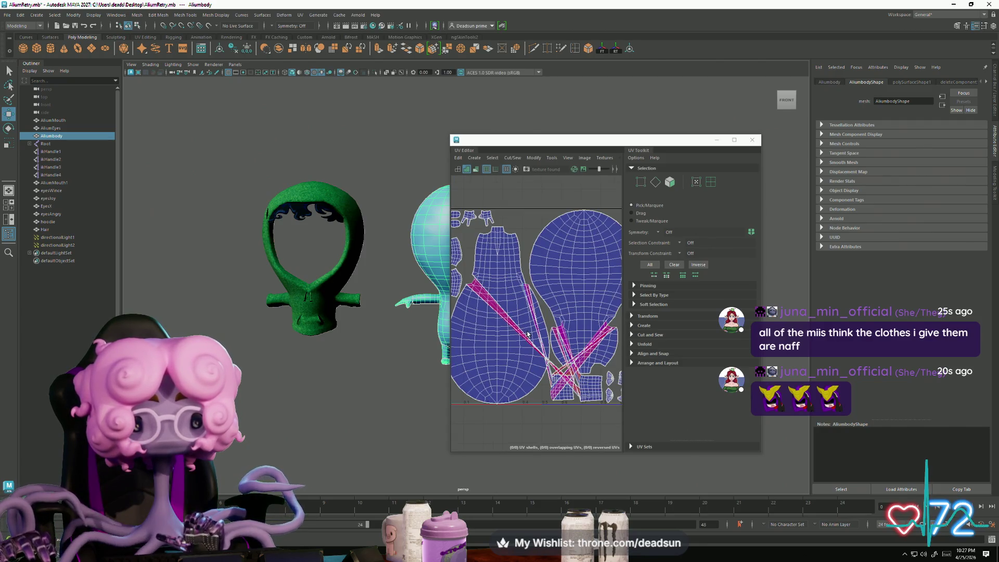
scroll(514, 335, down, 4)
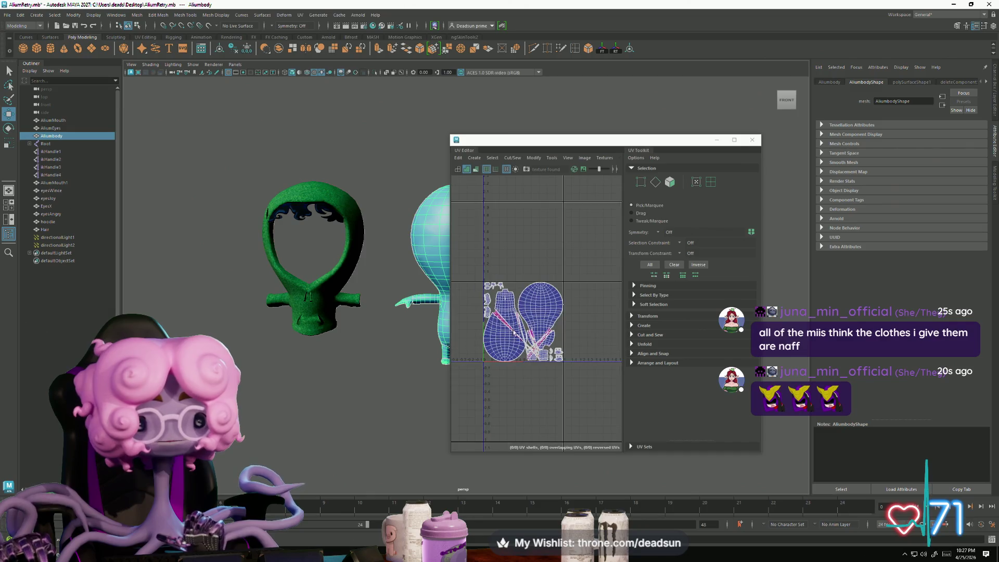
click(755, 141)
mouse_move(468, 271)
alt+mouse_down()
mouse_move(344, 315)
mouse_move(437, 348)
mouse_move(365, 342)
alt+mouse_up()
scroll(550, 276, up, 5)
alt+drag(550, 276, 503, 297)
scroll(503, 297, up, 3)
right_drag(480, 235, 484, 218)
click(486, 247)
alt+drag(486, 250, 450, 323)
click(450, 326)
key(bracketleft)
key(bracketleft)
key(bracketleft)
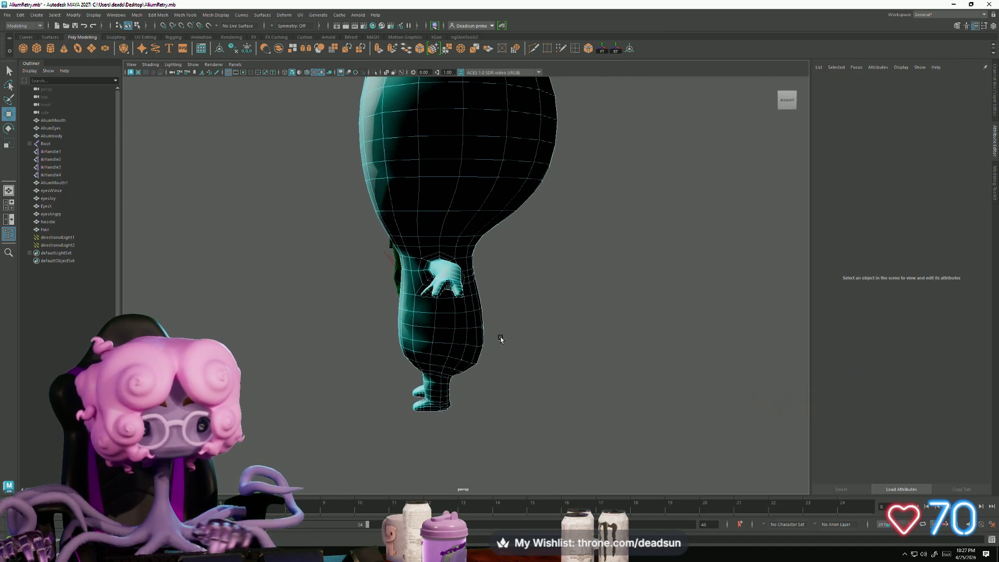
Step: Select and clear the body's vertices and a head edge to inspect the mesh
drag(505, 189, 619, 277)
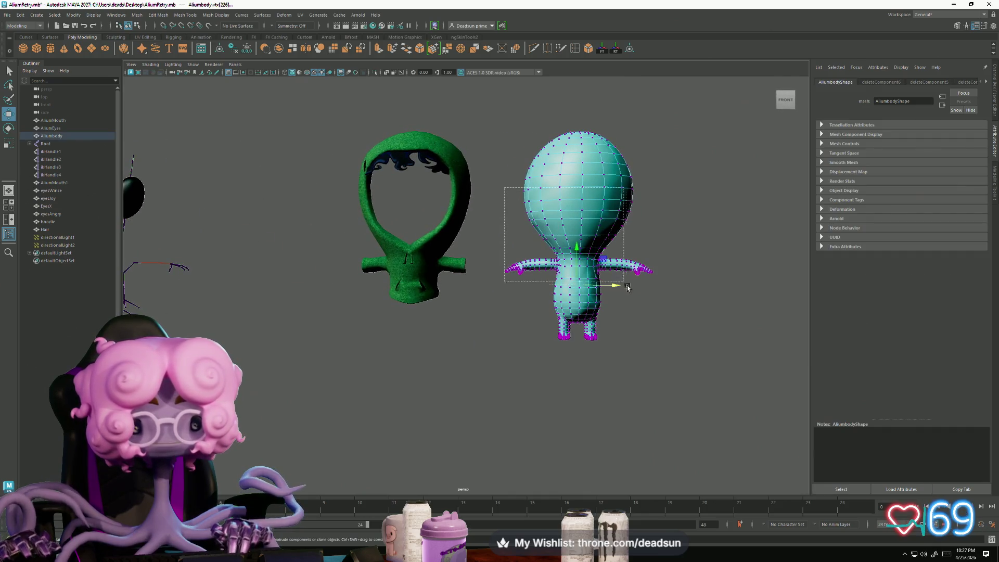
drag(666, 367, 666, 367)
click(638, 346)
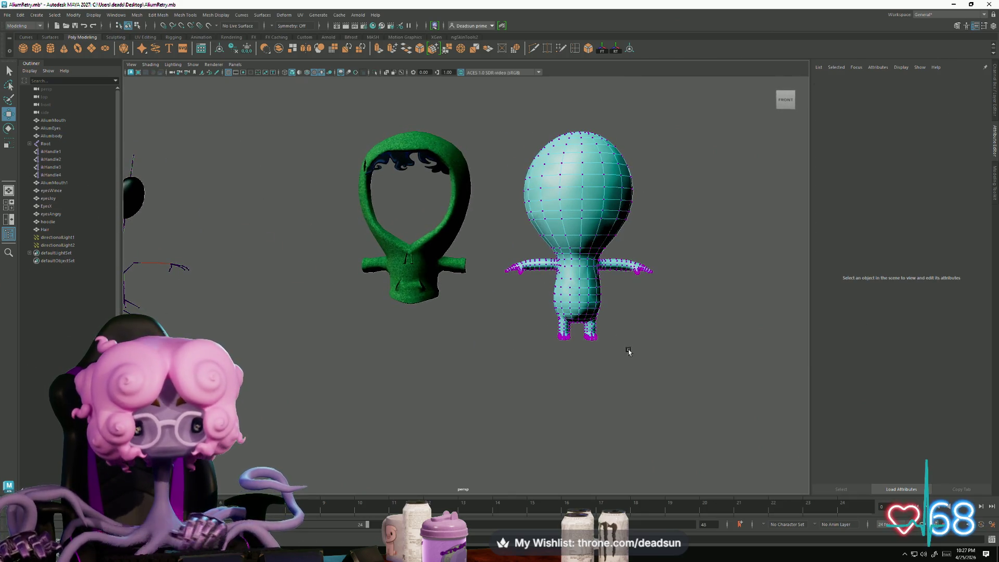
mouse_move(598, 224)
right_down()
mouse_move(658, 227)
mouse_move(578, 219)
mouse_move(580, 208)
mouse_move(546, 221)
right_up()
click(601, 221)
mouse_move(489, 109)
mouse_down()
mouse_move(662, 384)
mouse_move(607, 417)
mouse_move(604, 384)
mouse_up()
click(645, 375)
Step: Inspect the edge loop around the waist from a side view, then deselect it
scroll(506, 379, up, 5)
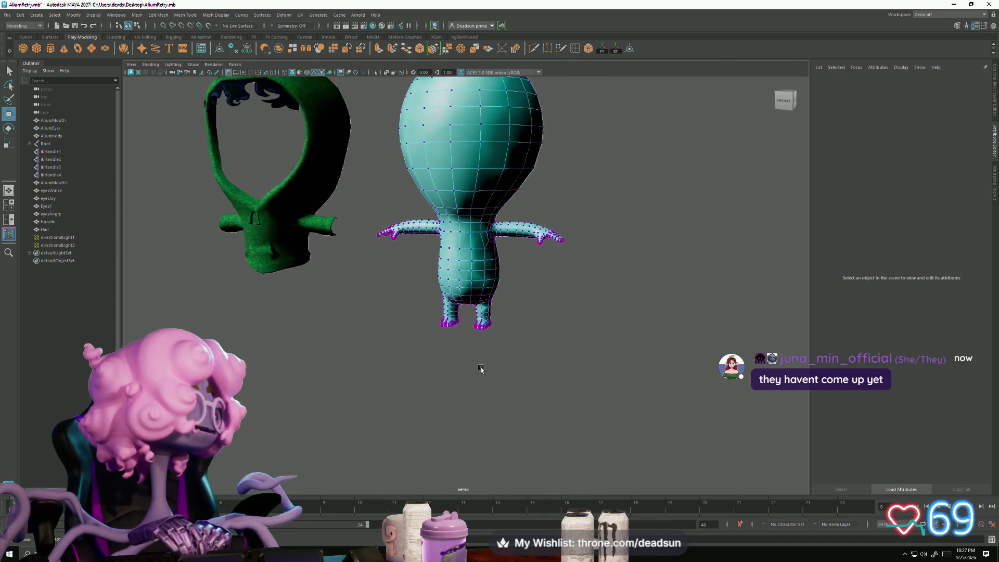
mouse_move(545, 410)
alt+mouse_down()
mouse_move(479, 345)
mouse_move(444, 350)
mouse_move(477, 227)
alt+mouse_up()
scroll(477, 228, up, 5)
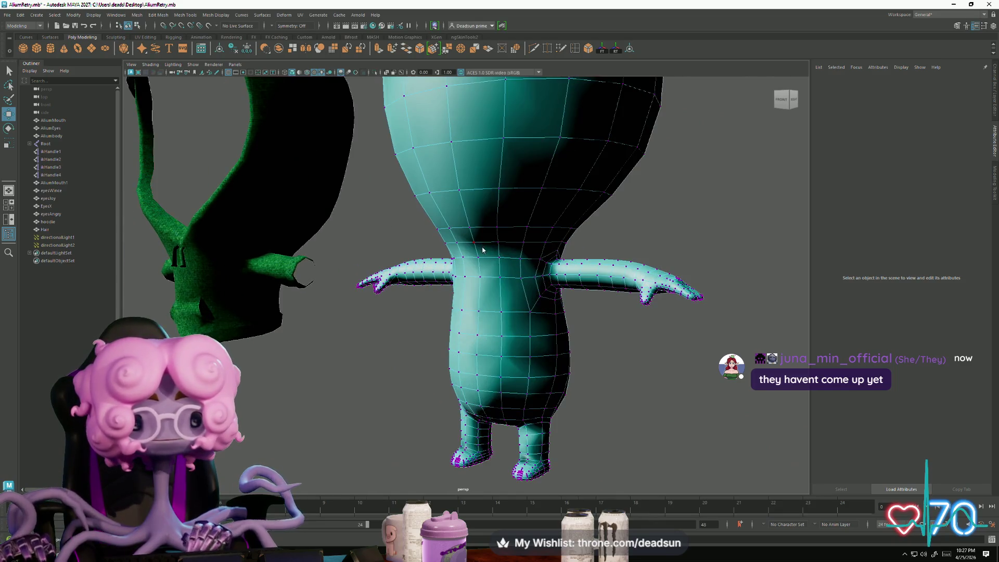
double_click(485, 241)
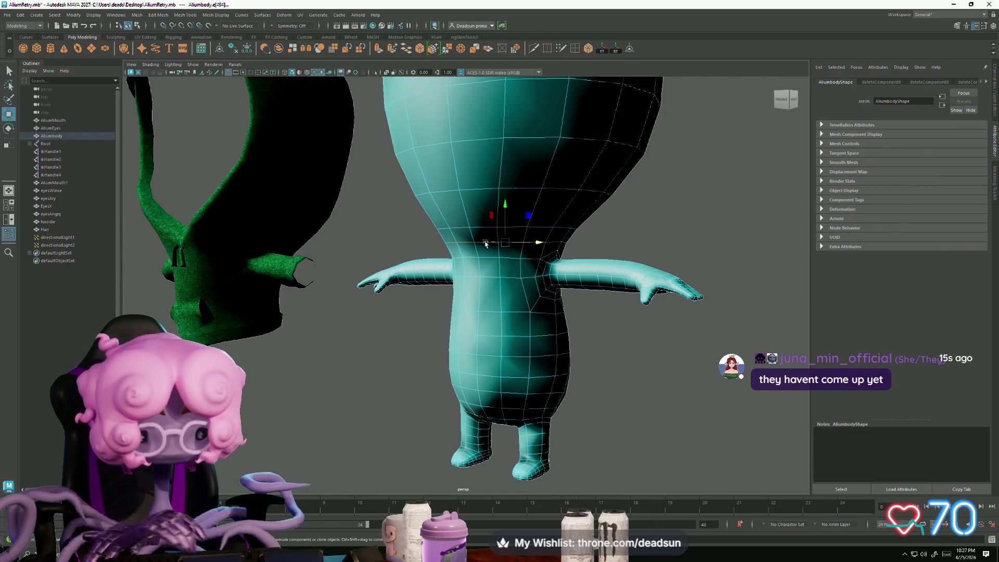
click(485, 244)
scroll(467, 267, down, 5)
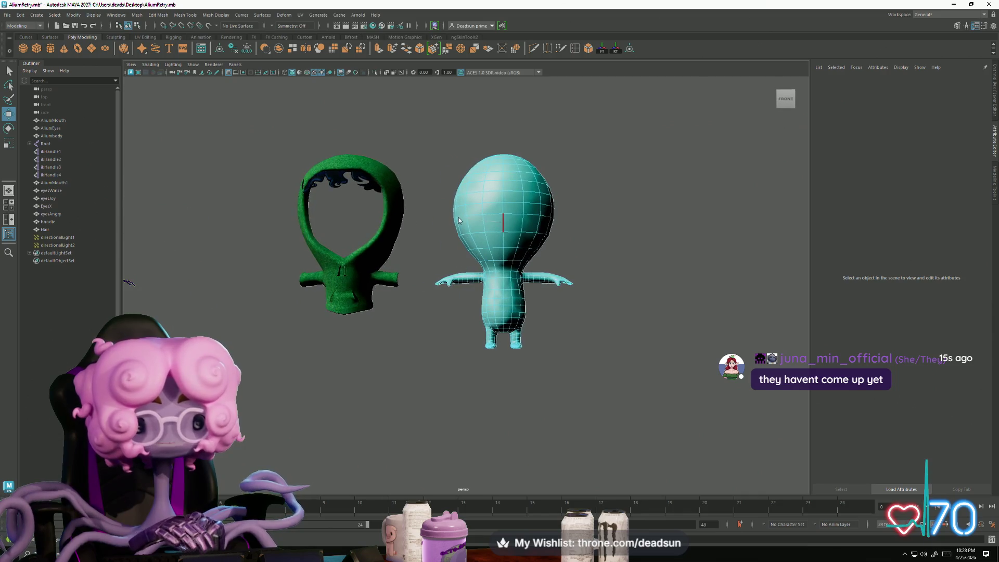
Step: Check the body's vertices with F9, then select Aliumbody and return to object mode with F8
key(F9)
drag(458, 123, 627, 431)
click(596, 406)
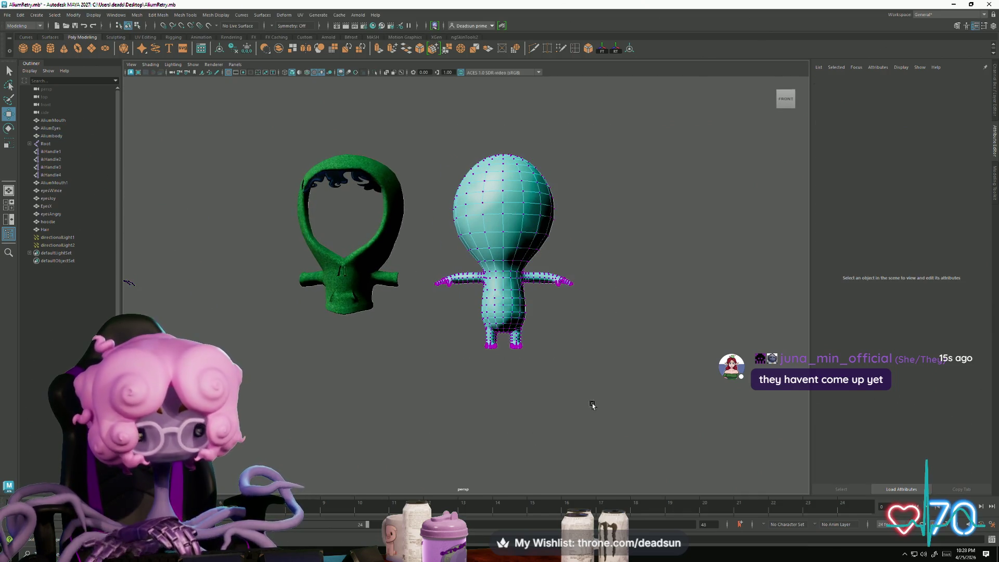
mouse_move(539, 339)
alt+mouse_down()
mouse_move(520, 366)
mouse_move(541, 364)
alt+mouse_up()
scroll(572, 385, up, 5)
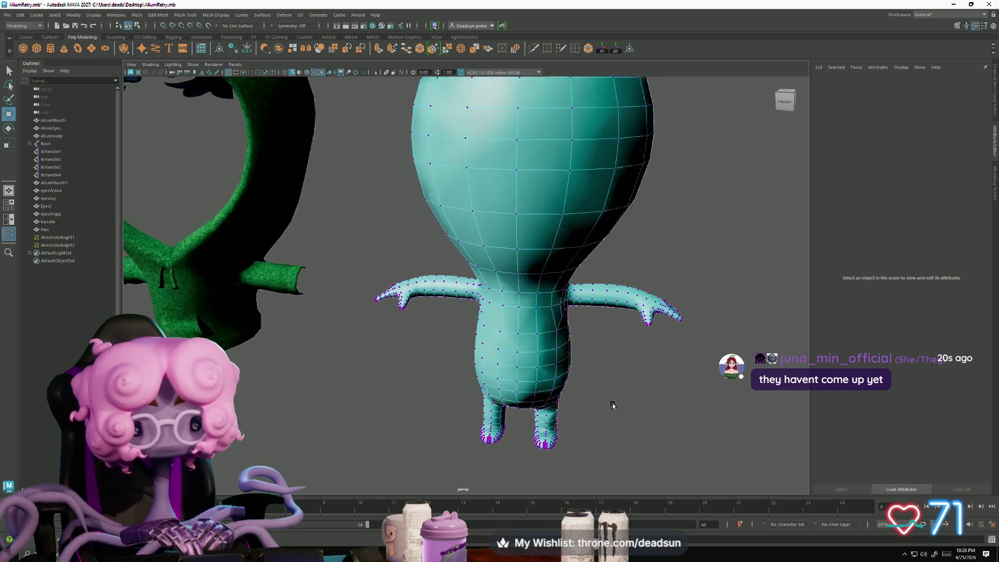
click(499, 273)
key(F8)
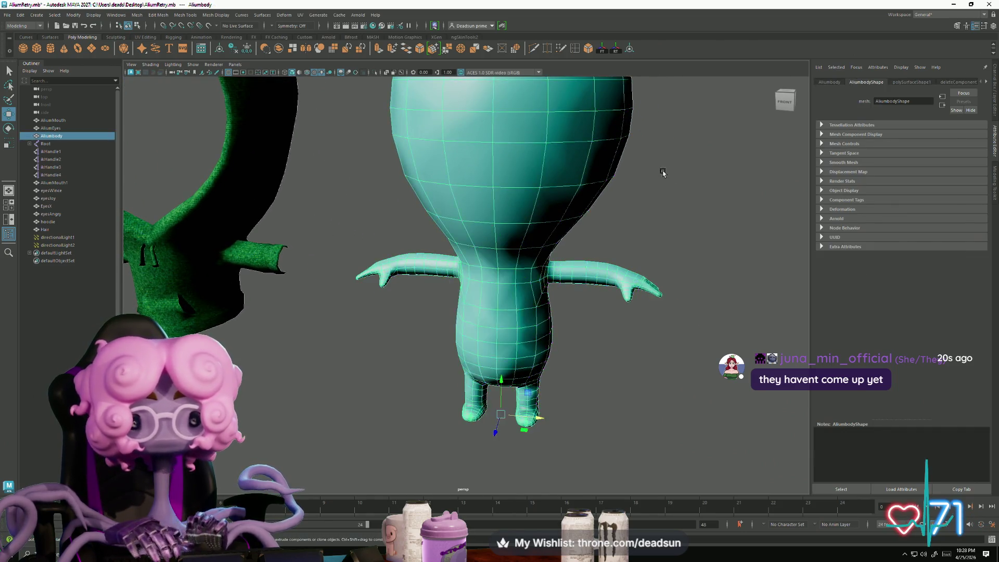
click(242, 16)
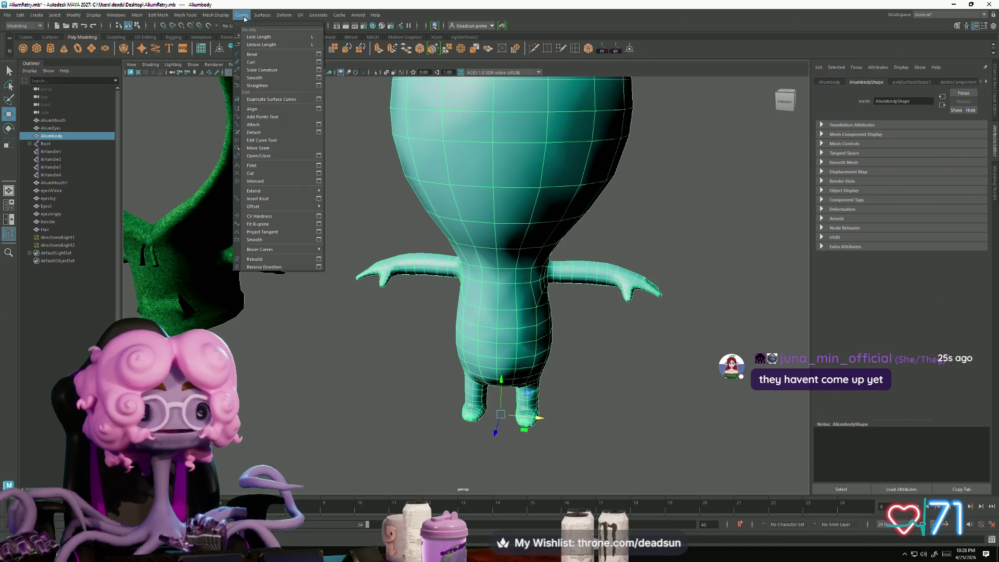
mouse_move(212, 17)
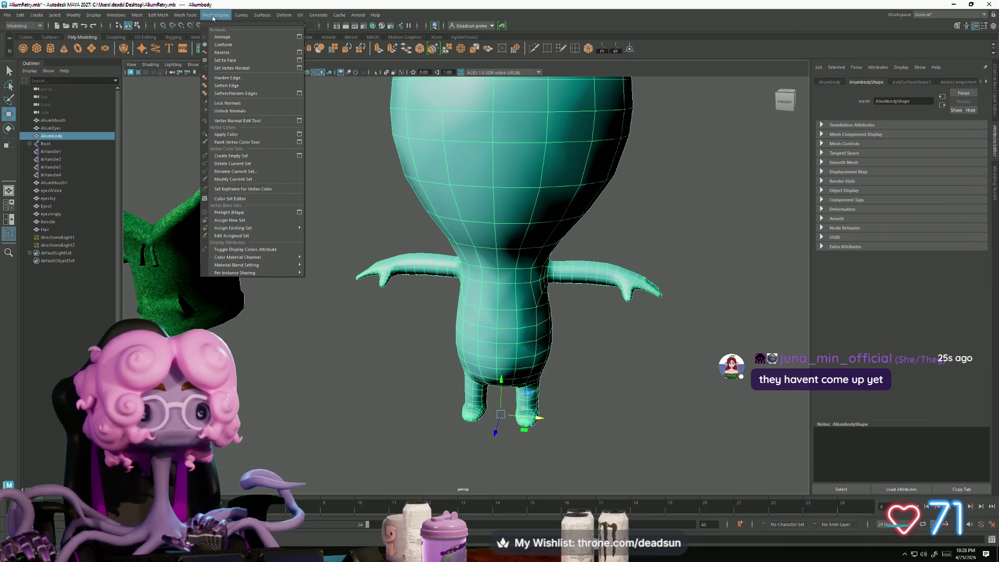
click(233, 112)
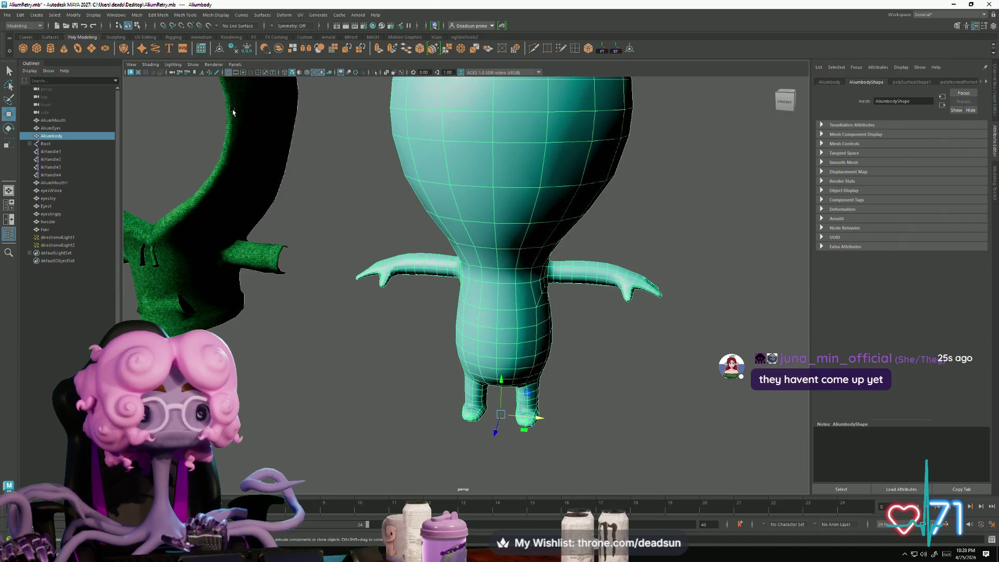
scroll(527, 165, down, 5)
right_drag(526, 165, 565, 154)
click(597, 161)
mouse_move(597, 161)
alt+mouse_down()
mouse_move(546, 212)
mouse_move(468, 231)
mouse_move(402, 265)
mouse_move(407, 241)
alt+mouse_up()
click(468, 231)
alt+right_drag(412, 239, 509, 181)
ctrl+click(519, 180)
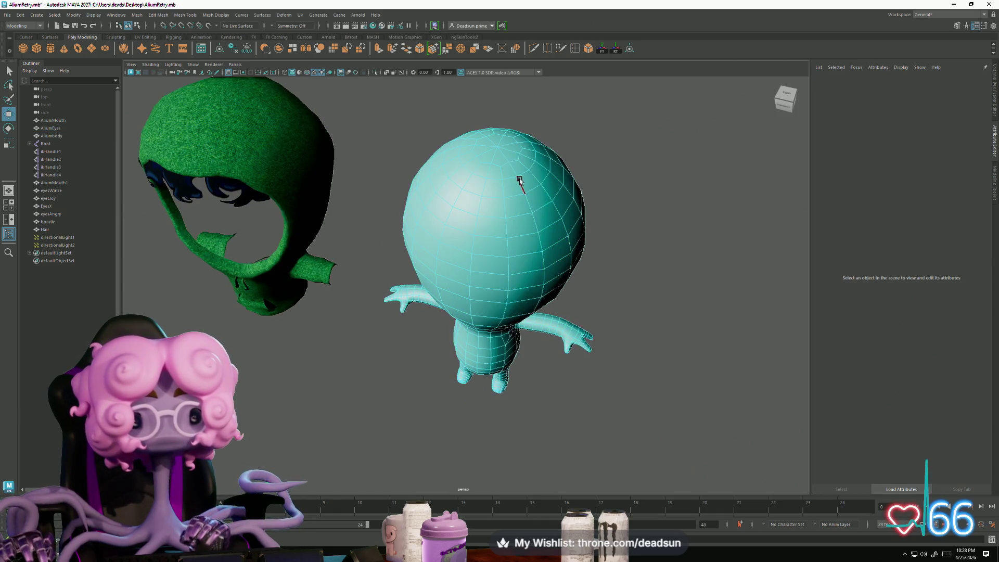
Step: Pull the soft-selected vertices on top of the alien's head inward
scroll(531, 241, up, 5)
right_drag(494, 170, 473, 165)
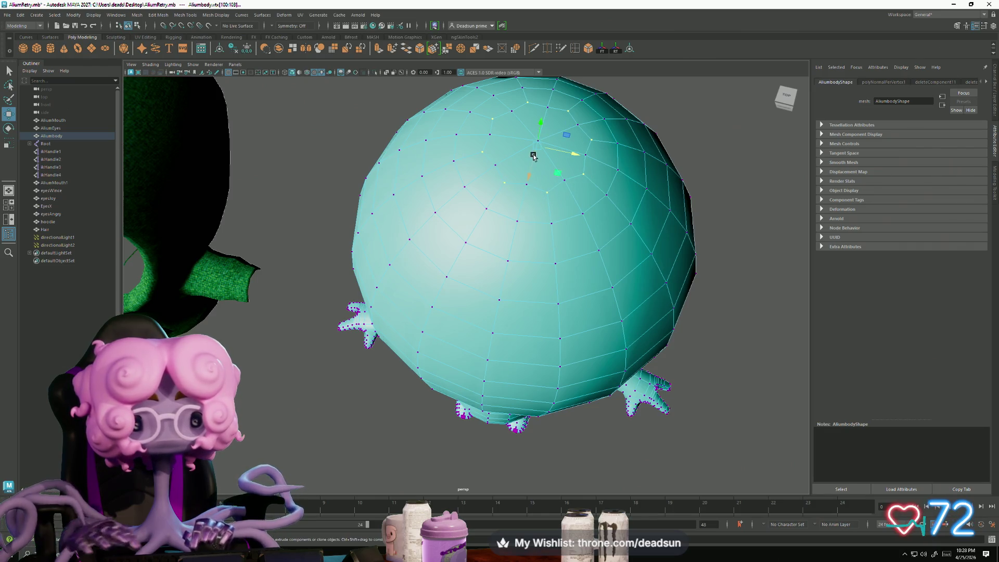
drag(540, 157, 527, 151)
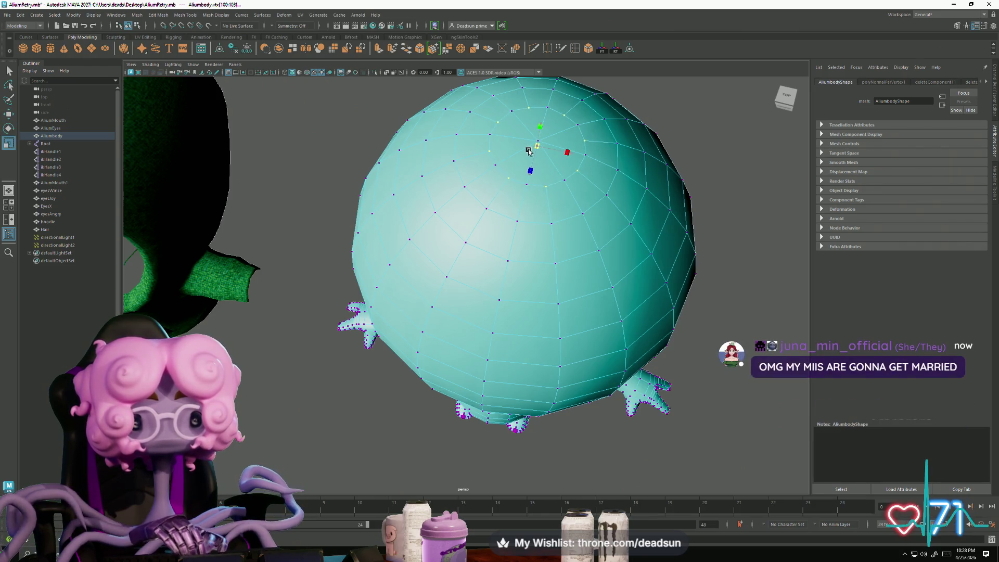
scroll(518, 213, down, 3)
alt+drag(512, 209, 489, 140)
scroll(450, 220, down, 2)
key(F8)
Step: Check the edge loop around the head top from front and side views, then deselect it
mouse_move(450, 220)
alt+mouse_down()
mouse_move(530, 230)
mouse_move(510, 266)
mouse_move(474, 276)
alt+mouse_up()
scroll(474, 272, up, 3)
right_drag(474, 273, 483, 245)
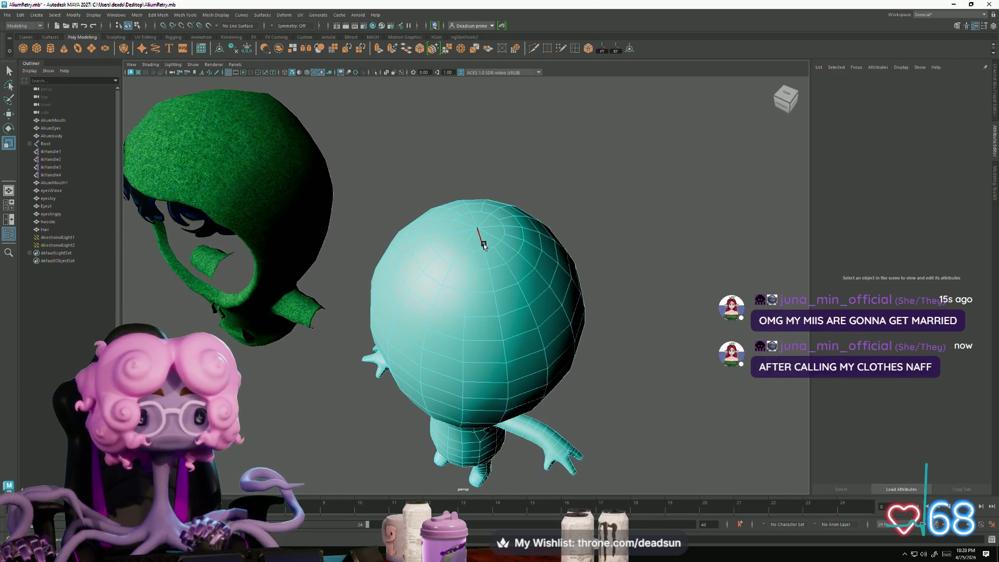
double_click(479, 267)
alt+drag(479, 268, 505, 279)
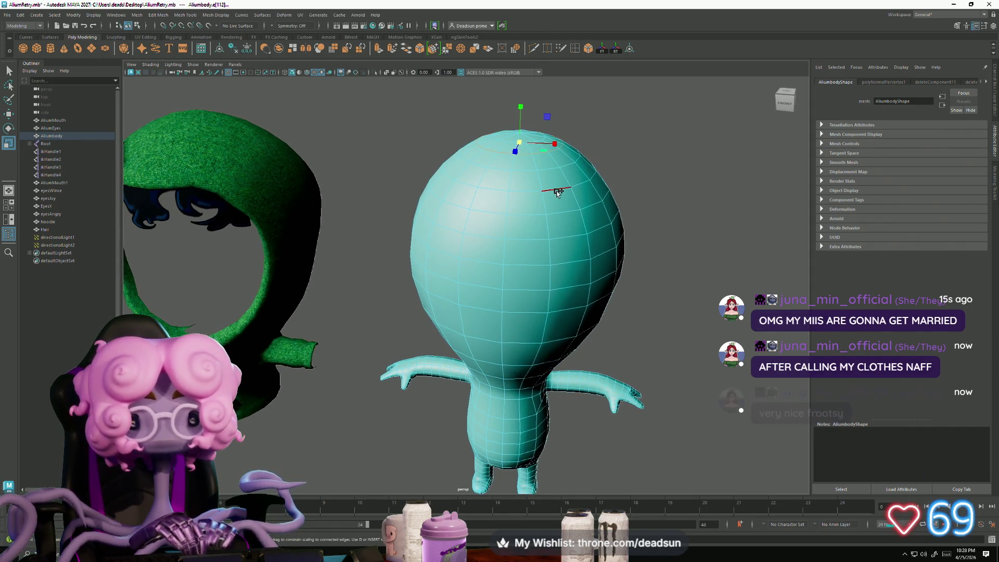
scroll(557, 192, down, 3)
mouse_move(557, 192)
alt+mouse_down()
mouse_move(383, 224)
mouse_move(474, 233)
alt+mouse_up()
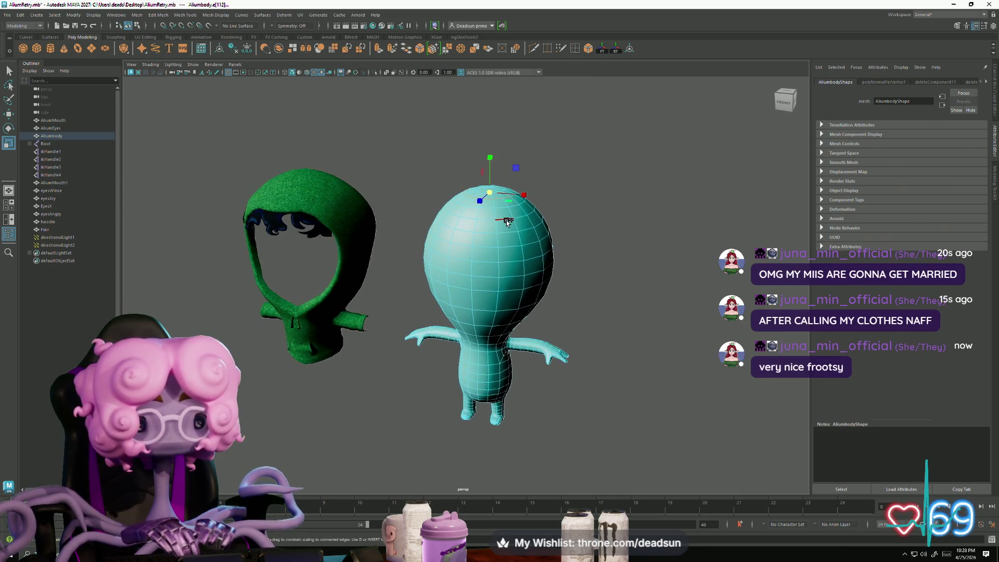
alt+drag(528, 251, 461, 259)
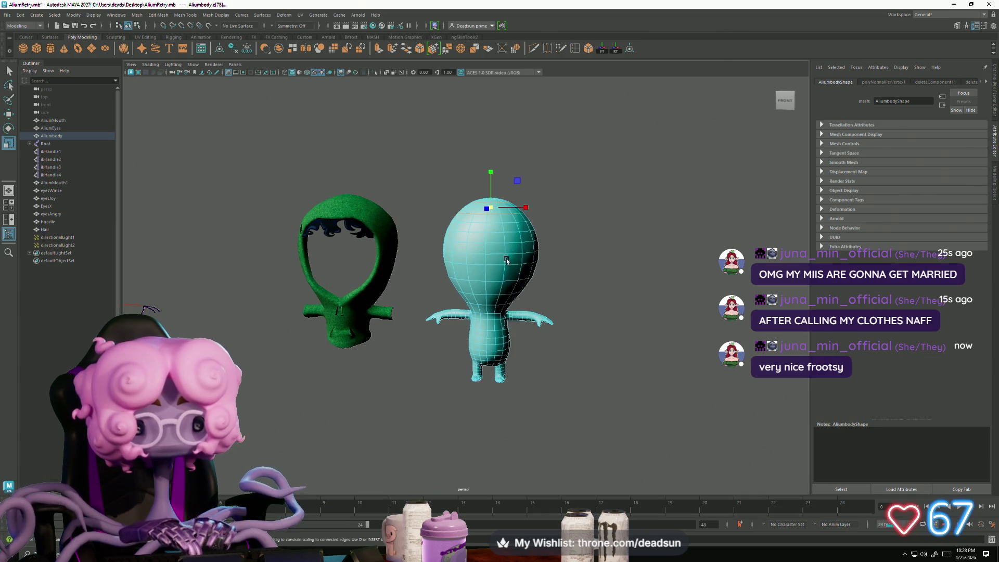
click(507, 231)
Step: Select the teal body and inspect all its vertices in vertex mode
click(458, 219)
key(F9)
mouse_move(416, 159)
mouse_down()
mouse_move(568, 338)
mouse_move(581, 409)
mouse_up()
click(539, 343)
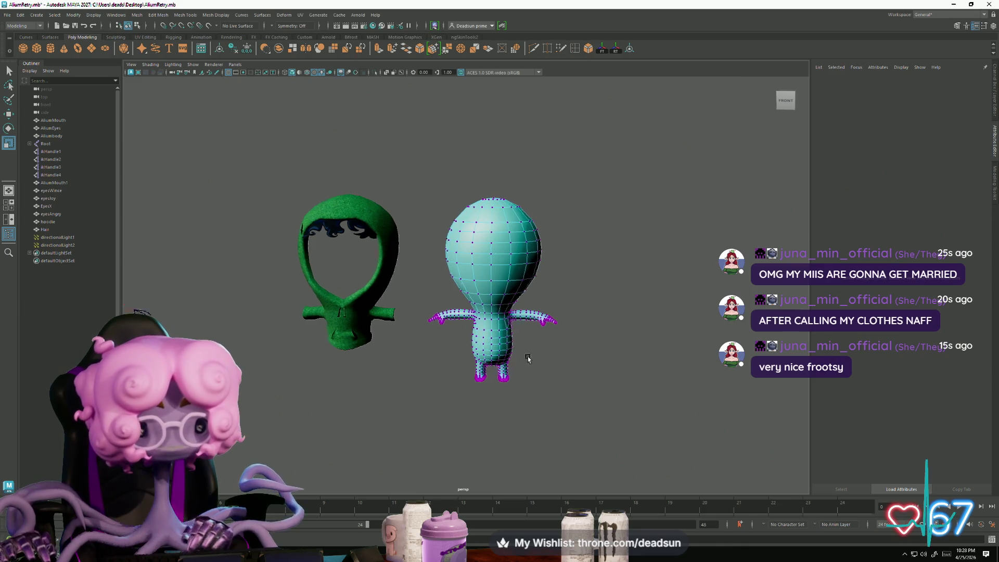
Step: Inspect a vertex and the faces of the teal body, then clear the selection
scroll(526, 359, up, 5)
click(509, 284)
right_drag(469, 256, 480, 274)
mouse_move(439, 312)
alt+mouse_down()
mouse_move(363, 307)
mouse_move(384, 290)
mouse_move(336, 278)
mouse_move(429, 316)
mouse_move(435, 339)
mouse_move(437, 330)
mouse_move(389, 353)
mouse_move(274, 338)
mouse_move(323, 353)
mouse_move(312, 334)
alt+mouse_up()
click(389, 353)
Step: Inspect an edge on the body from a rear three-quarter view near the hoodie
alt+right_drag(312, 335, 357, 363)
mouse_move(357, 363)
alt+mouse_down()
mouse_move(279, 403)
mouse_move(291, 383)
mouse_move(324, 388)
alt+mouse_up()
mouse_move(323, 388)
alt+right_down()
mouse_move(252, 341)
mouse_move(259, 330)
alt+right_up()
alt+drag(259, 330, 393, 245)
right_drag(393, 244, 389, 223)
click(392, 237)
alt+drag(392, 236, 436, 268)
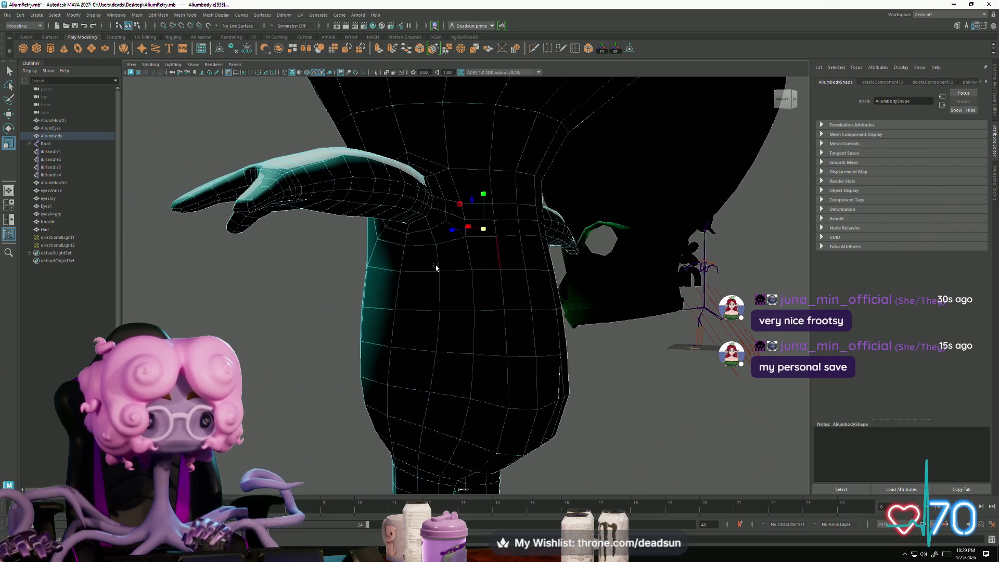
click(416, 294)
Step: Check a body vertex from the front, then switch the body back to Object Mode
mouse_move(495, 276)
alt+mouse_down()
mouse_move(335, 250)
mouse_move(460, 264)
mouse_move(529, 243)
alt+mouse_up()
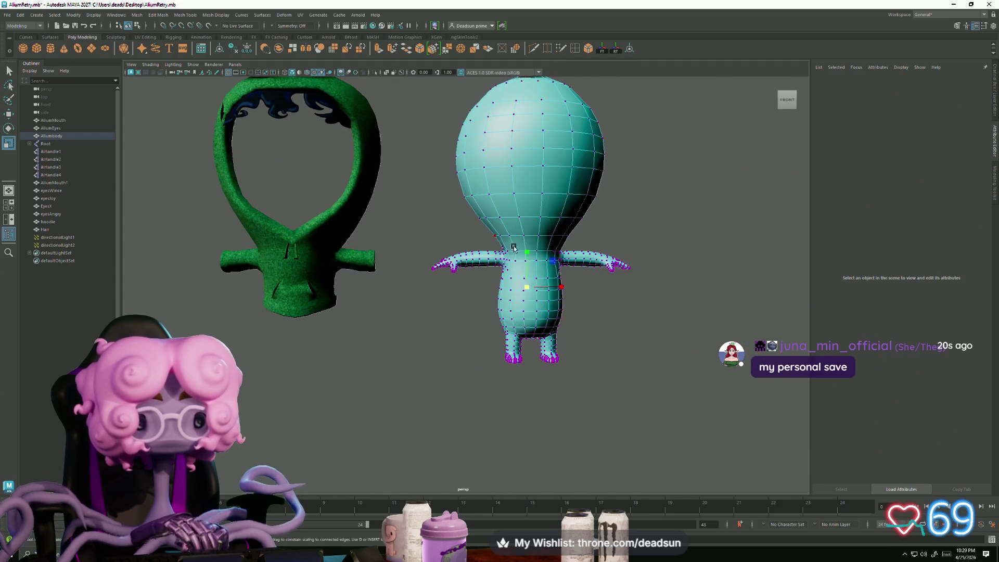
click(499, 242)
scroll(430, 136, down, 3)
drag(620, 394, 620, 391)
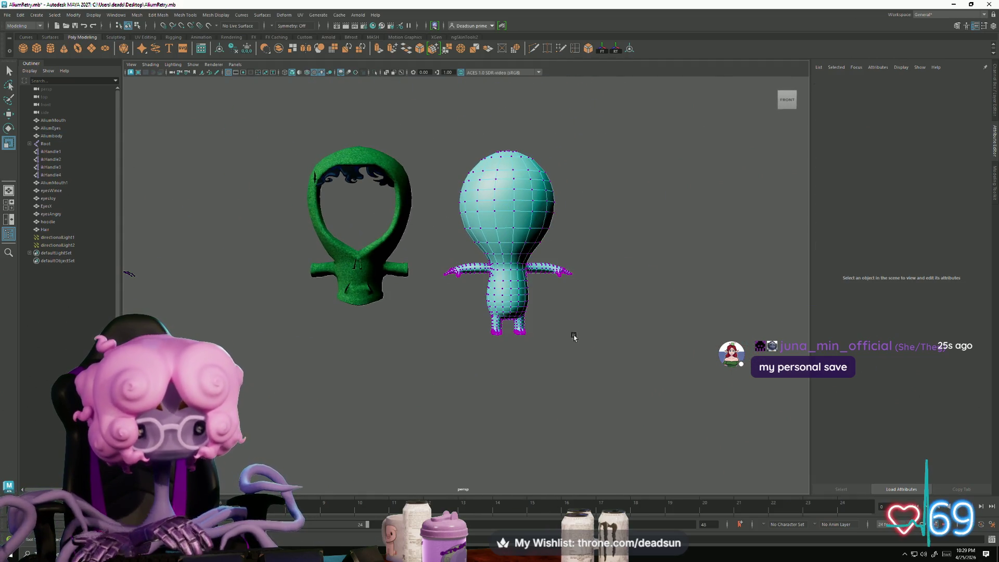
right_drag(507, 222, 527, 209)
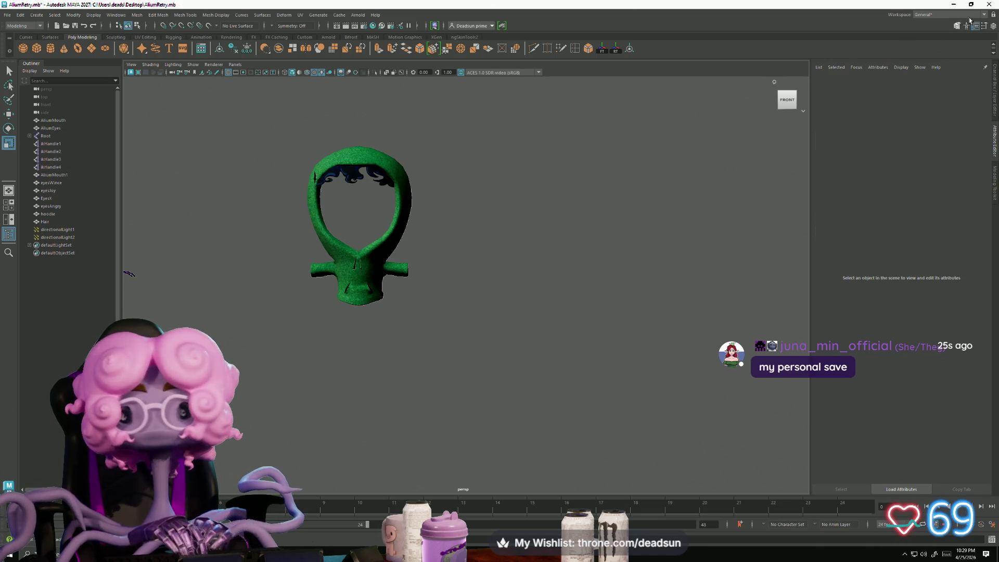
Step: Close Maya, answer the save-changes prompt, and reopen AliumRetry.mb through Windows search
click(989, 4)
click(495, 280)
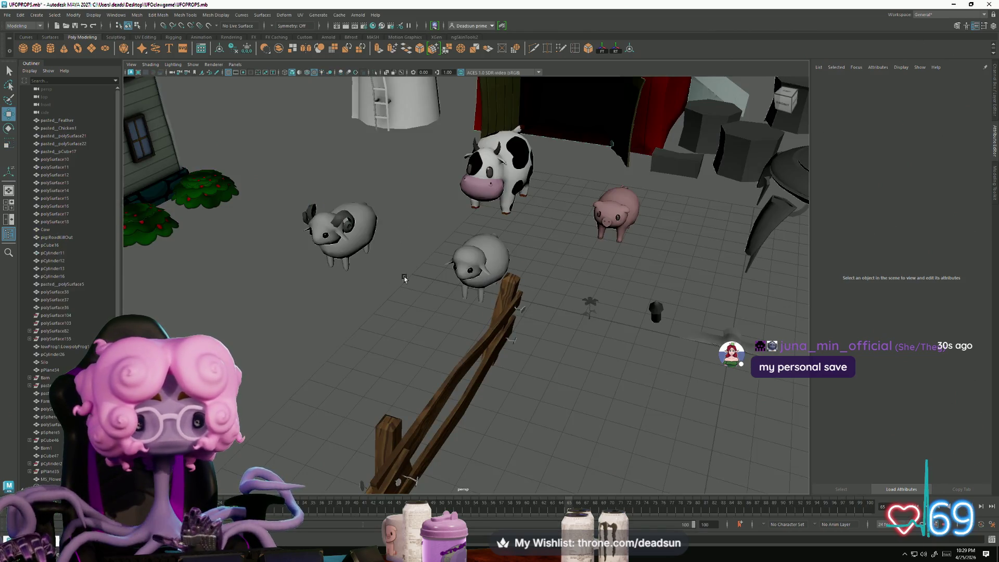
key(super)
text(allow)
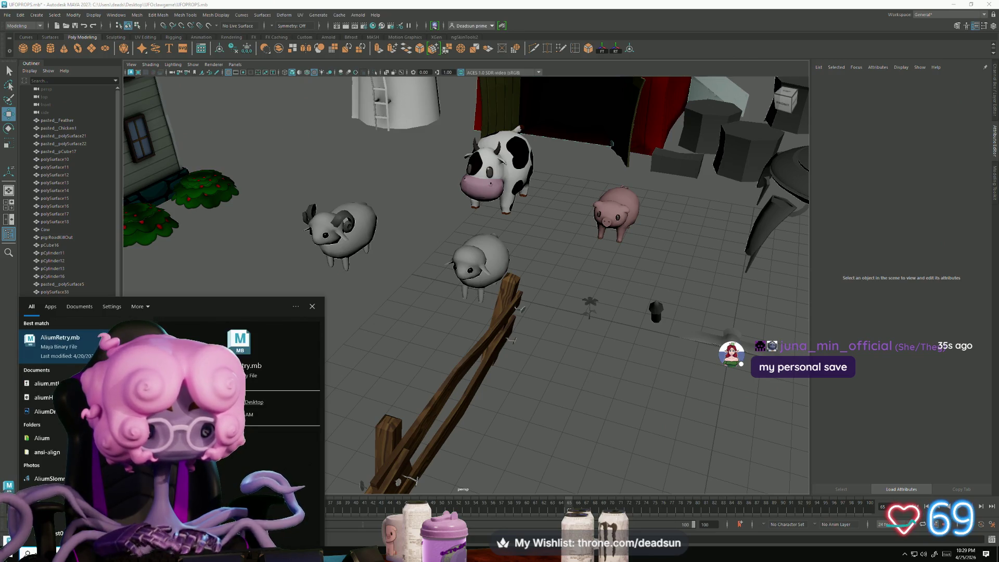
click(72, 348)
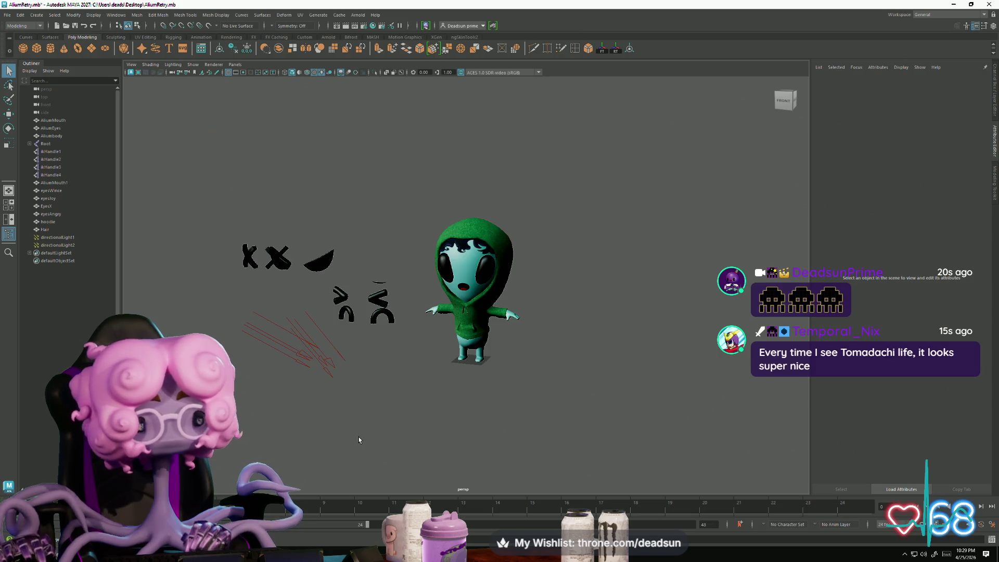
Step: Move pasted_Aliumbody left along X beside the hooded alien, then zoom in on the body
mouse_move(358, 439)
alt+mouse_down()
mouse_move(374, 417)
mouse_move(412, 434)
mouse_move(484, 403)
mouse_move(465, 430)
alt+mouse_up()
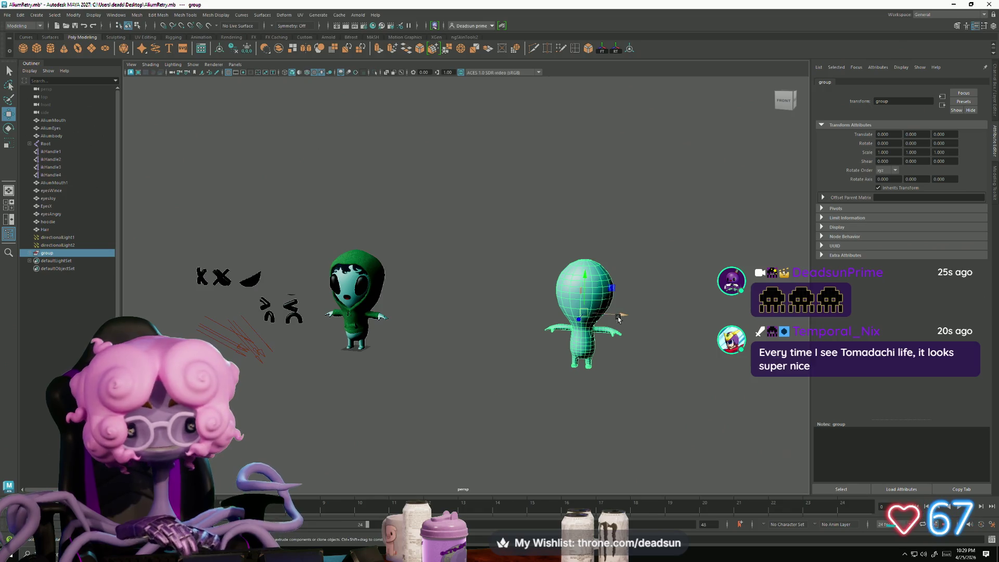
click(626, 324)
click(620, 329)
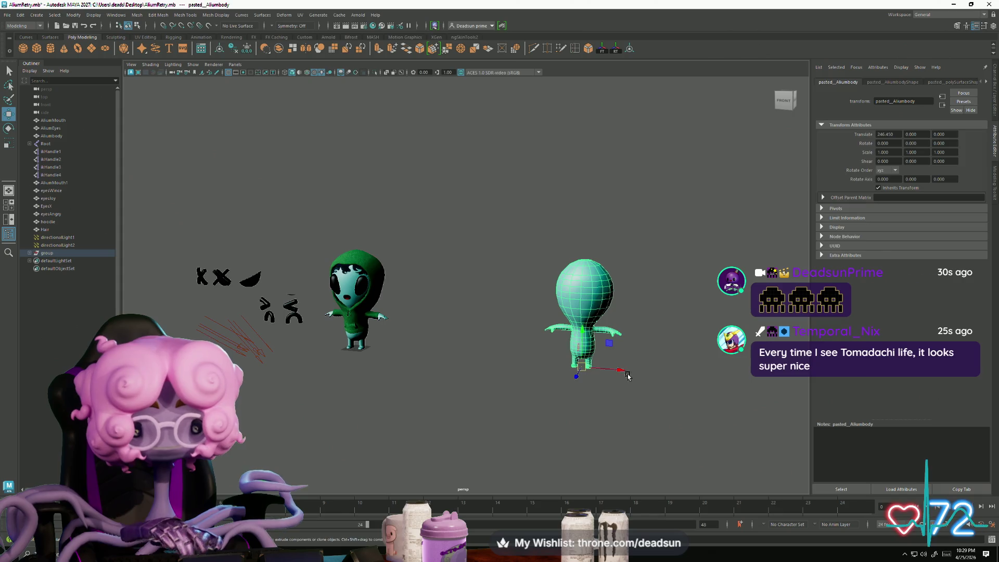
mouse_move(627, 375)
mouse_down()
mouse_move(494, 361)
mouse_move(426, 396)
mouse_move(411, 417)
mouse_move(455, 464)
mouse_move(471, 444)
mouse_move(452, 440)
mouse_move(452, 454)
mouse_move(427, 464)
mouse_move(431, 382)
mouse_move(404, 315)
mouse_up()
scroll(462, 376, up, 5)
click(440, 429)
click(452, 359)
scroll(396, 433, up, 5)
Step: Inspect edges on the torso and waist in edge mode from the side and back
right_drag(404, 315, 404, 370)
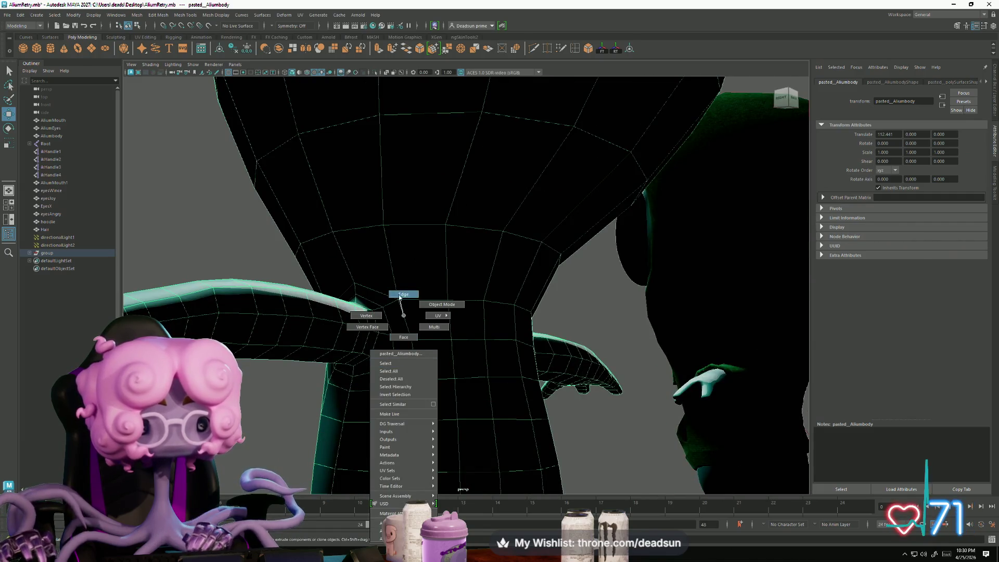
right_drag(400, 297, 399, 295)
click(401, 368)
mouse_move(390, 339)
alt+mouse_down()
mouse_move(461, 419)
mouse_move(513, 383)
mouse_move(485, 423)
alt+mouse_up()
click(459, 428)
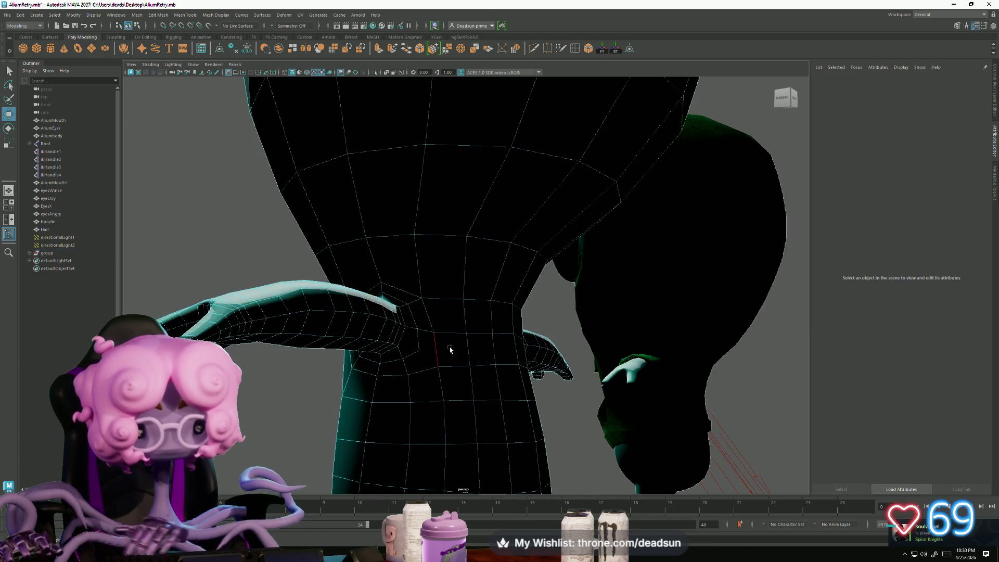
mouse_move(391, 327)
alt+mouse_down()
mouse_move(504, 335)
mouse_move(513, 368)
alt+mouse_up()
click(513, 368)
scroll(396, 418, up, 3)
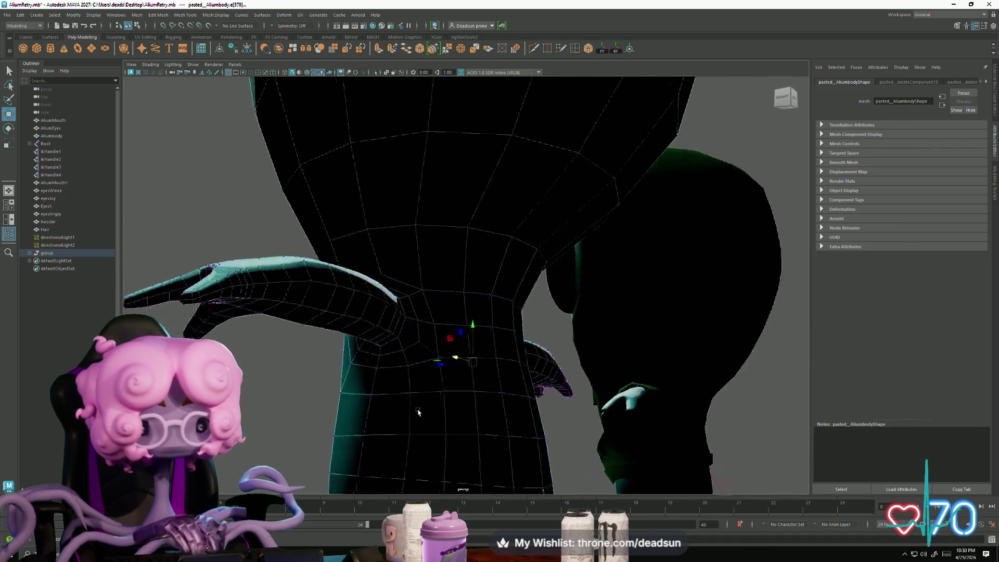
scroll(414, 404, up, 3)
scroll(503, 443, down, 5)
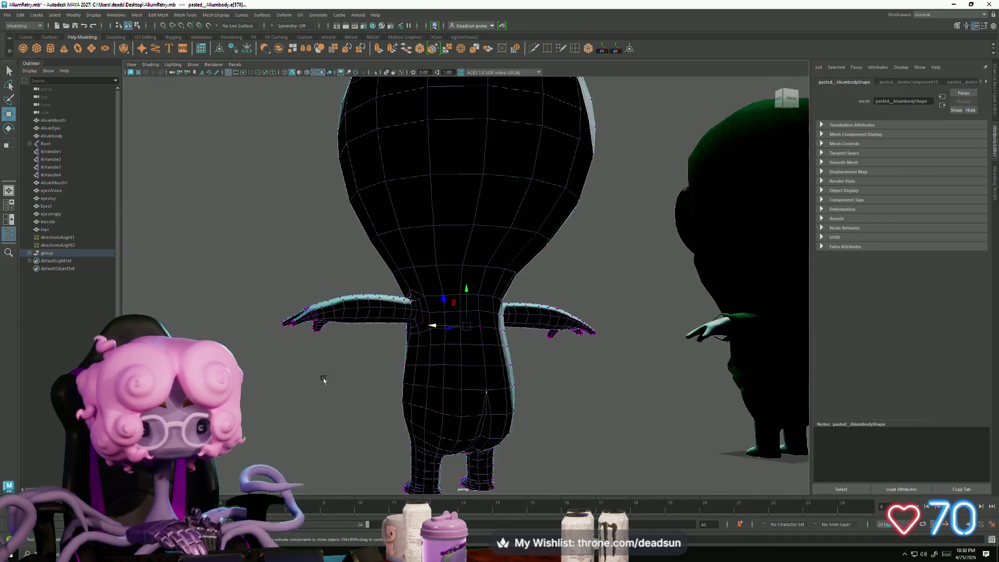
alt+drag(468, 333, 442, 301)
Step: Return the body to Object Mode, reselect it, and orbit to a close side view of the legs
right_drag(442, 302, 395, 303)
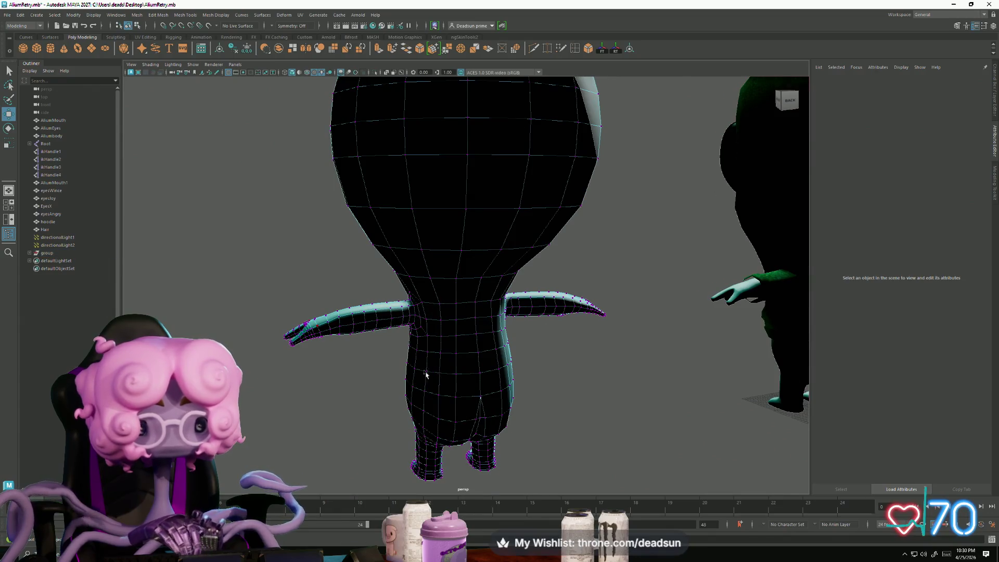
scroll(365, 364, down, 4)
right_drag(448, 280, 432, 268)
alt+drag(301, 335, 420, 344)
scroll(420, 343, up, 3)
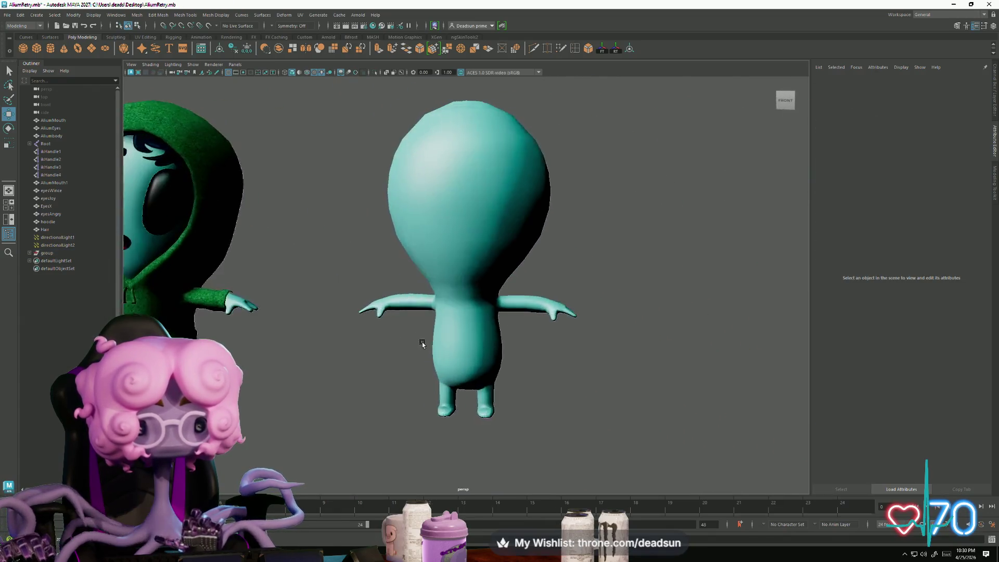
click(463, 339)
scroll(462, 339, down, 3)
alt+middle_drag(296, 364, 529, 366)
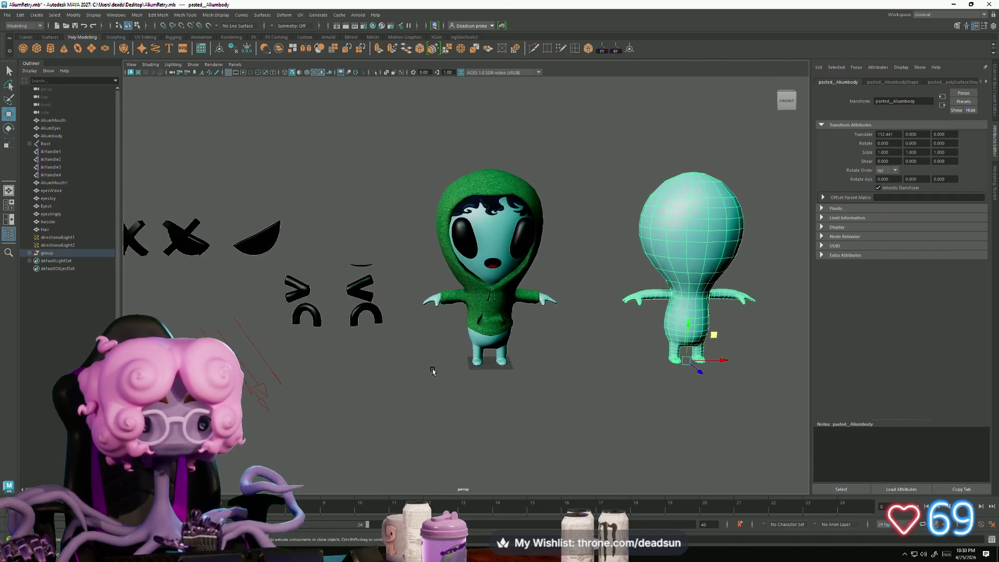
scroll(432, 370, down, 4)
click(456, 263)
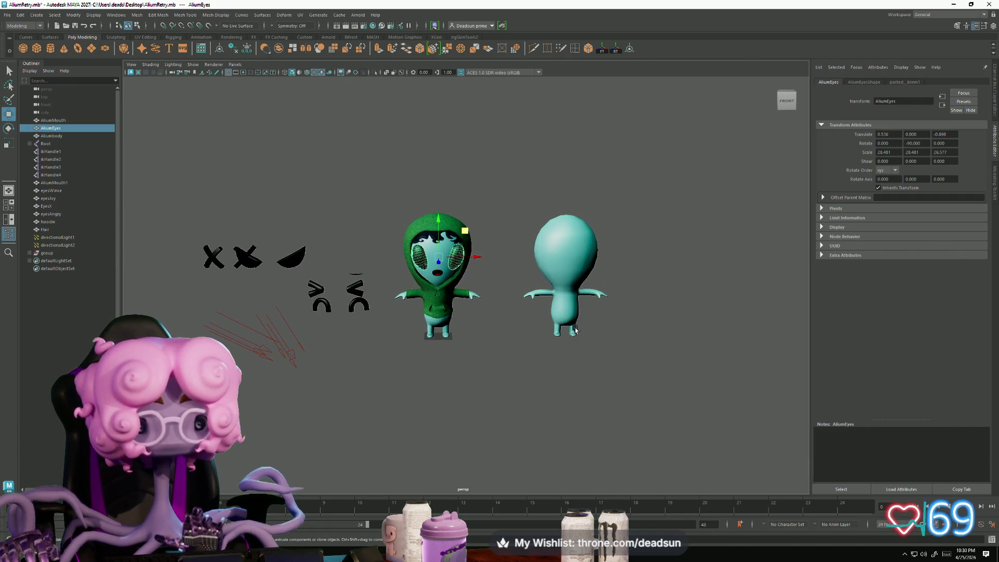
scroll(564, 392, up, 4)
click(641, 351)
mouse_move(641, 350)
alt+mouse_down()
mouse_move(557, 402)
mouse_move(538, 390)
mouse_move(560, 407)
mouse_move(598, 375)
mouse_move(583, 411)
mouse_move(521, 419)
alt+mouse_up()
scroll(549, 392, up, 5)
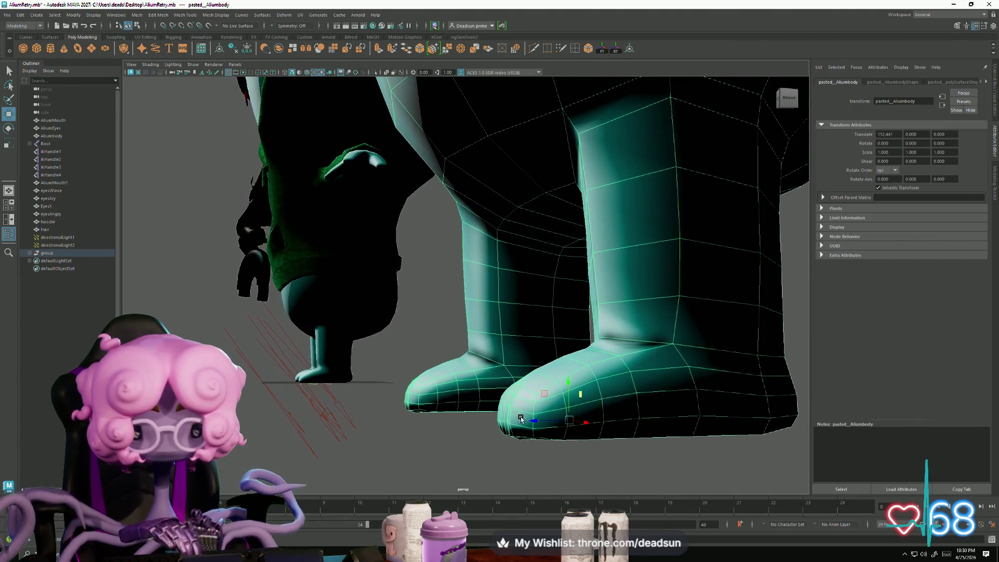
Step: Remove the extra edge loops across the toes of both feet, then view both legs
right_drag(468, 315, 468, 381)
click(472, 289)
click(464, 391)
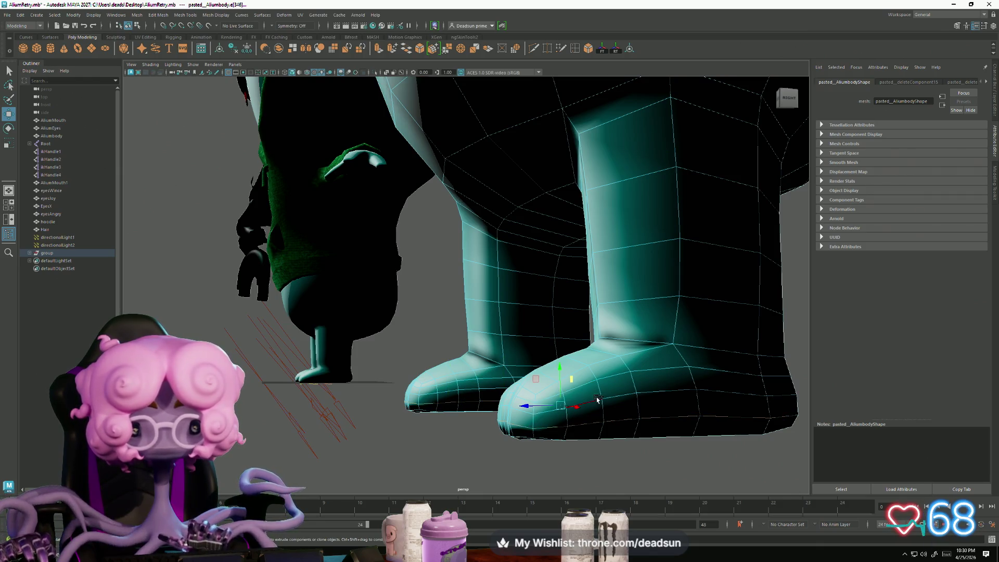
mouse_move(497, 399)
alt+mouse_down()
mouse_move(517, 412)
mouse_move(508, 430)
mouse_move(576, 431)
mouse_move(419, 423)
mouse_move(515, 430)
alt+mouse_up()
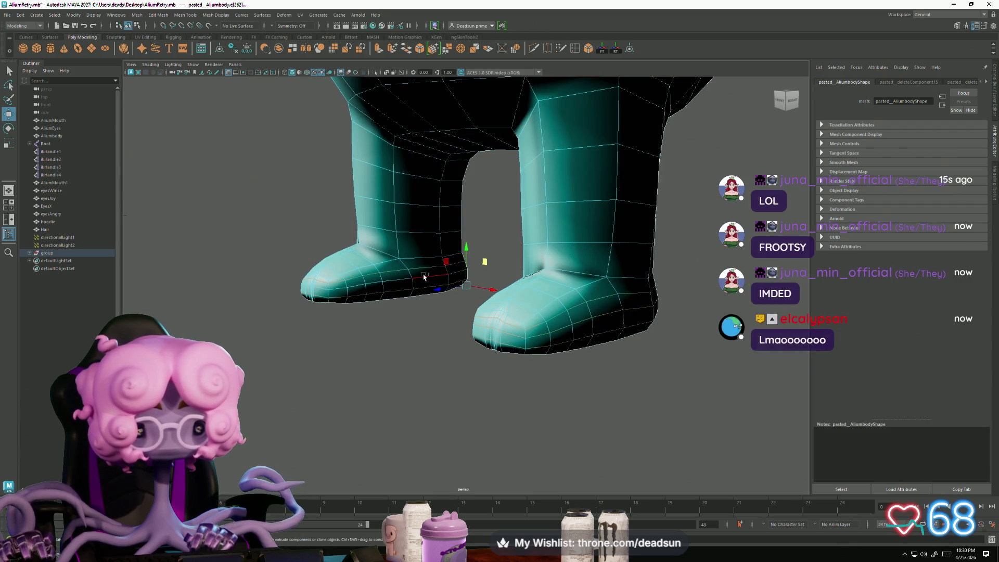
click(476, 296)
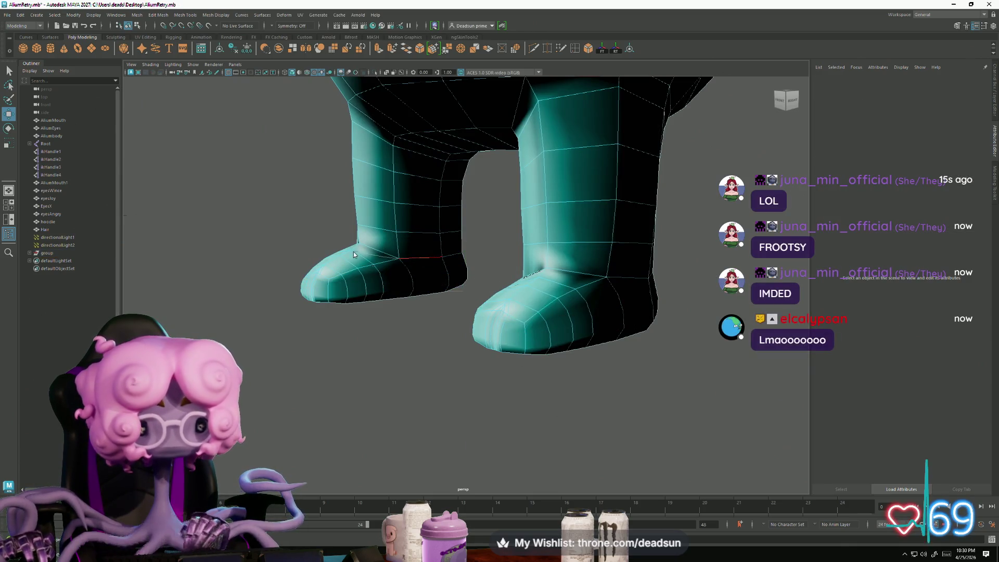
key(ctrl+z)
key(ctrl+z)
key(ctrl+z)
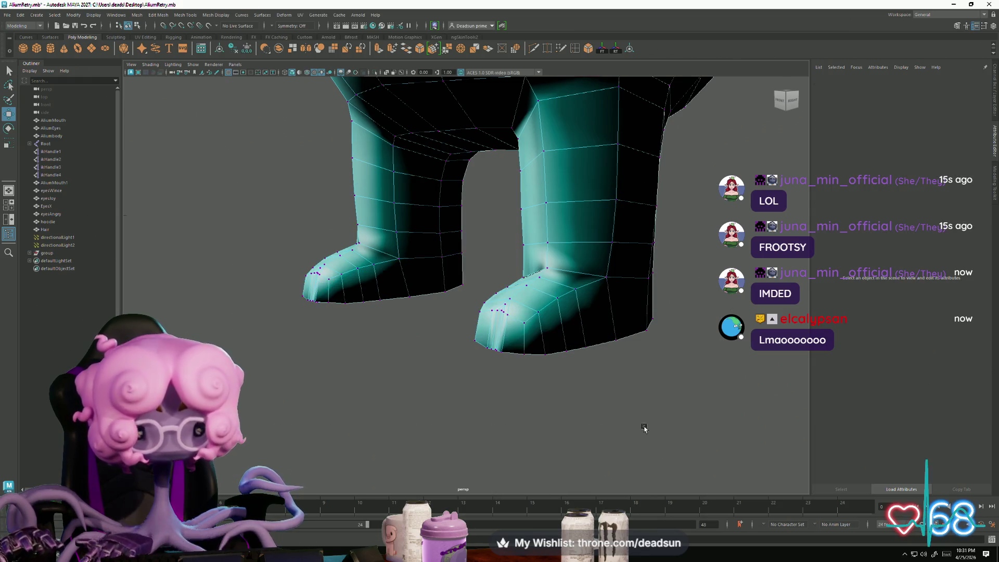
mouse_move(576, 423)
alt+mouse_down()
mouse_move(531, 432)
mouse_move(437, 401)
mouse_move(446, 401)
alt+mouse_up()
Step: Unlock the normals on the teal alien body mesh via Mesh Display > Unlock Normals
key(3)
mouse_move(508, 263)
right_down()
mouse_move(588, 263)
mouse_move(472, 361)
mouse_move(493, 279)
right_up()
click(493, 280)
mouse_move(484, 219)
right_down()
mouse_move(464, 214)
mouse_move(468, 191)
right_up()
click(180, 16)
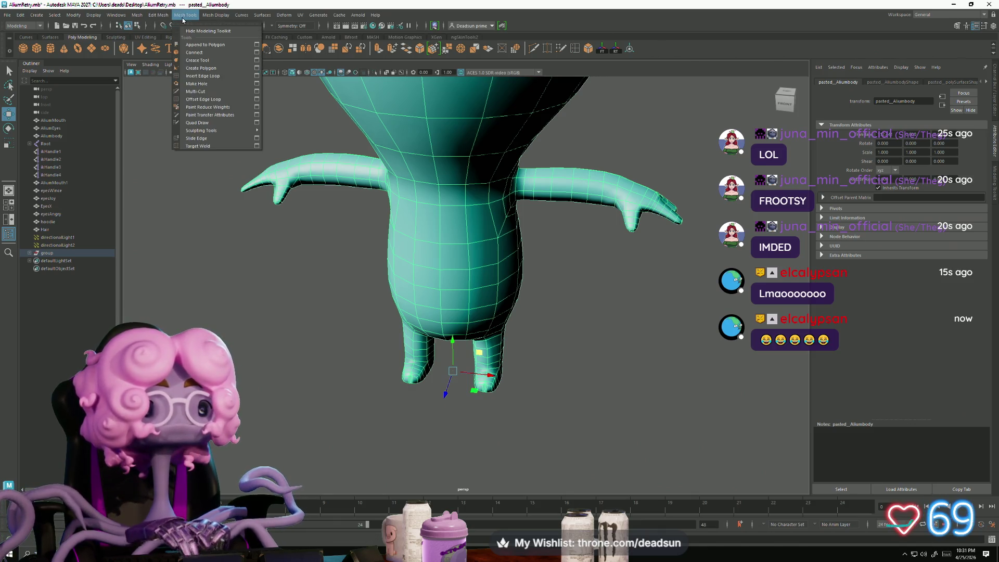
mouse_move(214, 17)
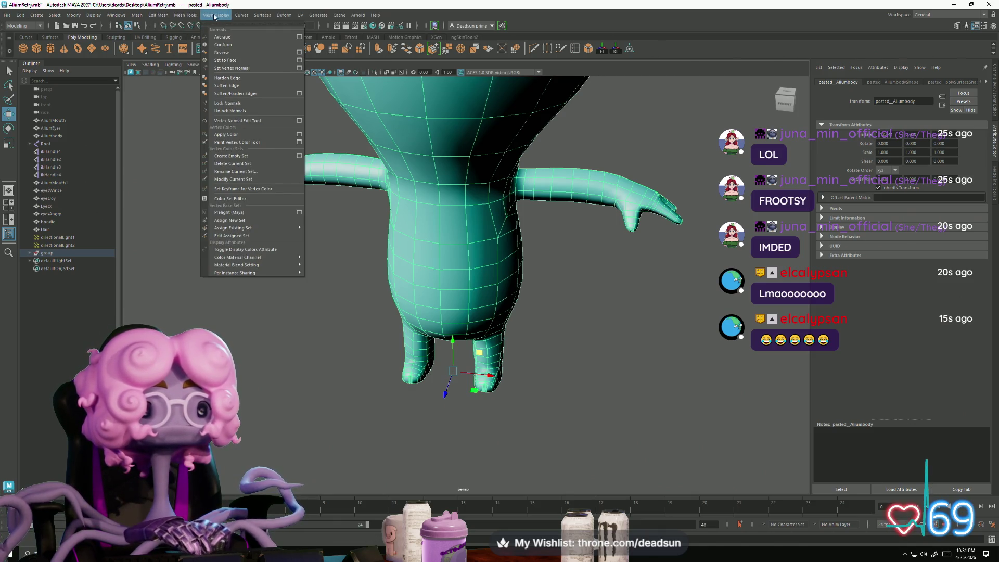
click(231, 111)
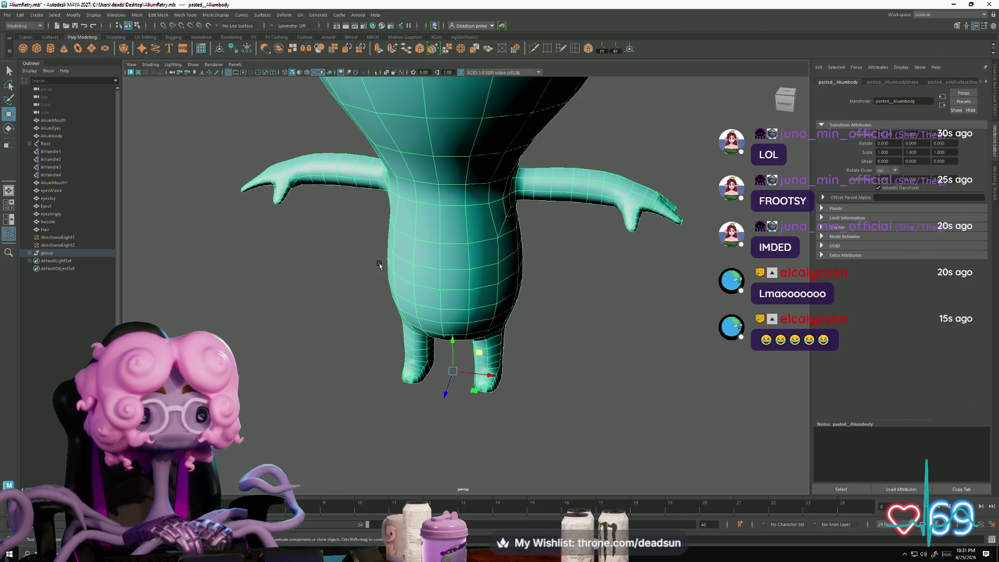
scroll(359, 262, down, 5)
Step: Select an edge near the wrist and inspect it from several angles
click(490, 297)
mouse_move(491, 298)
alt+mouse_down()
mouse_move(401, 281)
mouse_move(379, 307)
mouse_move(517, 309)
mouse_move(468, 322)
mouse_move(457, 344)
mouse_move(482, 349)
mouse_move(468, 364)
mouse_move(525, 401)
mouse_move(446, 346)
alt+mouse_up()
click(482, 349)
right_drag(449, 315, 446, 295)
click(460, 347)
click(456, 347)
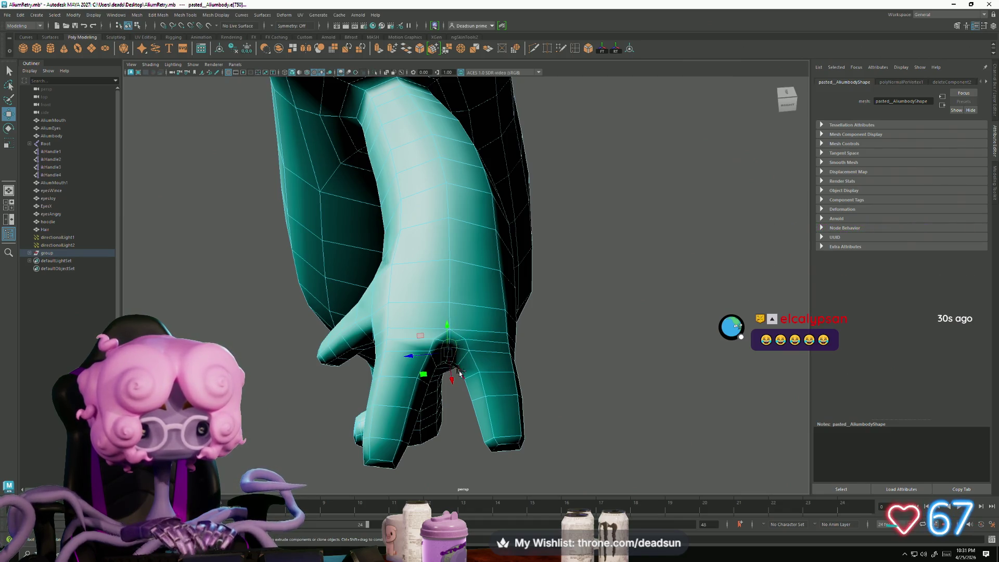
alt+drag(461, 369, 452, 368)
scroll(487, 369, up, 5)
mouse_move(520, 382)
alt+mouse_down()
mouse_move(397, 330)
mouse_move(394, 286)
alt+mouse_up()
scroll(444, 415, down, 5)
Step: Inspect the armpit junction, then marquee-select vertices across the arms and legs
mouse_move(221, 308)
alt+mouse_down()
mouse_move(420, 370)
mouse_move(364, 338)
mouse_move(380, 312)
mouse_move(530, 314)
mouse_move(383, 355)
alt+mouse_up()
scroll(323, 317, up, 5)
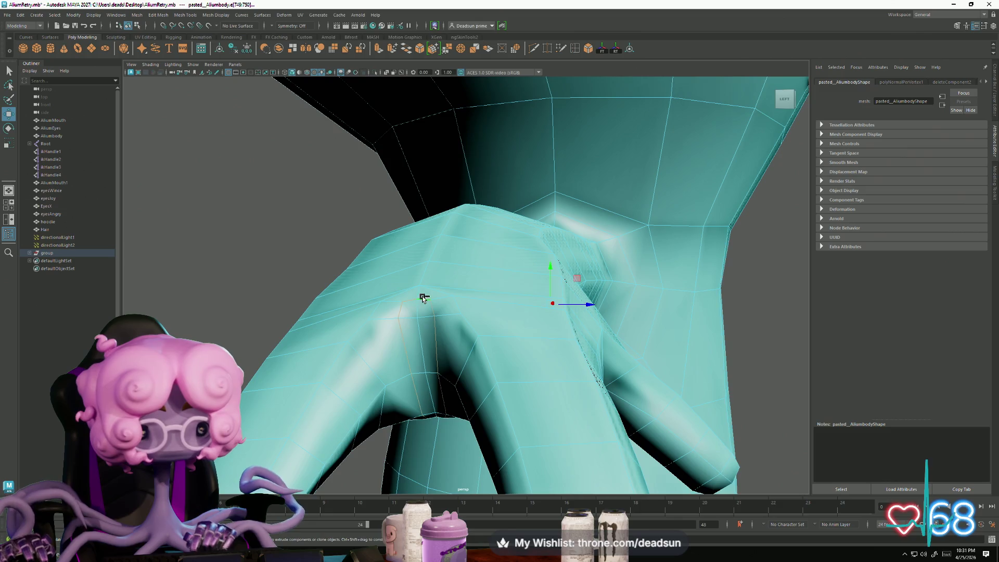
alt+drag(431, 392, 431, 370)
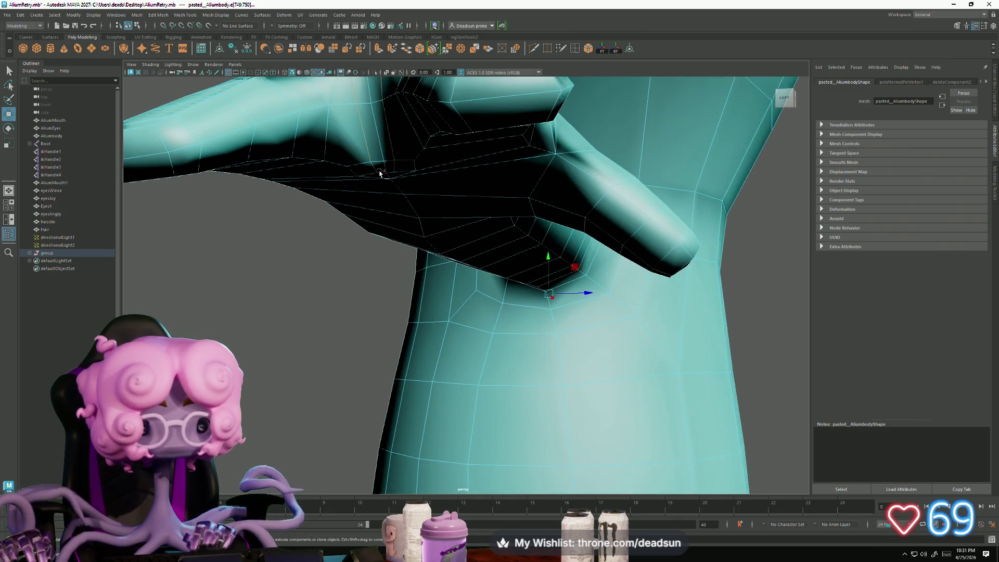
mouse_move(483, 272)
alt+mouse_down()
mouse_move(510, 286)
mouse_move(393, 259)
mouse_move(390, 283)
mouse_move(427, 289)
alt+mouse_up()
click(319, 263)
mouse_move(319, 263)
alt+mouse_down()
mouse_move(439, 277)
mouse_move(394, 264)
mouse_move(428, 307)
mouse_move(502, 297)
mouse_move(429, 258)
alt+mouse_up()
right_drag(429, 258, 359, 247)
drag(302, 167, 697, 453)
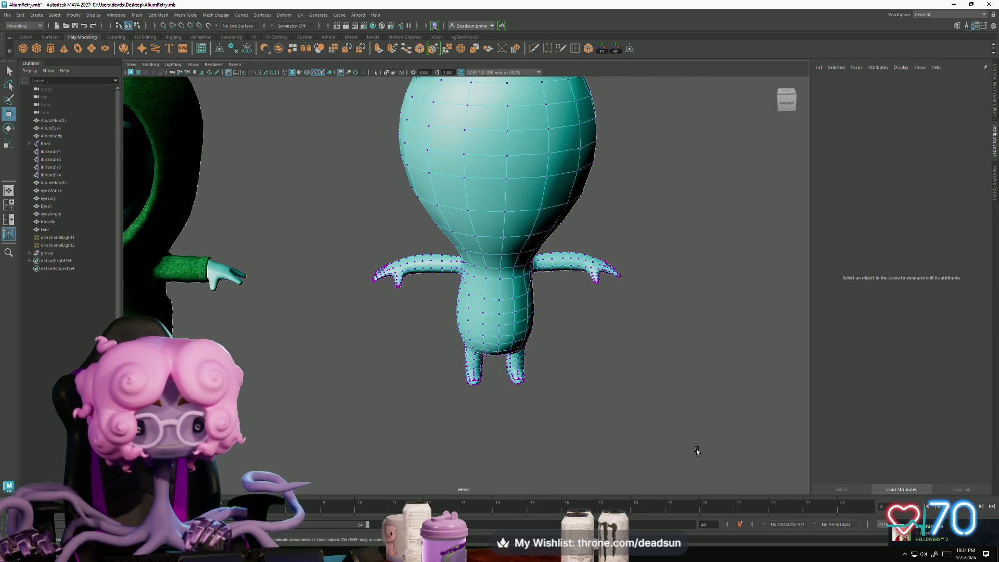
Step: Clear the vertex selection and tumble to a front view showing both characters
click(541, 380)
mouse_move(393, 395)
alt+mouse_down()
mouse_move(392, 330)
mouse_move(602, 217)
mouse_move(538, 298)
mouse_move(468, 291)
mouse_move(364, 338)
alt+mouse_up()
click(333, 333)
scroll(309, 368, up, 5)
mouse_move(308, 369)
alt+mouse_down()
mouse_move(333, 396)
mouse_move(308, 401)
mouse_move(297, 383)
mouse_move(325, 381)
mouse_move(257, 384)
mouse_move(244, 355)
mouse_move(479, 368)
mouse_move(443, 373)
alt+mouse_up()
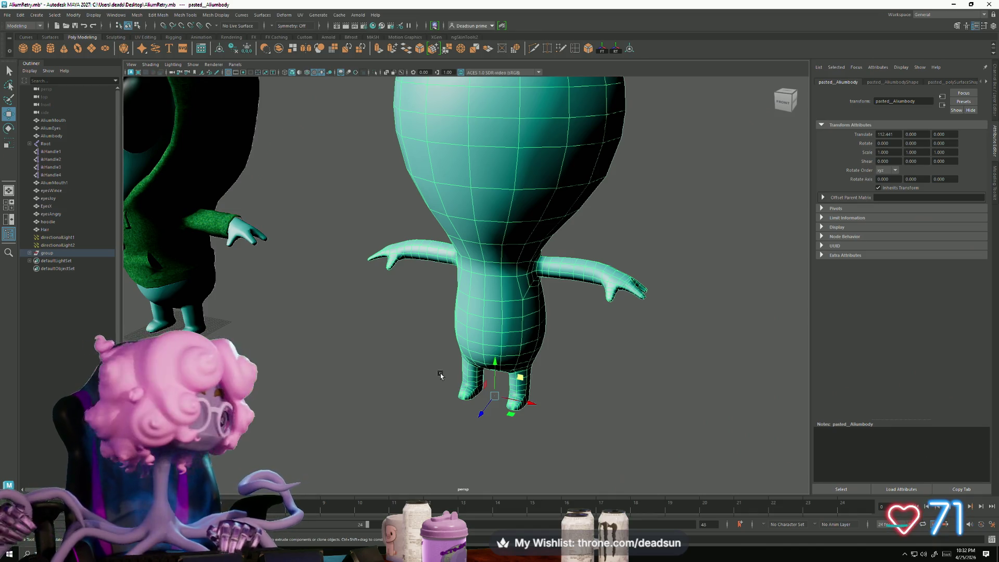
scroll(549, 269, down, 5)
mouse_move(536, 281)
alt+mouse_down()
mouse_move(466, 342)
mouse_move(491, 333)
mouse_move(465, 332)
alt+mouse_up()
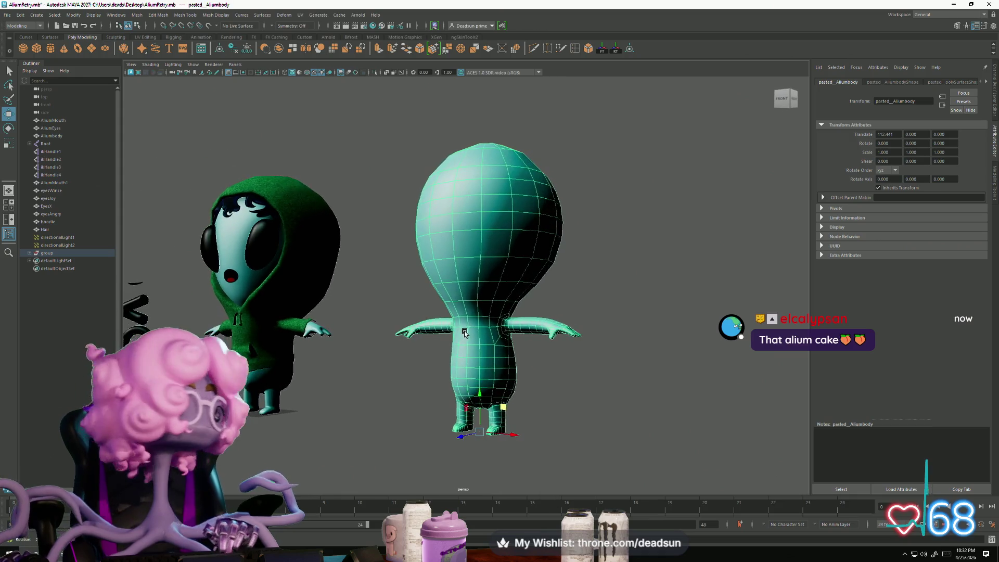
Step: Select the teal alien body from a level front view and bring up the UV menu
click(598, 229)
mouse_move(598, 229)
alt+mouse_down()
mouse_move(468, 239)
mouse_move(438, 346)
mouse_move(557, 363)
mouse_move(622, 302)
alt+mouse_up()
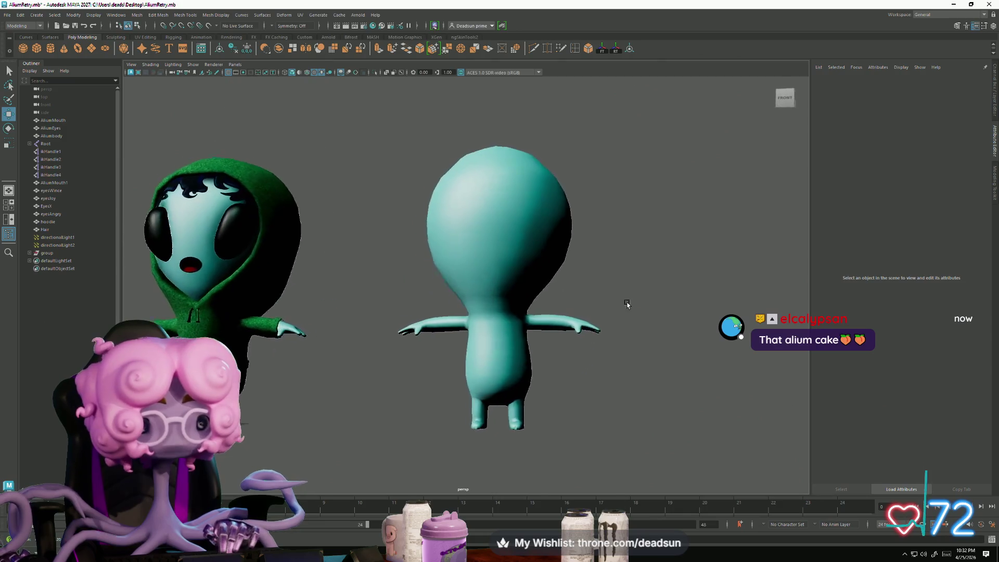
click(228, 233)
mouse_move(424, 371)
alt+mouse_down()
mouse_move(375, 357)
mouse_move(381, 366)
mouse_move(390, 337)
mouse_move(484, 335)
alt+mouse_up()
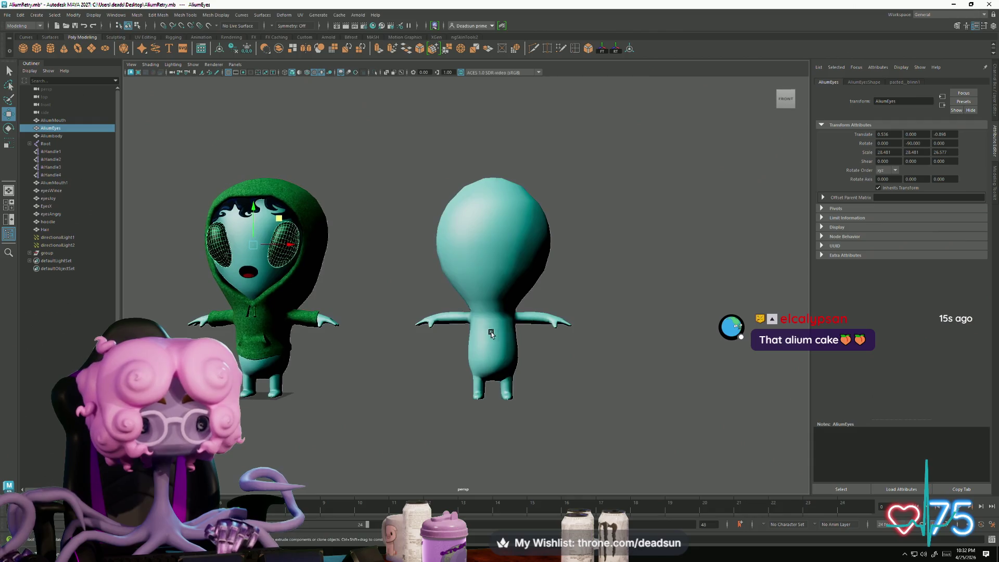
click(484, 335)
click(300, 15)
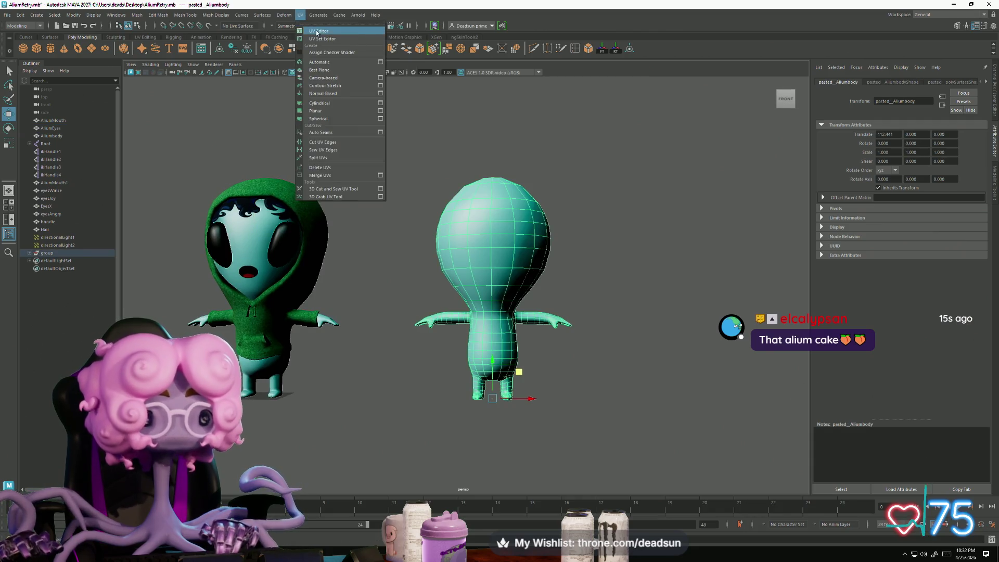
Step: Open the UV Editor for the teal body and zoom around its UV shells
click(317, 31)
scroll(526, 334, down, 5)
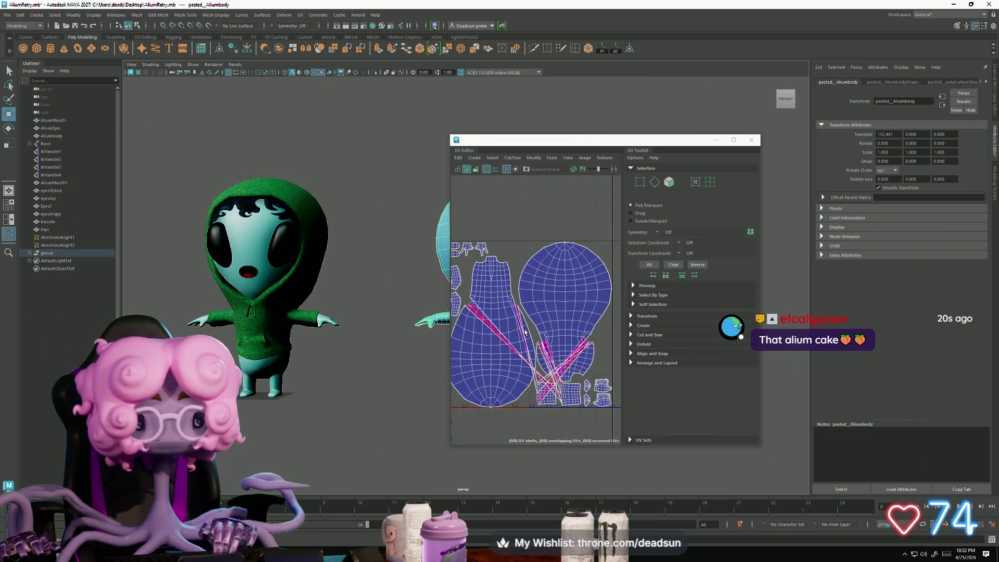
scroll(524, 329, up, 3)
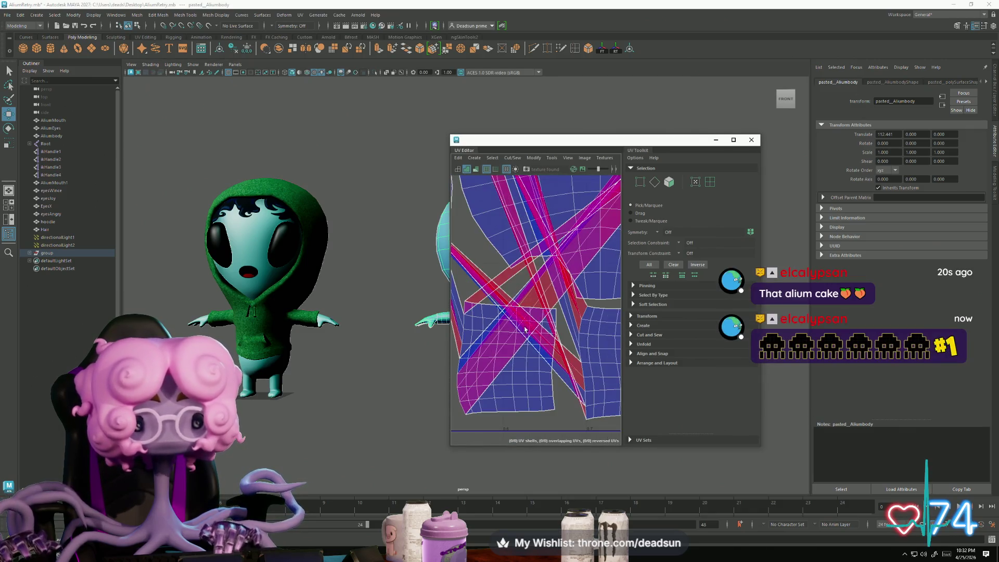
scroll(548, 348, down, 2)
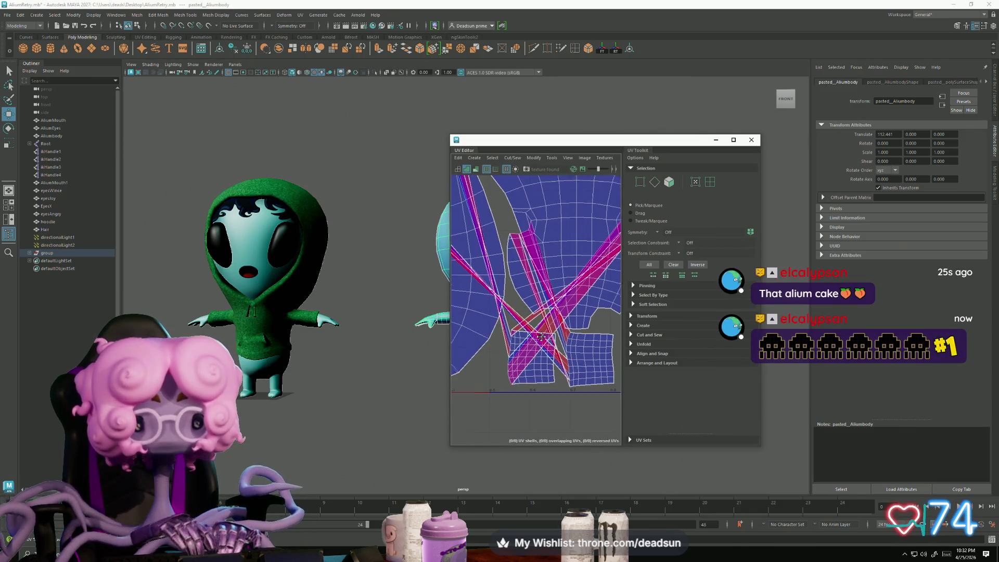
scroll(540, 335, down, 2)
scroll(523, 345, down, 2)
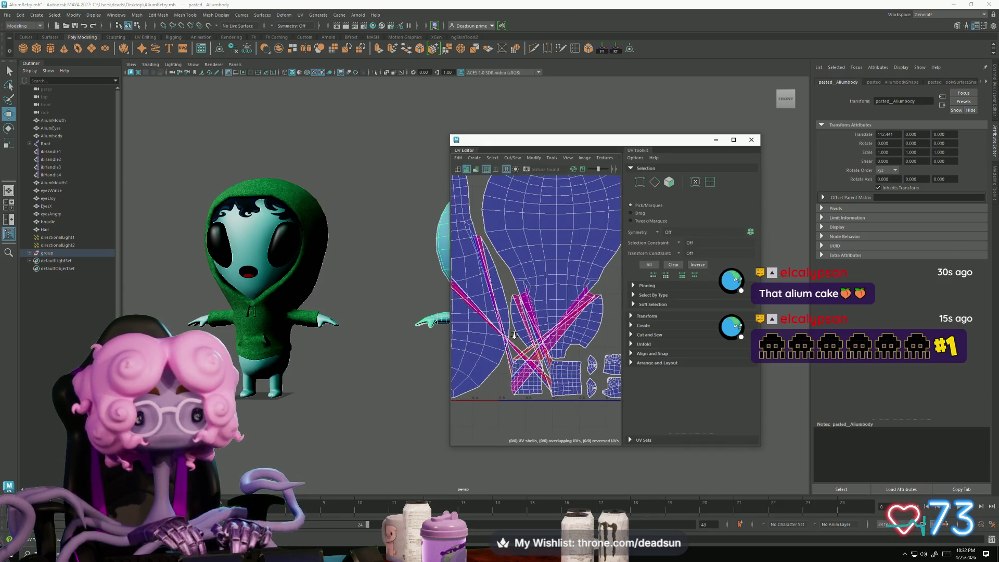
scroll(511, 342, down, 5)
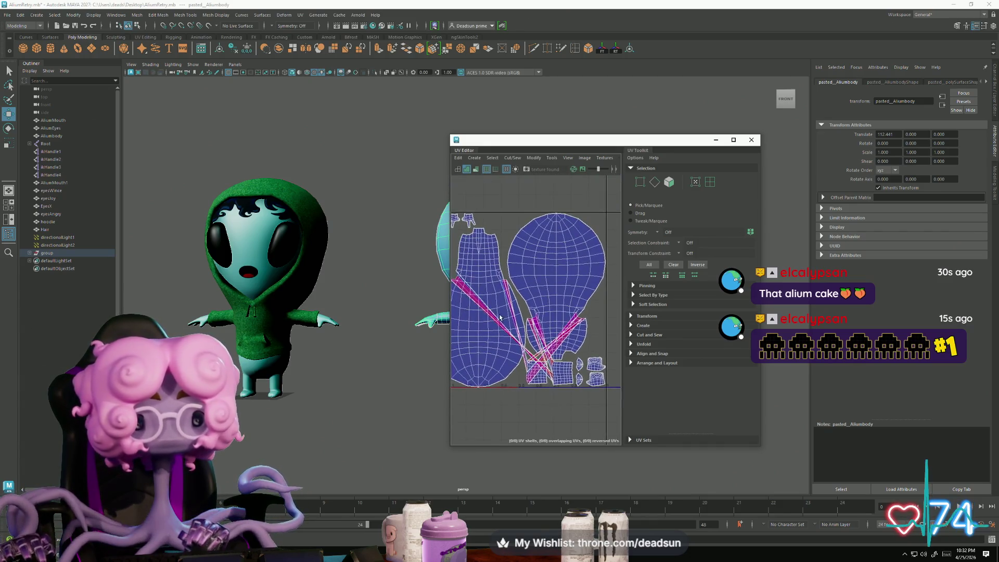
scroll(557, 333, up, 8)
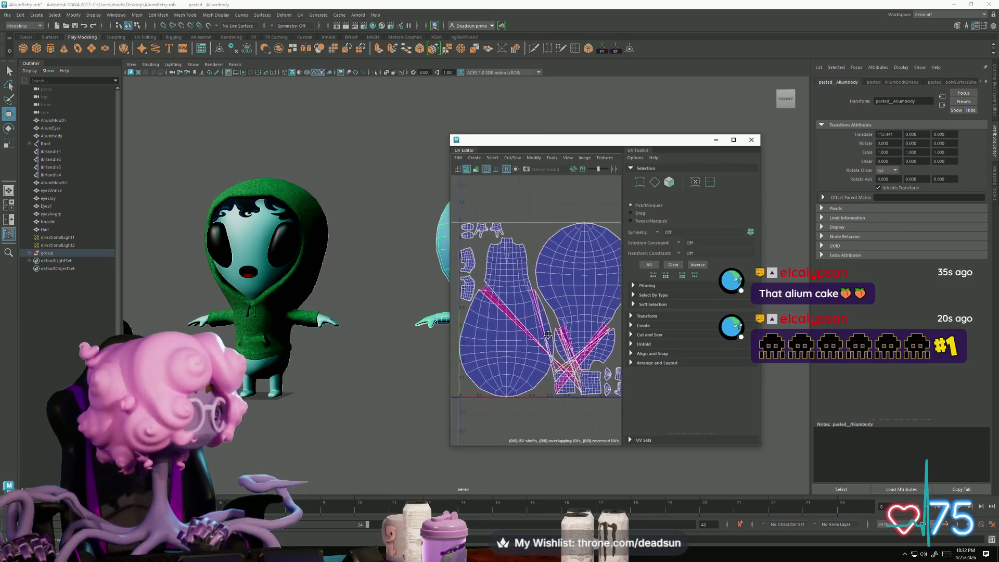
Step: Switch to Edge mode and pick seam edges along the overlapping shells
right_drag(502, 319, 498, 296)
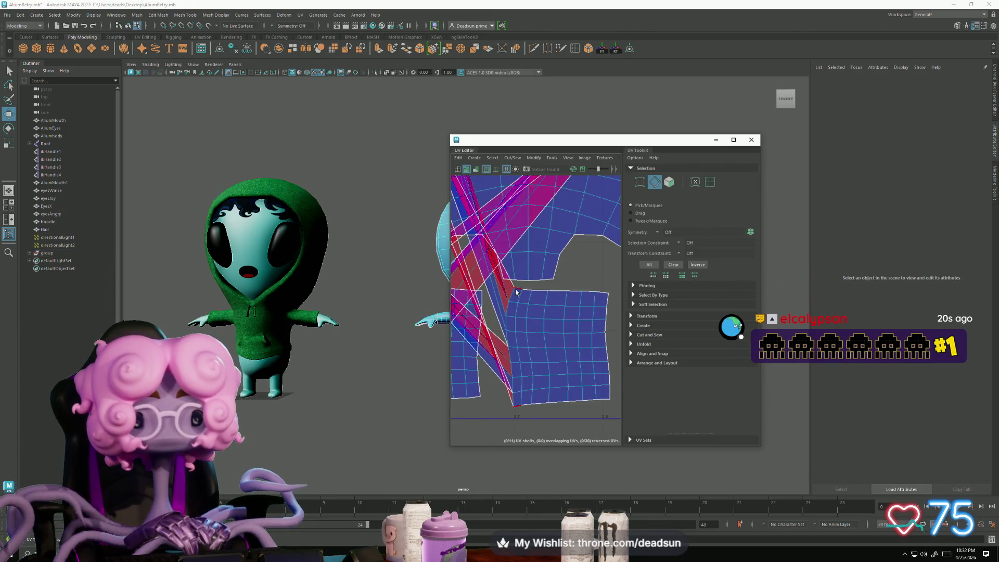
click(540, 348)
key(f)
scroll(568, 362, up, 5)
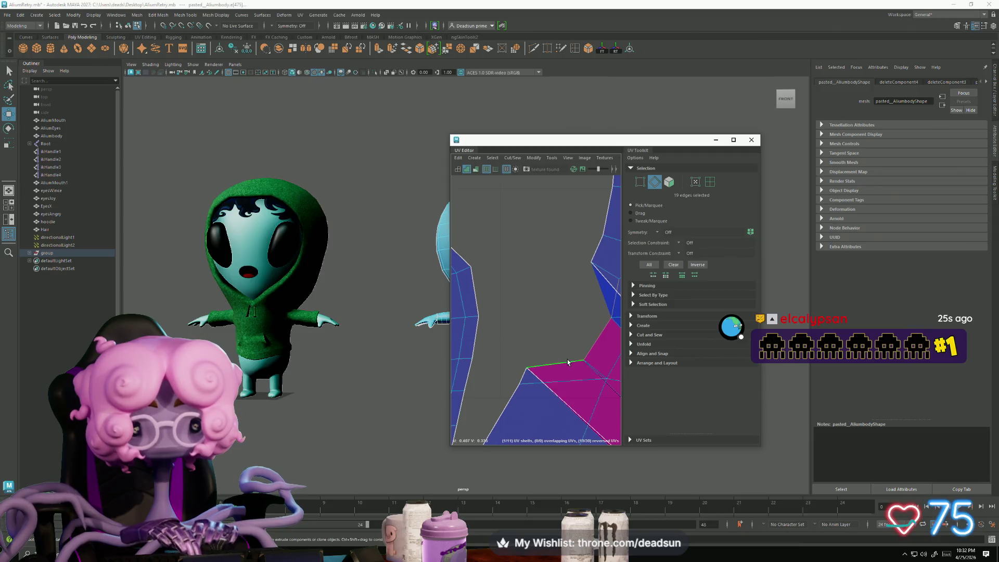
shift+click(608, 275)
scroll(536, 312, up, 5)
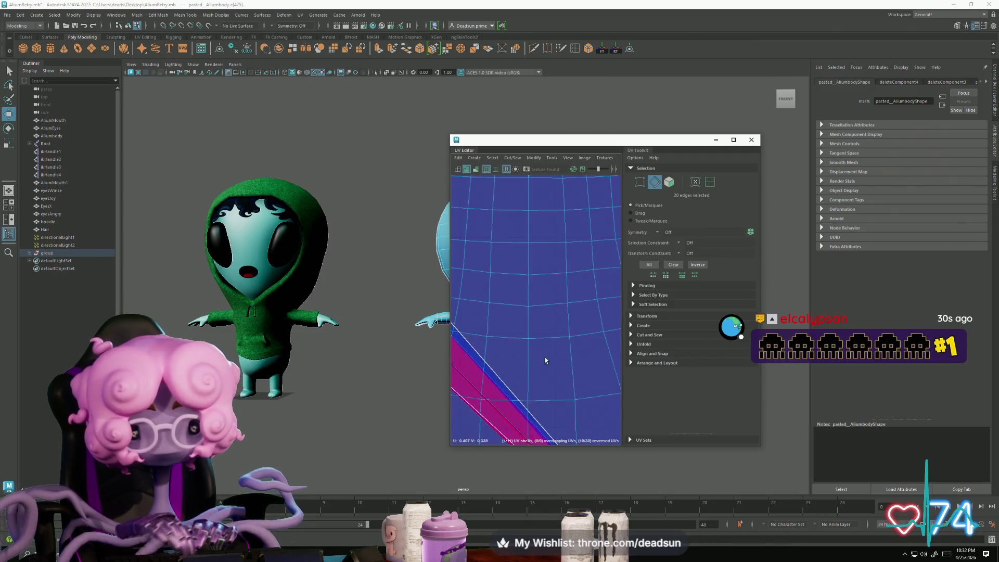
scroll(526, 322, down, 5)
scroll(525, 337, up, 5)
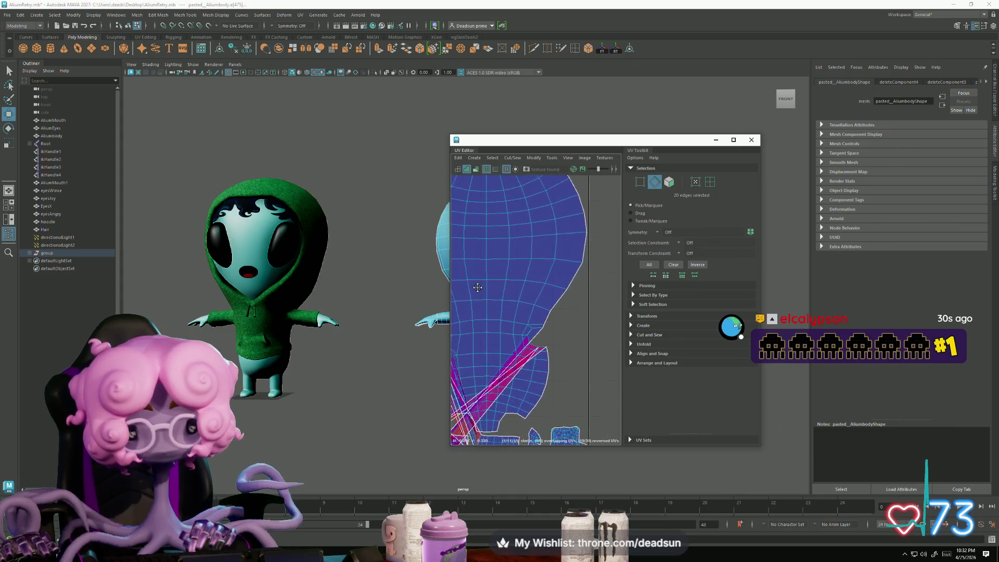
Step: Refine the 31-edge seam selection, swapping the diagonal edge for the short top edge
ctrl+click(571, 326)
shift+click(600, 312)
scroll(600, 387, down, 3)
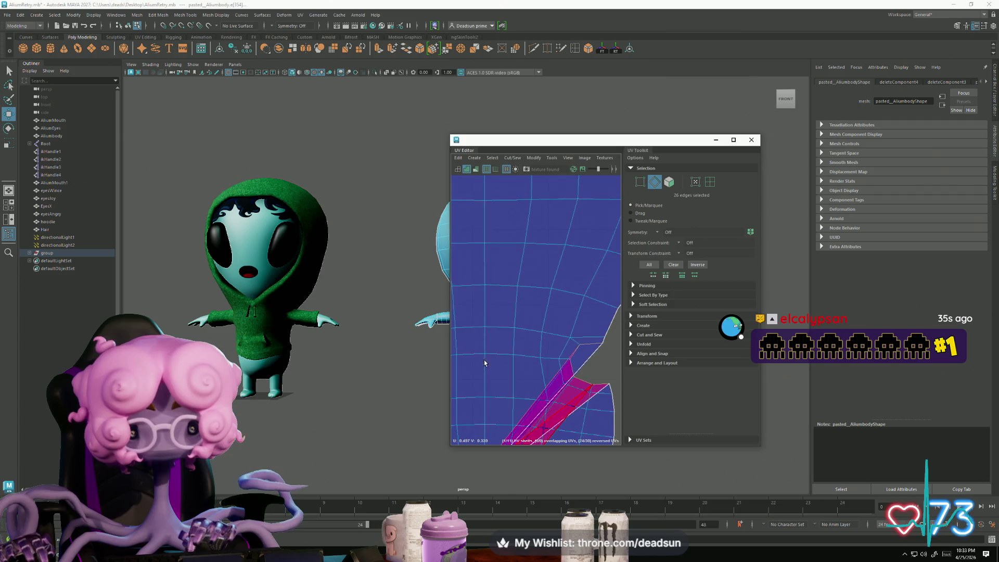
scroll(574, 351, down, 5)
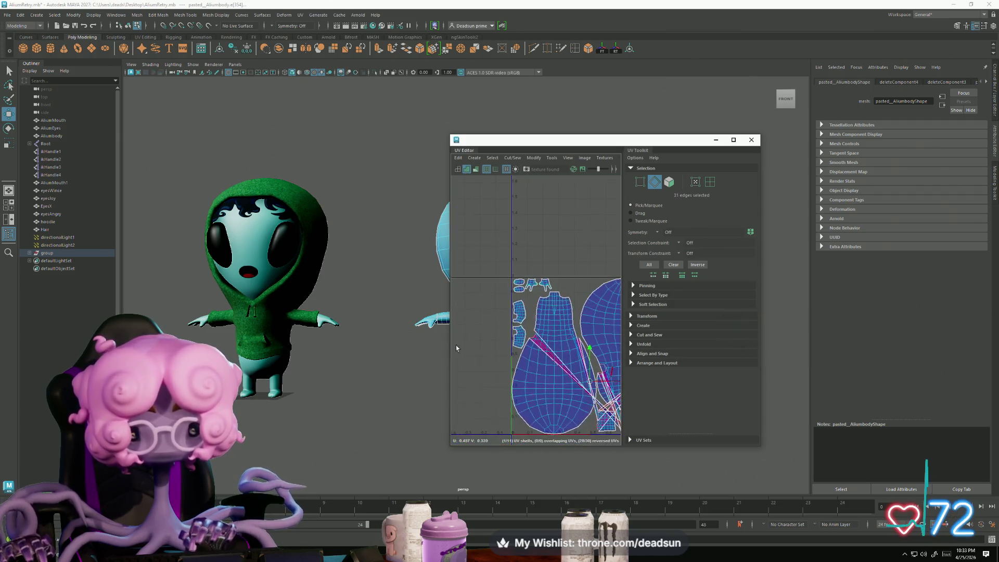
click(513, 158)
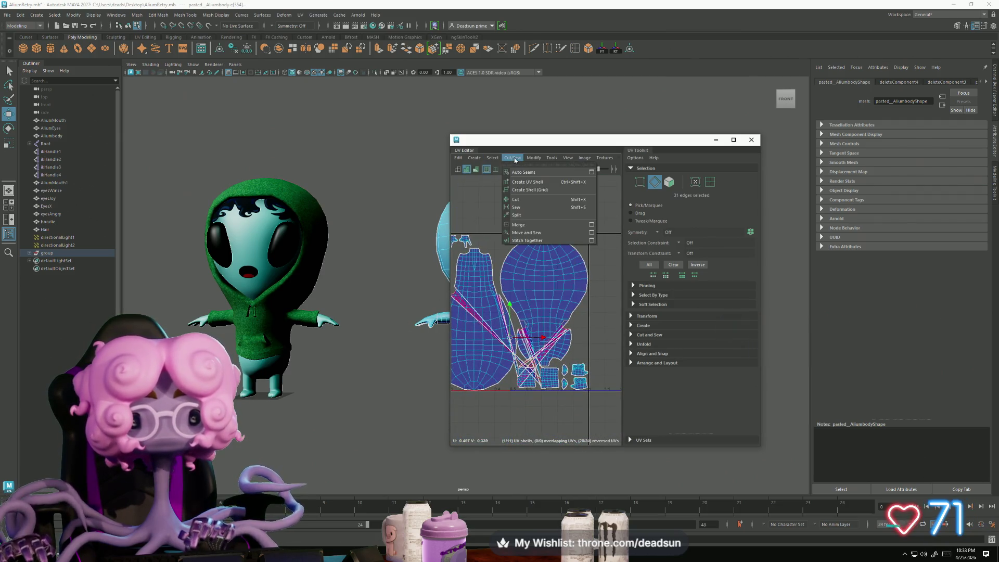
Step: Cut the UVs along the selected seam edges and check a single UV point
click(515, 201)
scroll(551, 361, up, 5)
right_drag(550, 359, 526, 344)
click(524, 340)
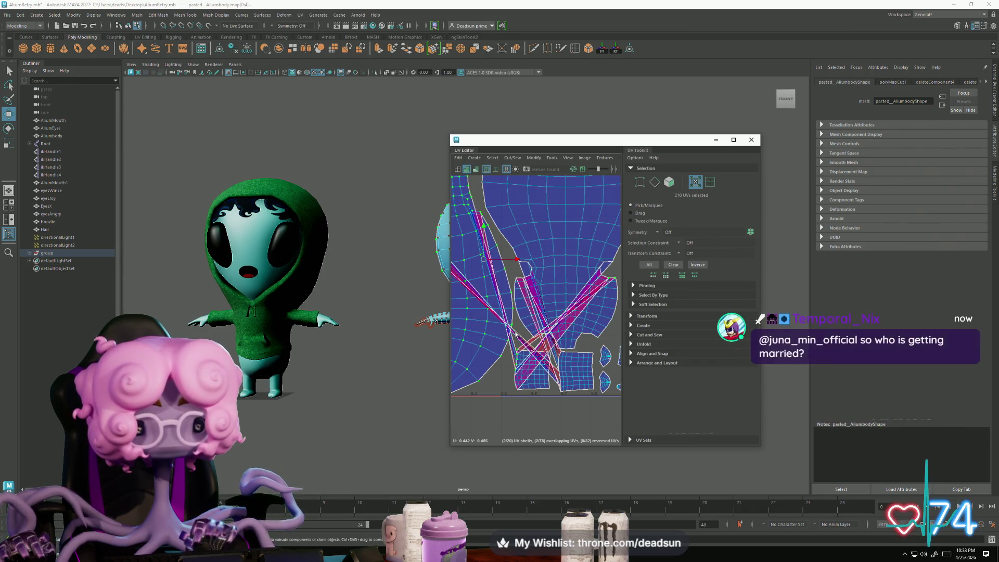
scroll(556, 392, up, 4)
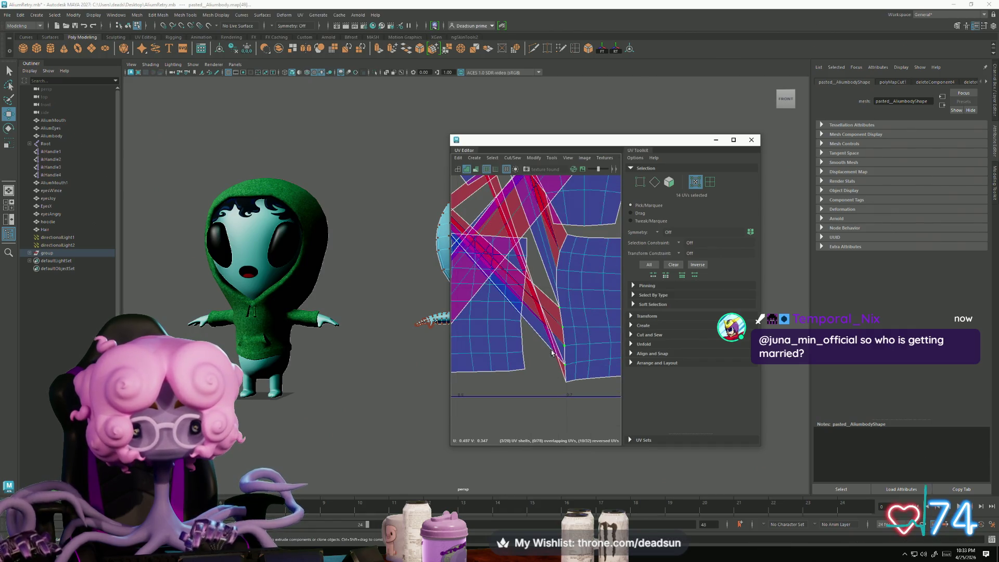
scroll(594, 372, down, 4)
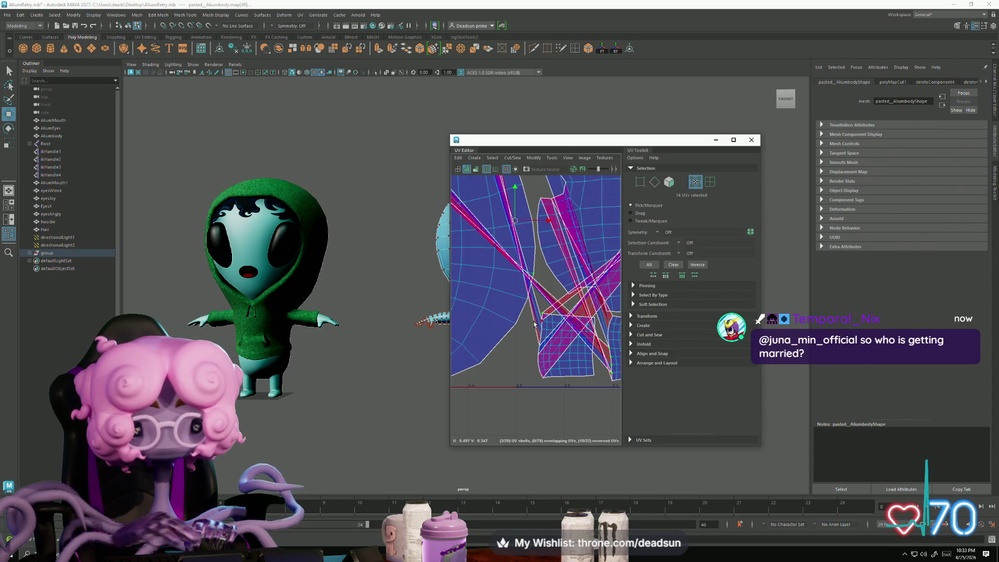
scroll(526, 341, up, 3)
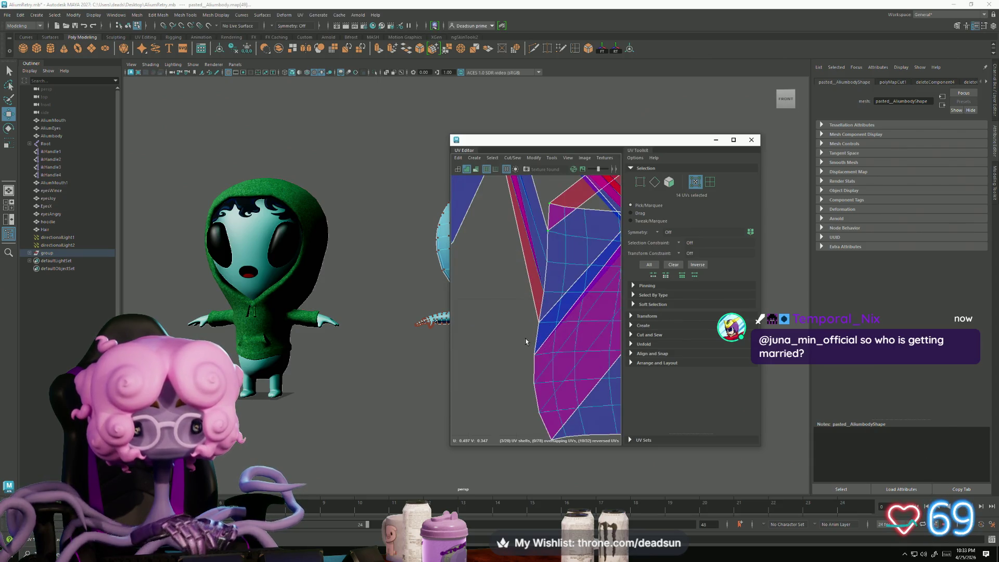
Step: Select the whole torso UV shell and switch to Edge mode for its pink seam
double_click(533, 304)
click(652, 353)
scroll(539, 349, down, 8)
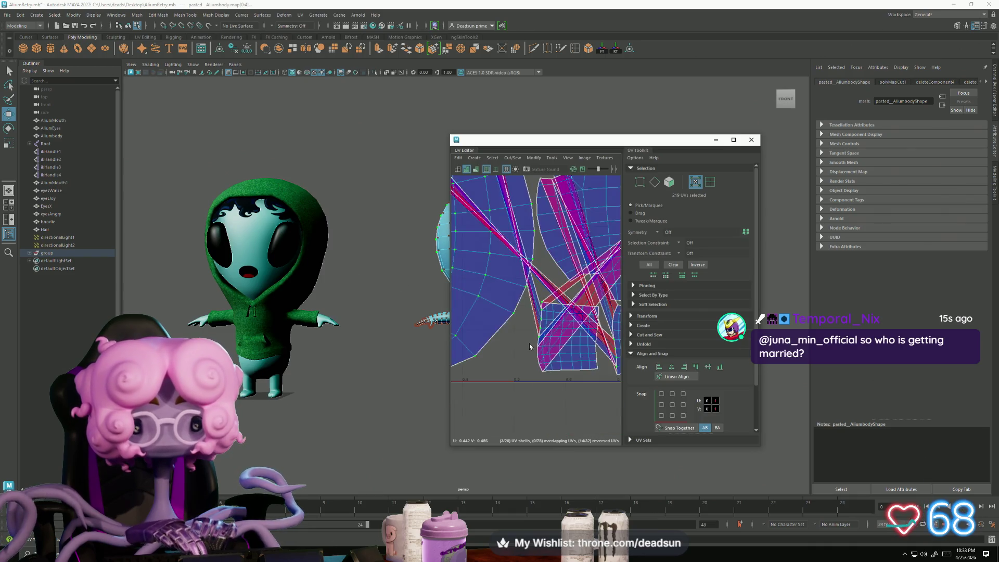
scroll(539, 350, up, 3)
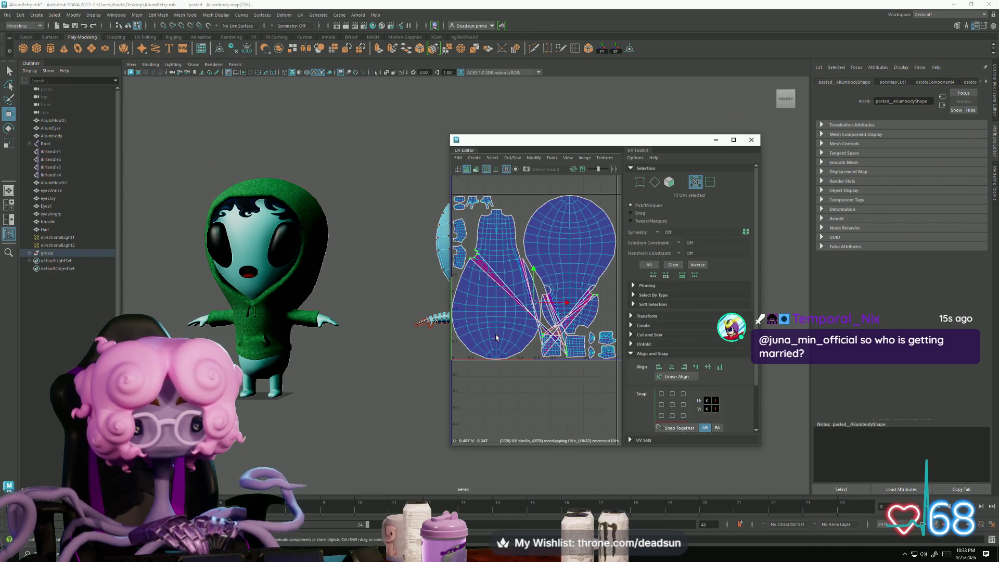
scroll(536, 318, up, 5)
right_drag(557, 316, 558, 307)
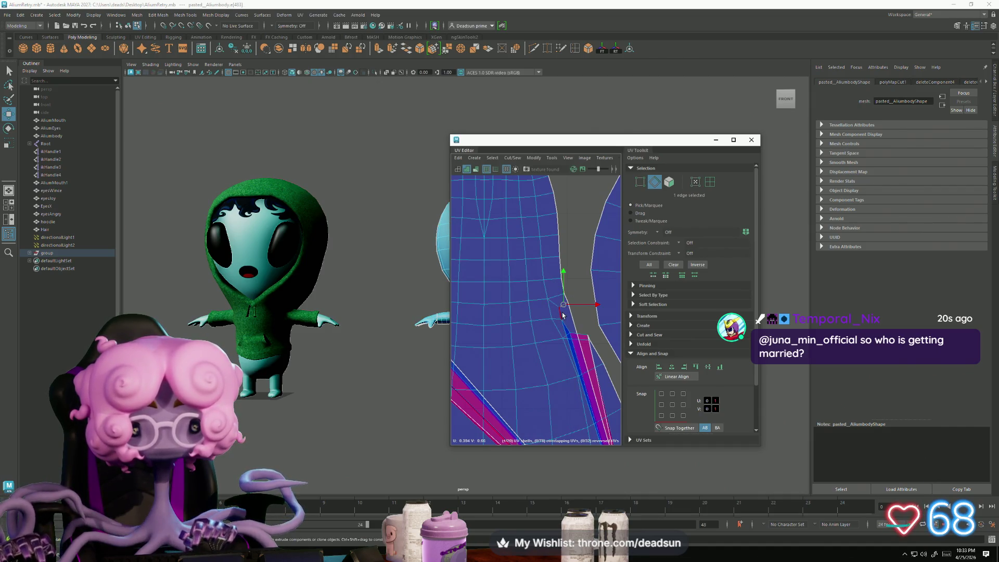
click(513, 158)
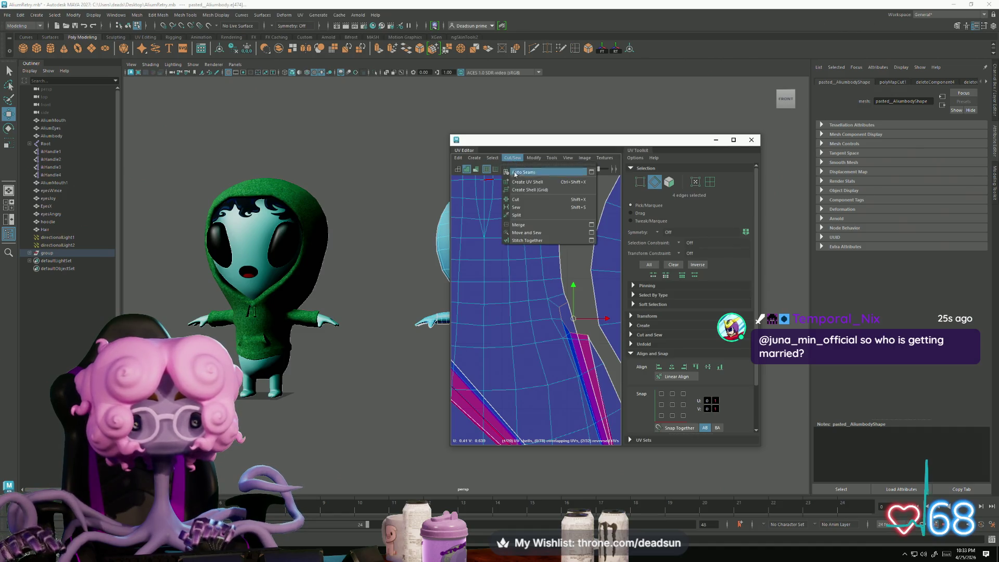
Step: Cut the torso UVs along the seam edge and select the new shell
click(520, 199)
scroll(493, 289, down, 5)
scroll(494, 290, up, 5)
mouse_move(512, 279)
right_down()
mouse_move(536, 289)
mouse_move(515, 291)
right_up()
Step: Ctrl-pick four more edges along the remaining torso seam
click(584, 280)
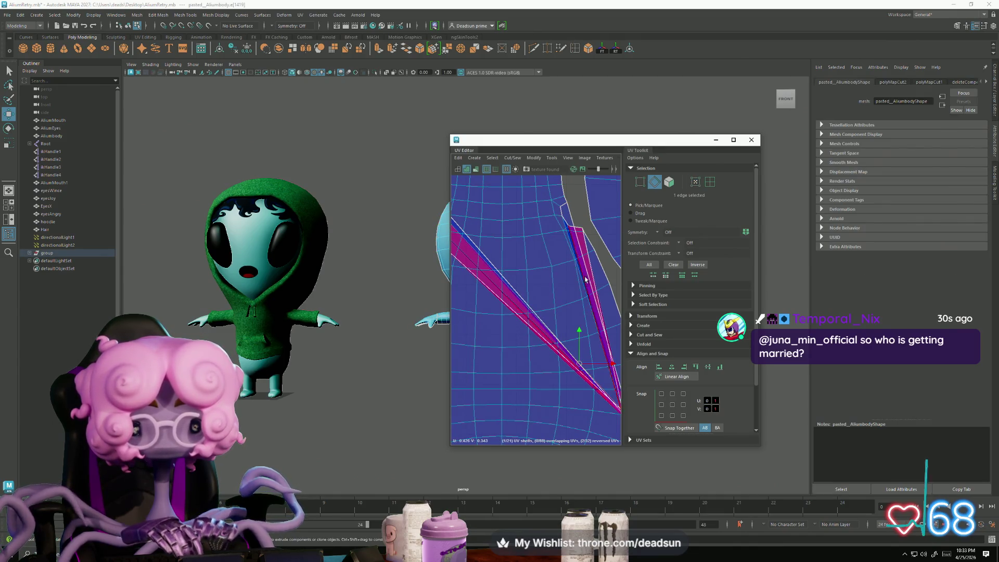
shift+click(593, 290)
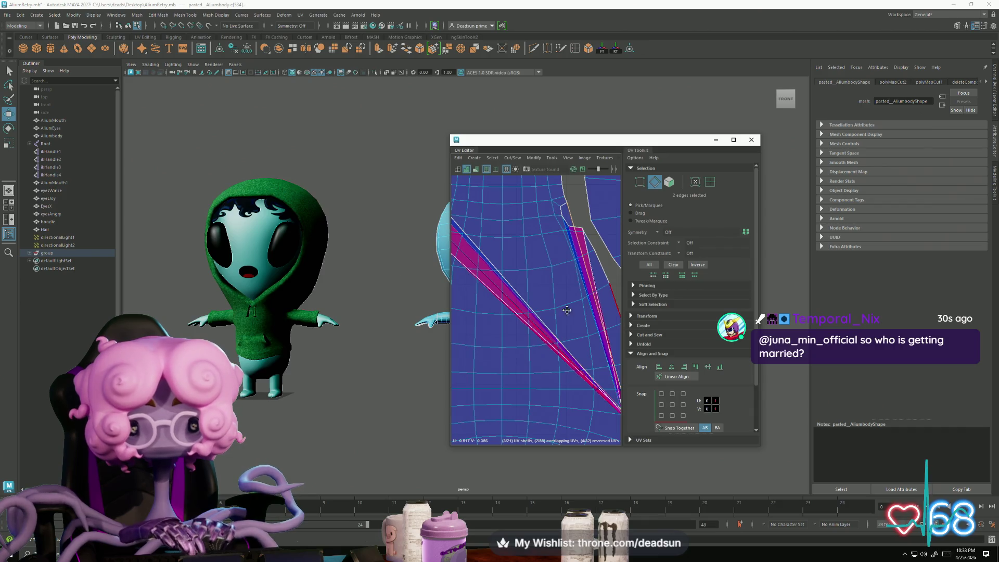
alt+right_drag(567, 312, 443, 260)
alt+middle_drag(502, 352, 522, 323)
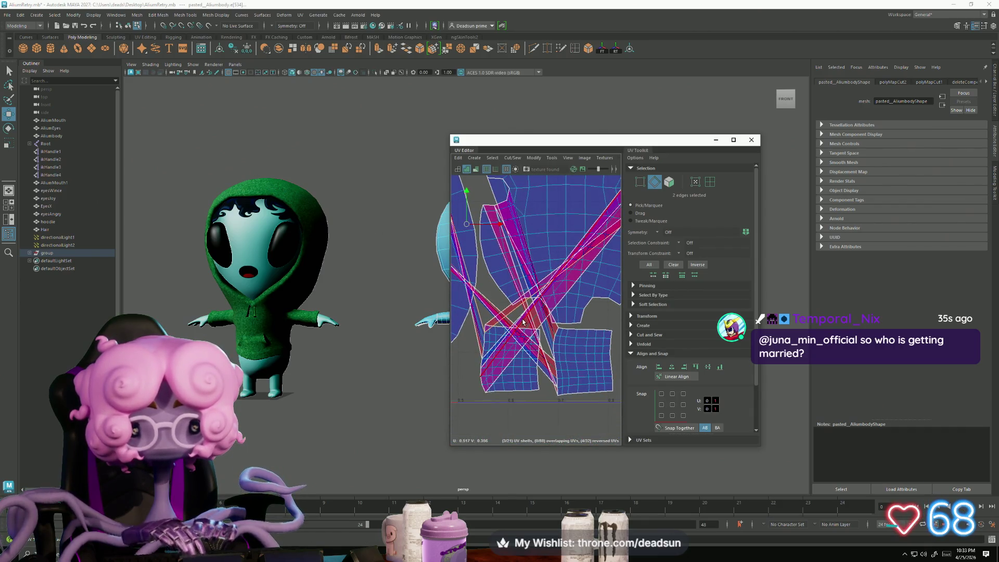
shift+click(522, 322)
scroll(525, 312, down, 3)
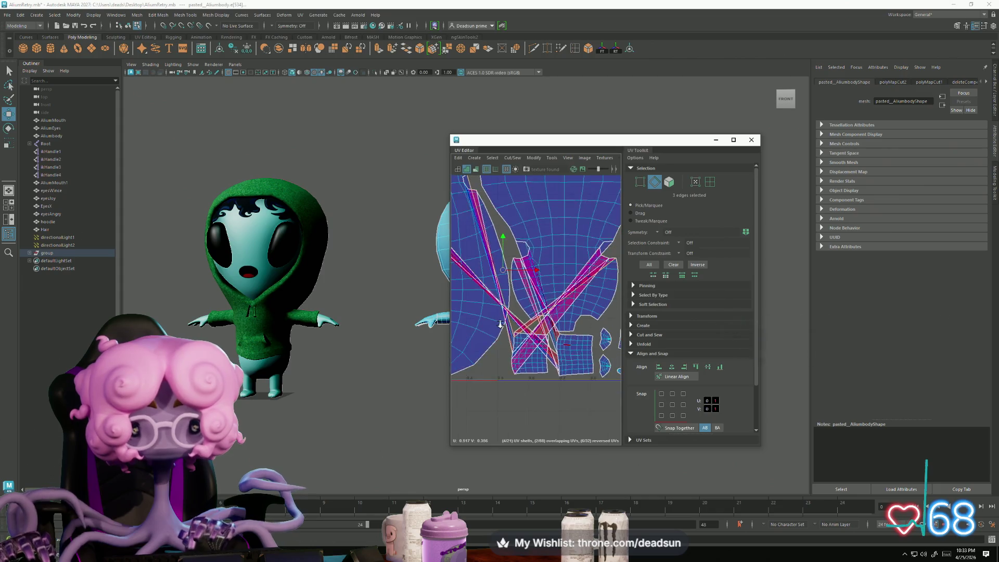
shift+click(526, 302)
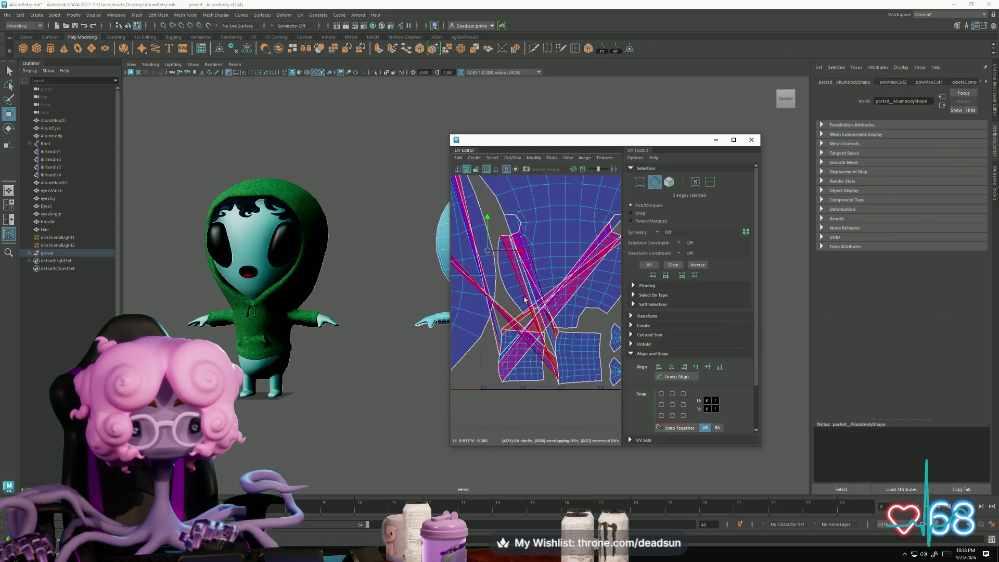
alt+right_drag(527, 301, 442, 309)
shift+right_click(547, 329)
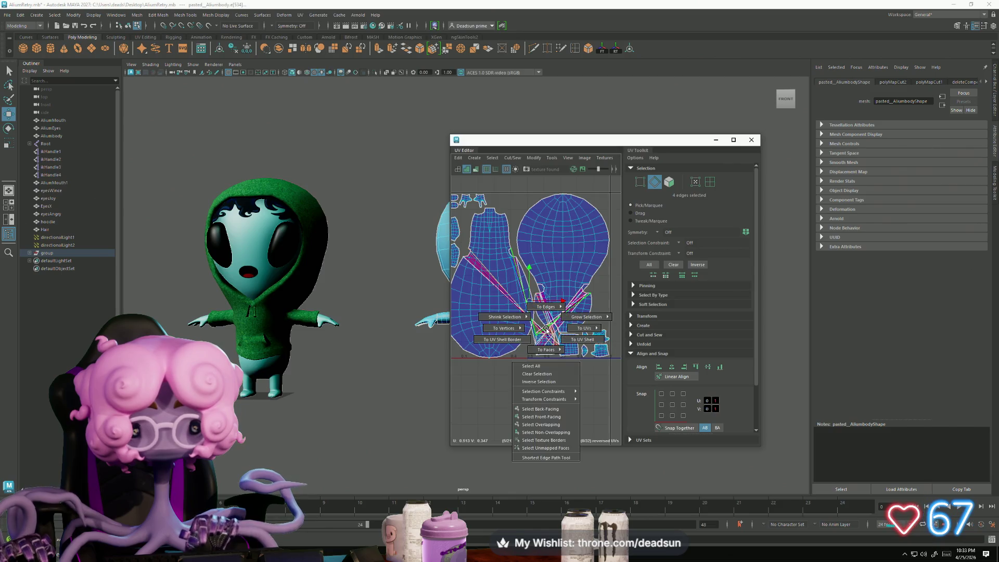
Step: Convert the edges To UVs, then To UV Shell, and drag the strips below the 0–1 tile
click(581, 328)
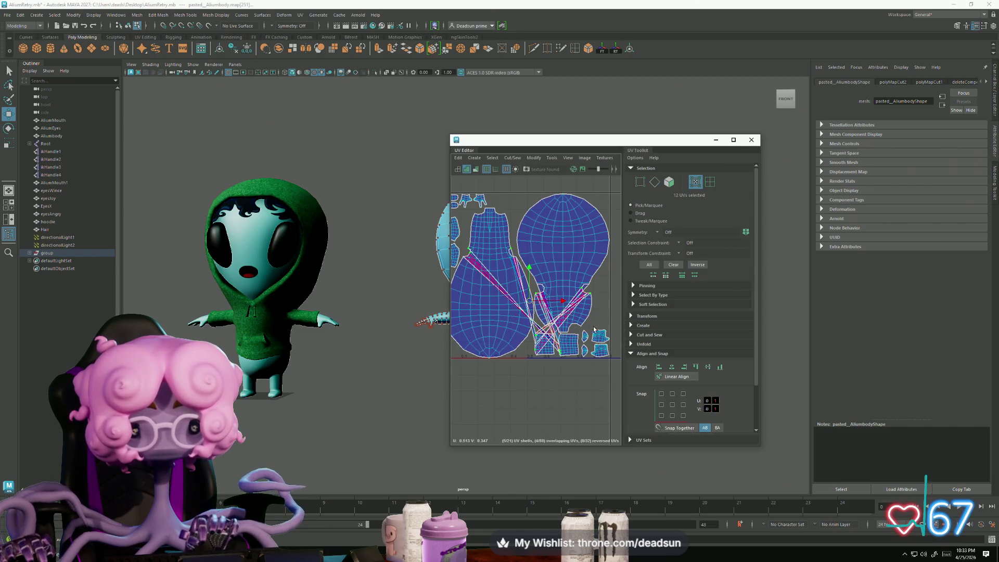
shift+right_click(553, 330)
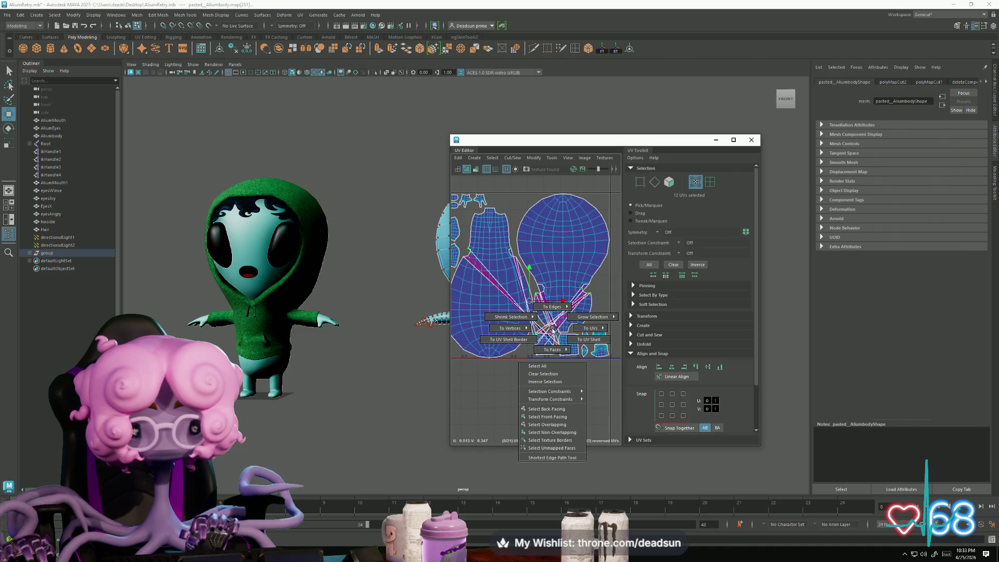
mouse_move(591, 329)
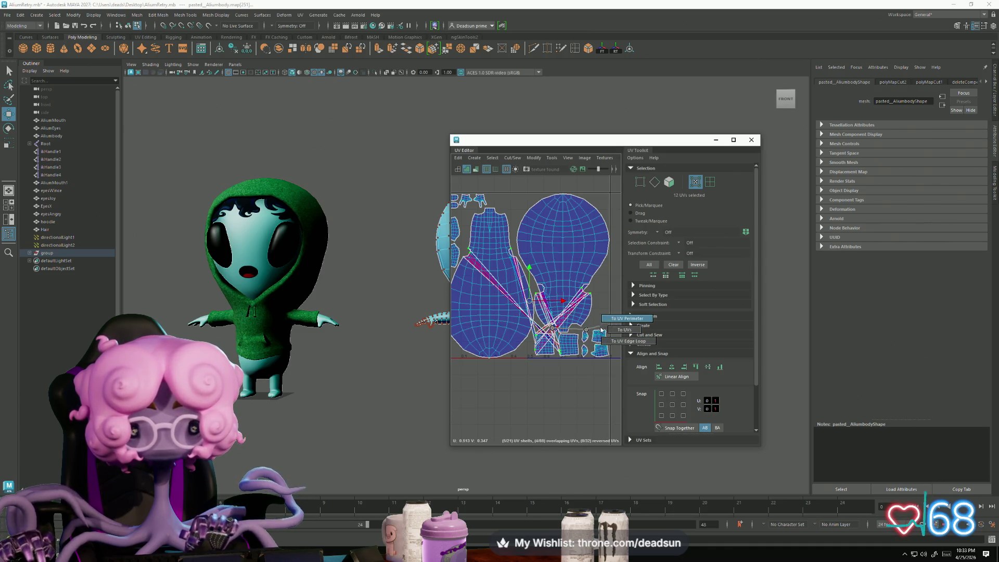
shift+right_click(558, 318)
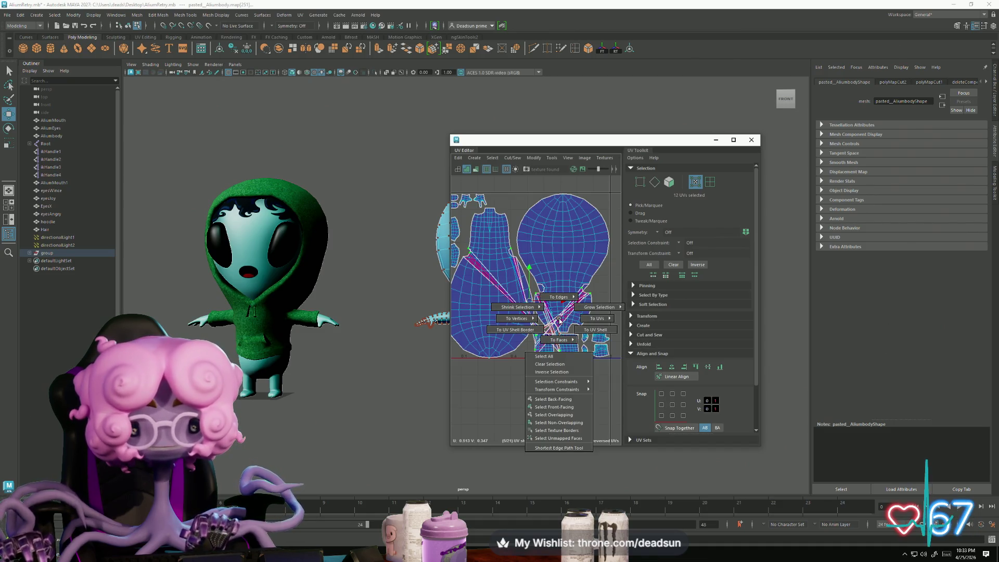
click(588, 331)
drag(522, 319, 515, 428)
scroll(515, 428, up, 3)
alt+middle_drag(515, 428, 577, 225)
click(577, 224)
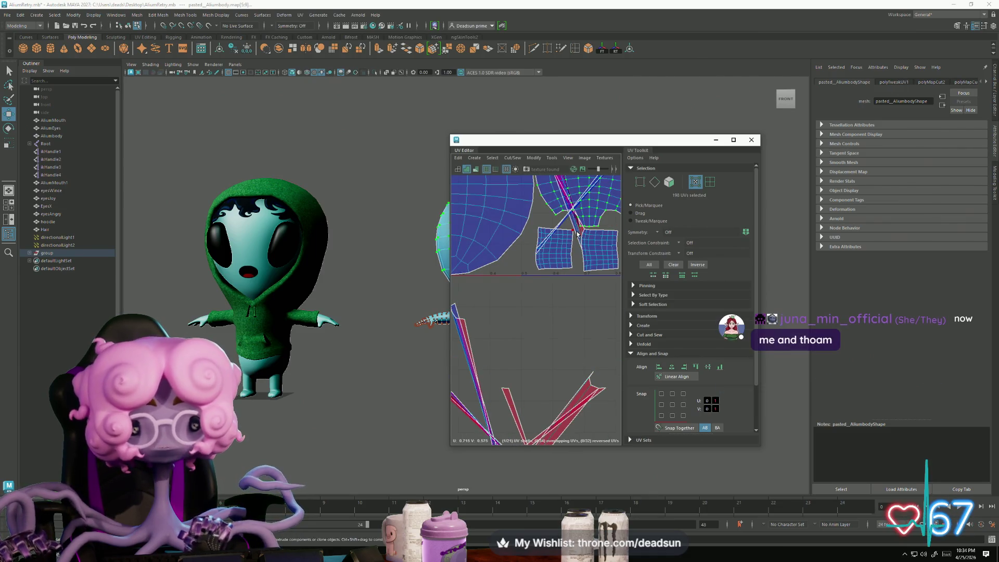
Step: Select the left square wrist shell
click(556, 234)
scroll(555, 232, up, 2)
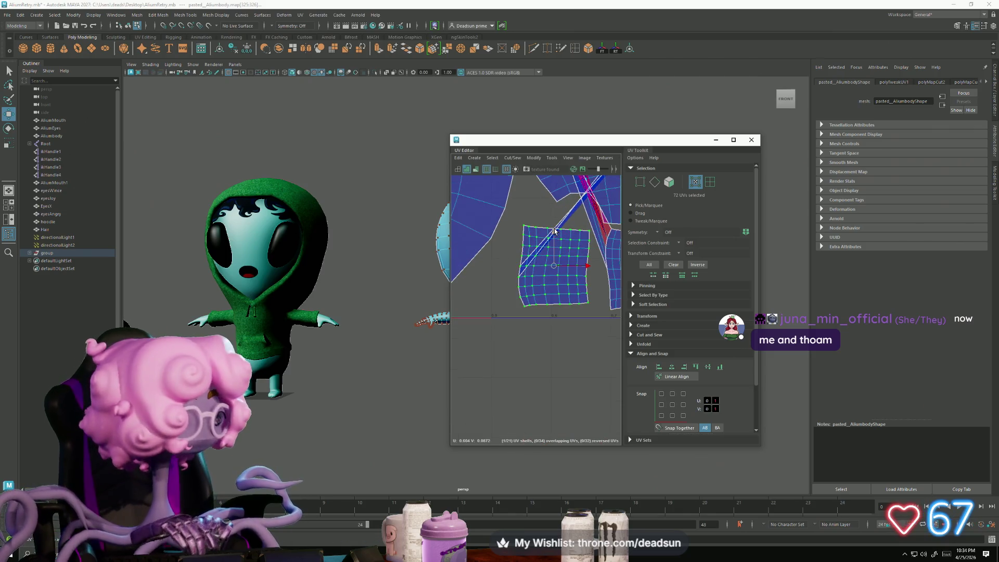
scroll(554, 231, up, 1)
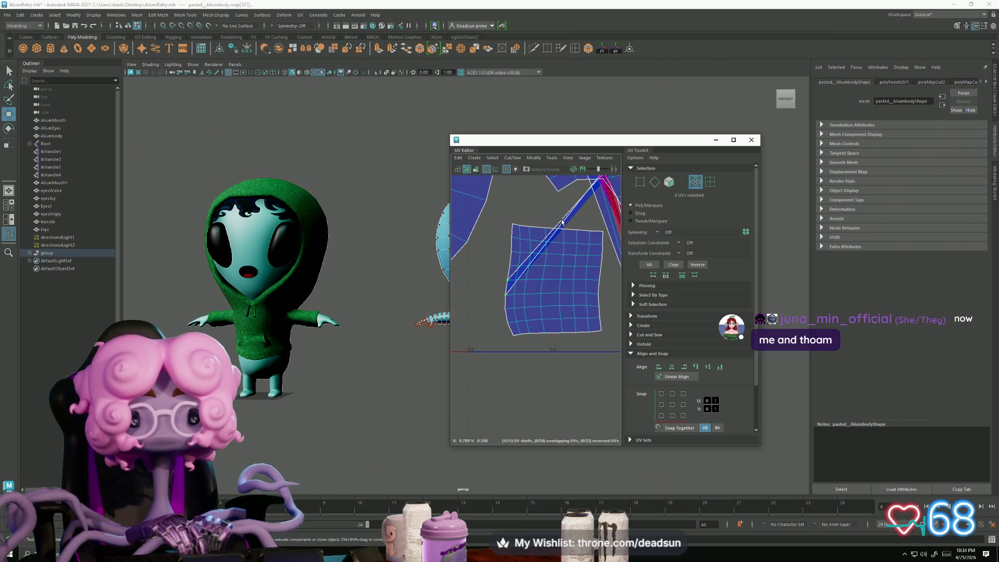
key(ctrl+z)
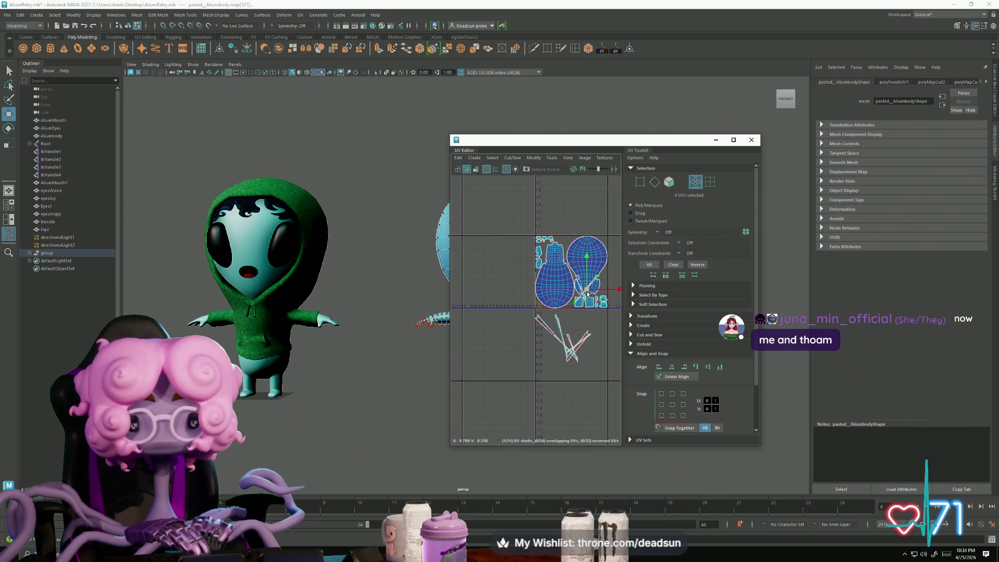
scroll(587, 293, up, 6)
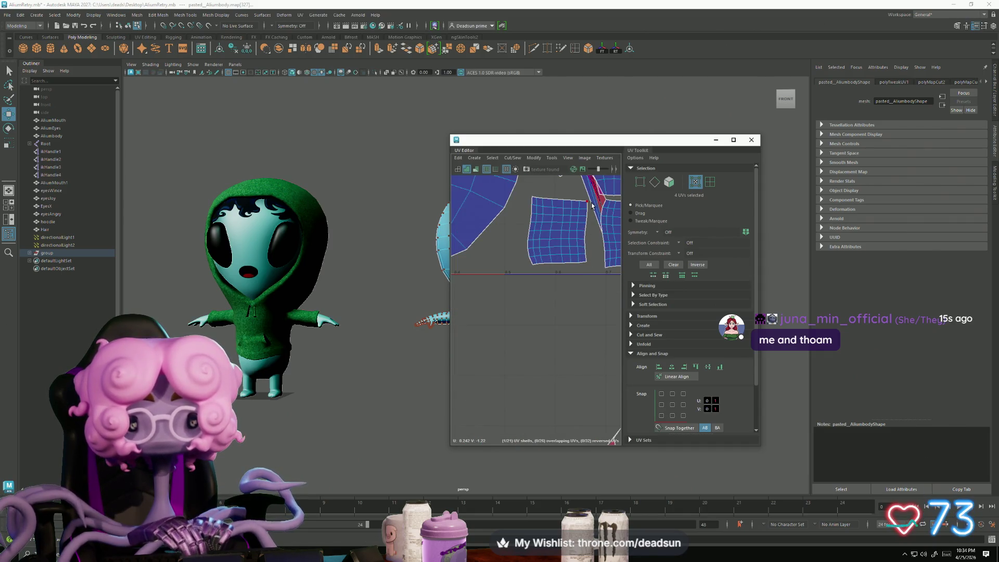
key(ctrl+z)
key(ctrl+z)
key(ctrl+z)
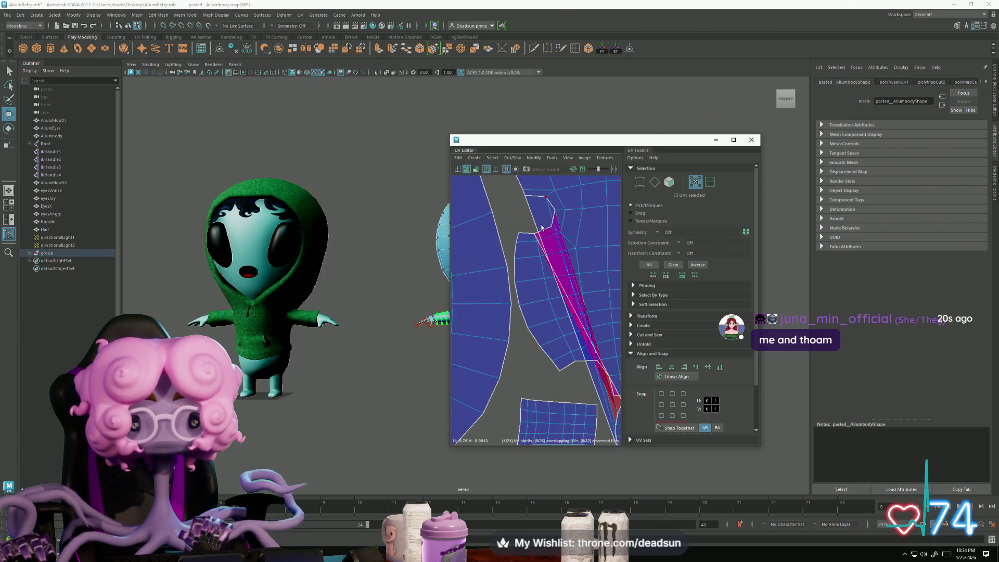
Step: Pick an edge on the magenta seam, convert it to UVs, and shift them
right_drag(566, 284, 565, 262)
click(566, 290)
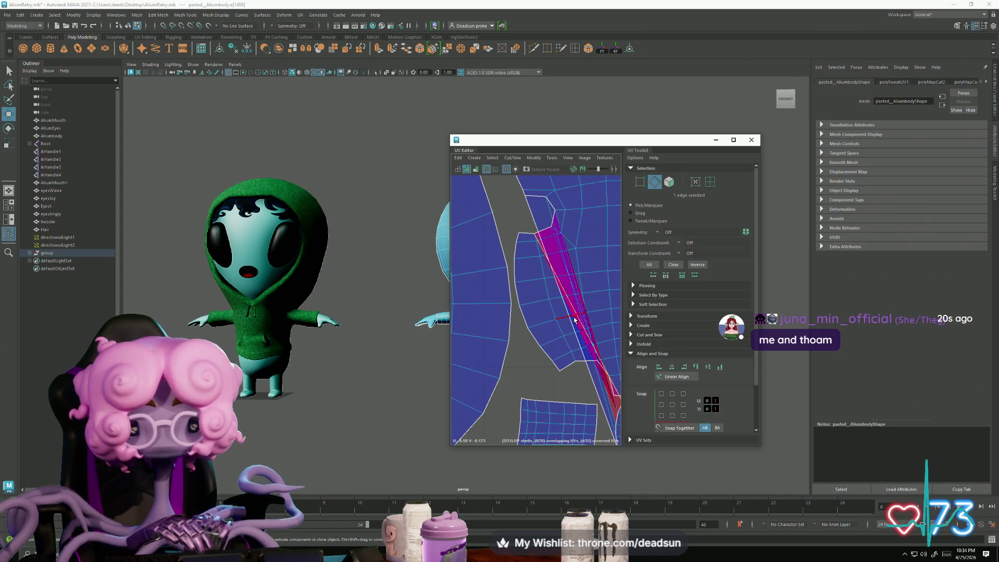
ctrl+right_drag(570, 306, 589, 315)
scroll(584, 345, down, 10)
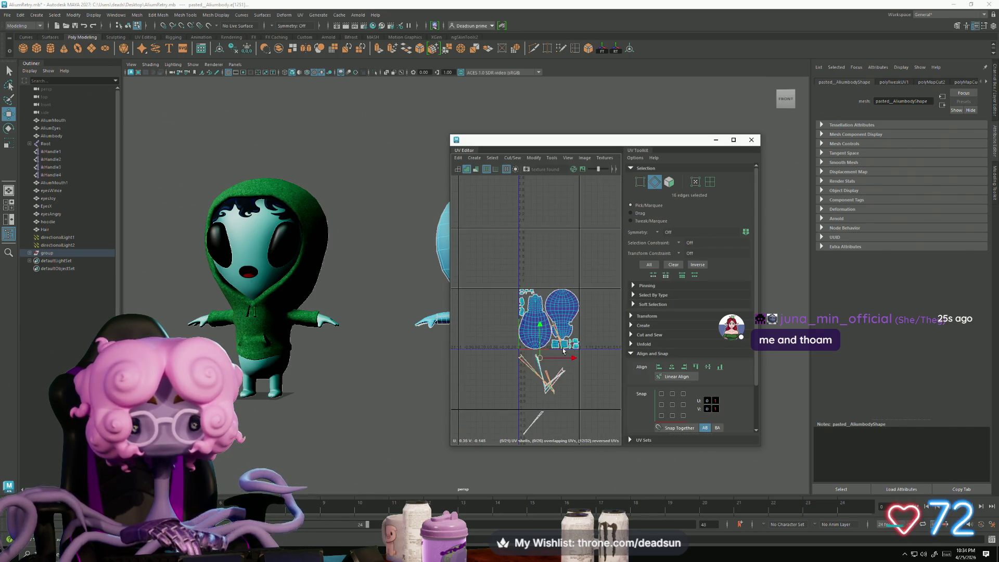
ctrl+right_drag(545, 359, 567, 372)
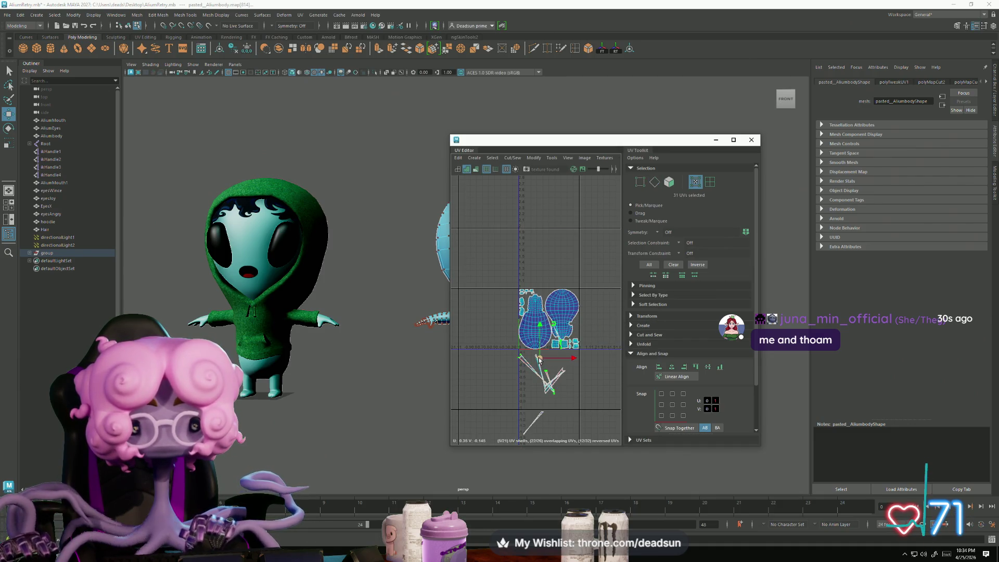
drag(539, 359, 544, 374)
scroll(551, 345, up, 5)
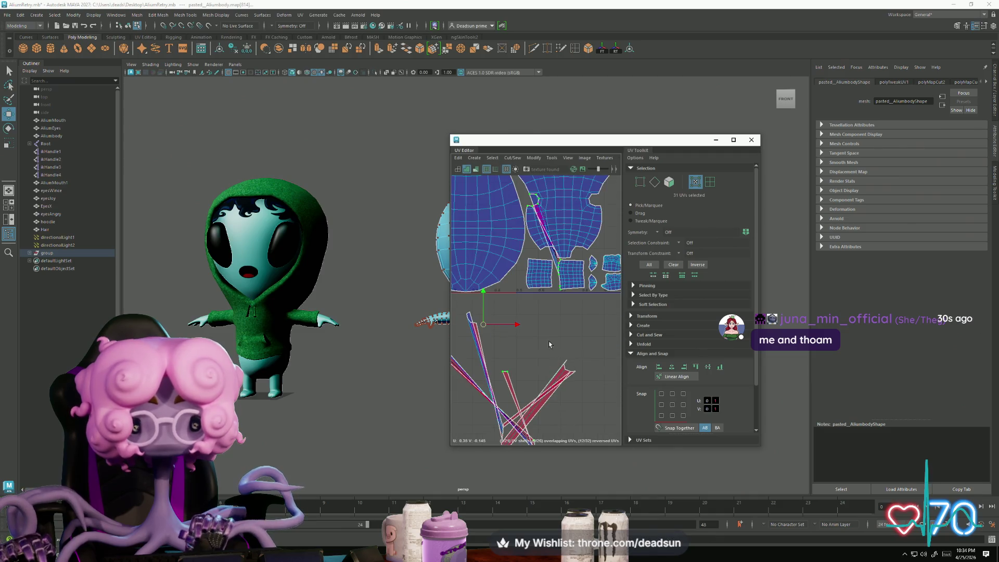
scroll(542, 318, up, 4)
alt+middle_drag(561, 231, 561, 325)
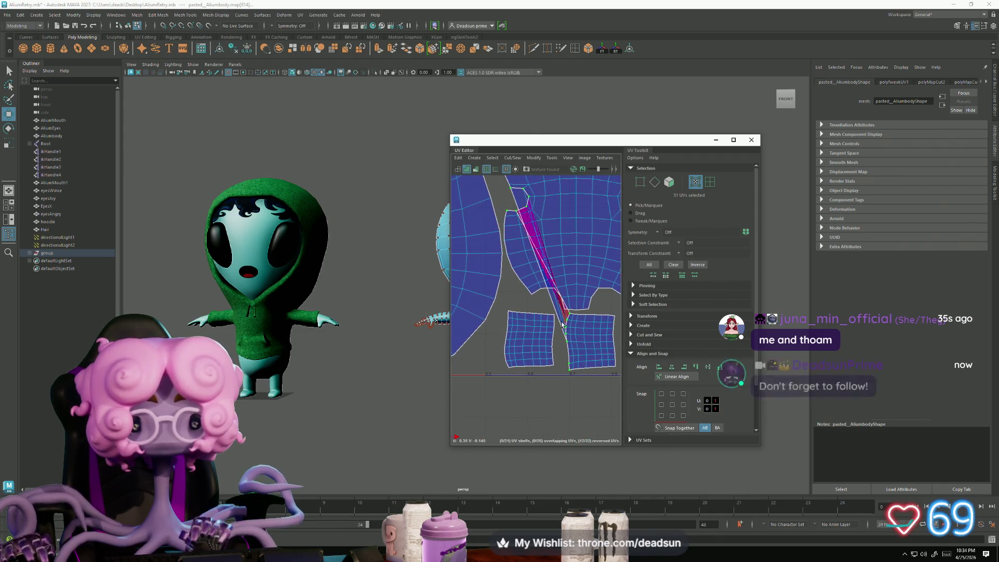
Step: Select the whole lower-right square wrist shell
double_click(569, 337)
scroll(577, 350, up, 5)
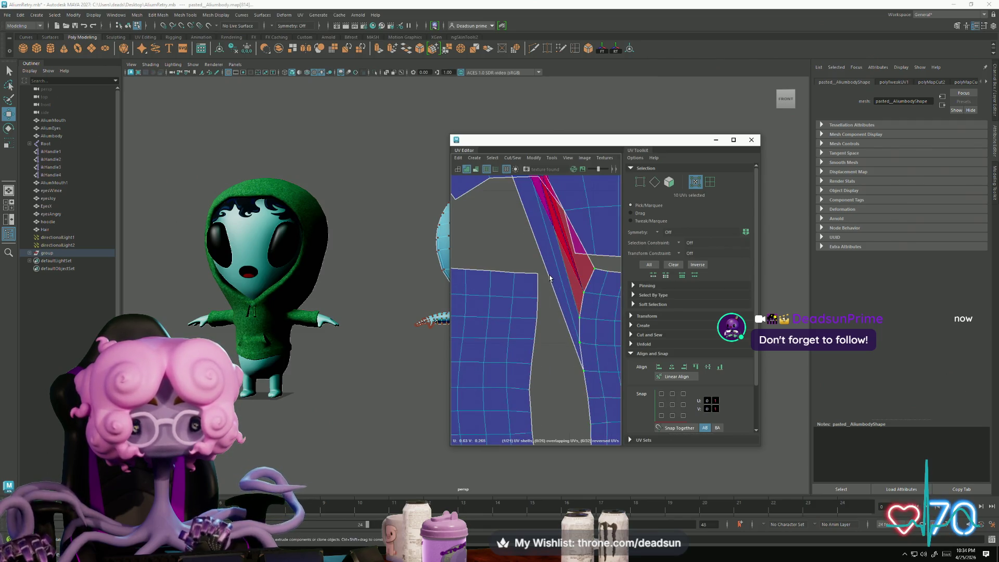
scroll(600, 373, down, 3)
key(ctrl+z)
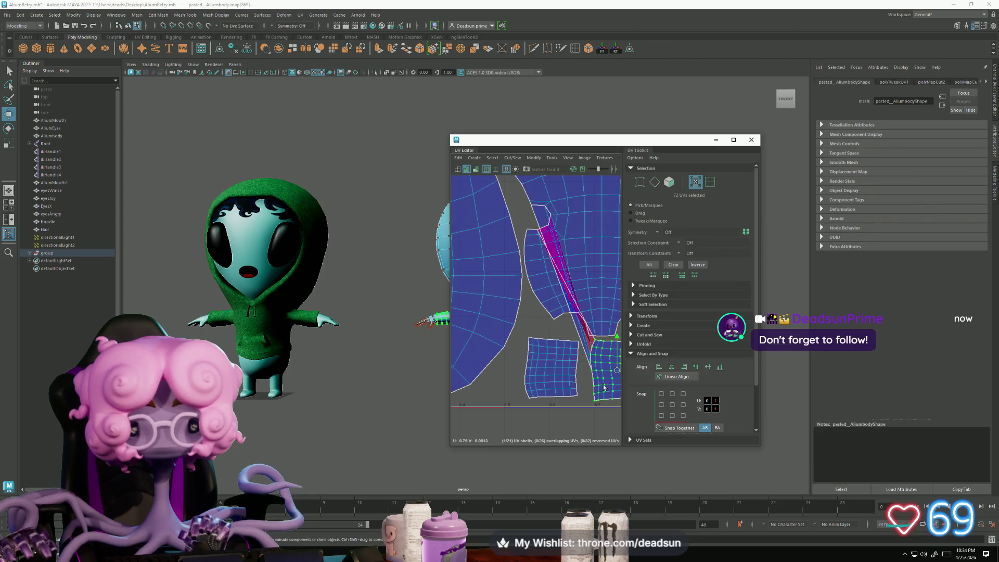
scroll(560, 360, down, 3)
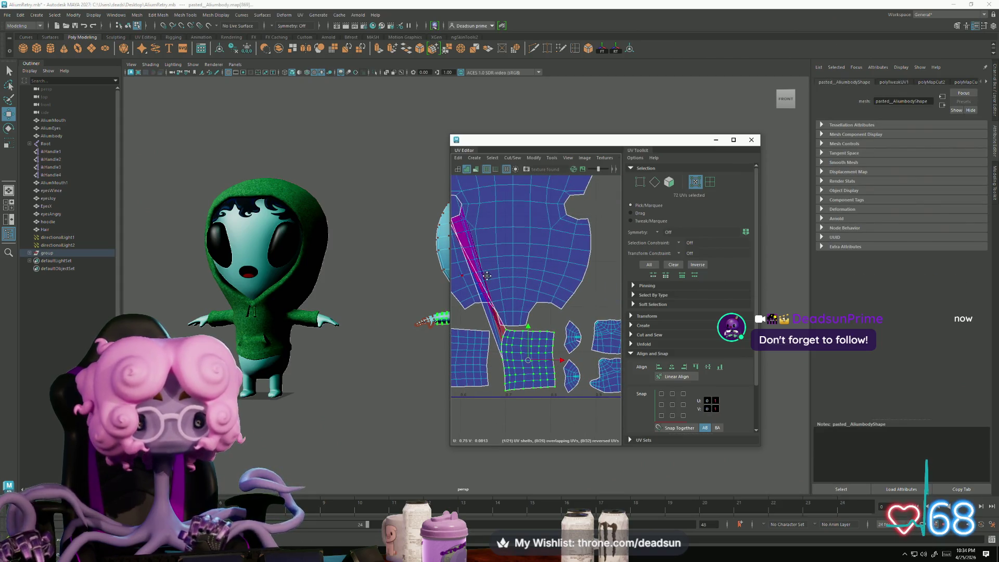
scroll(481, 275, up, 5)
right_click(481, 257)
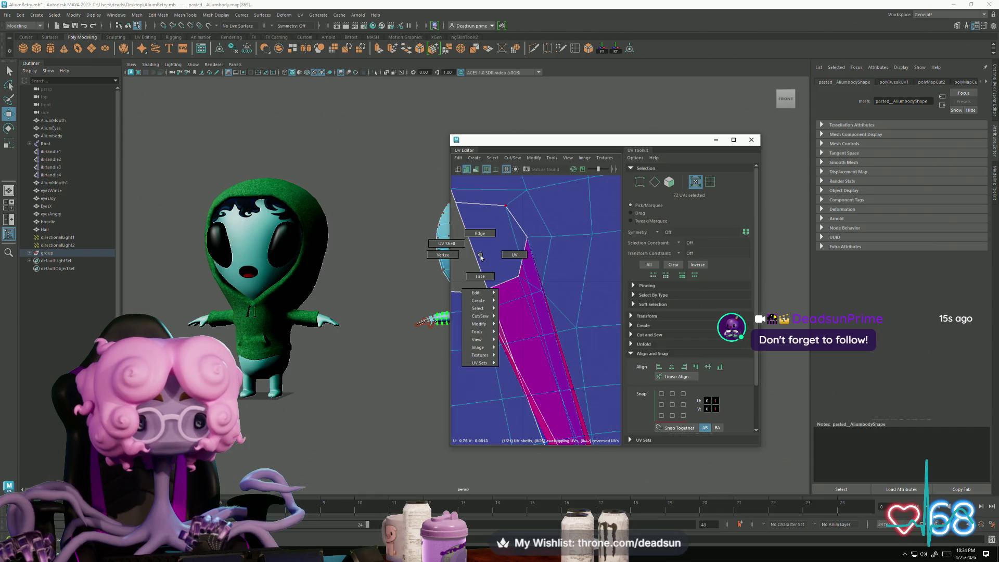
Step: Slide the hoodie and the hair along X off to the character's left
click(365, 245)
click(246, 249)
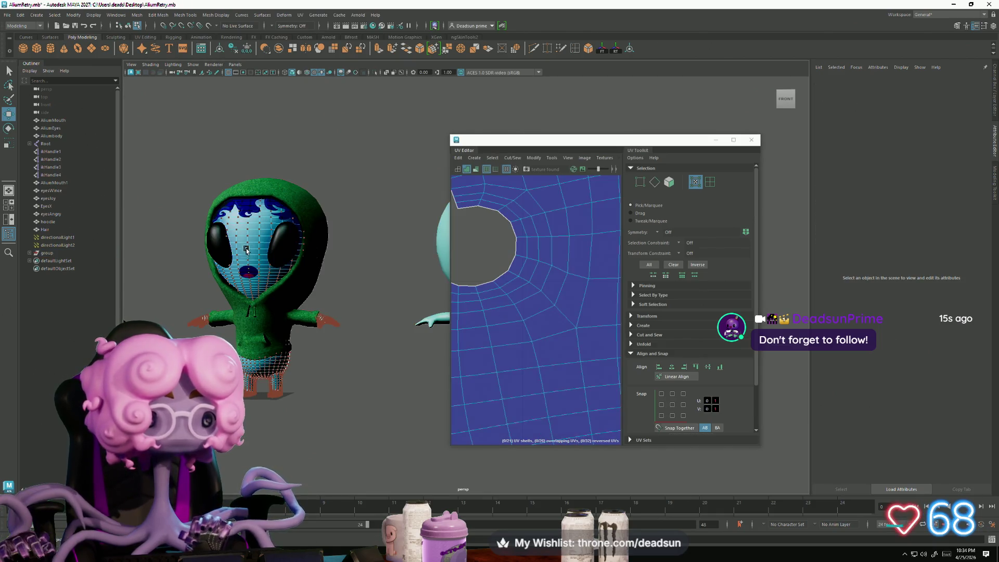
right_drag(270, 339, 297, 343)
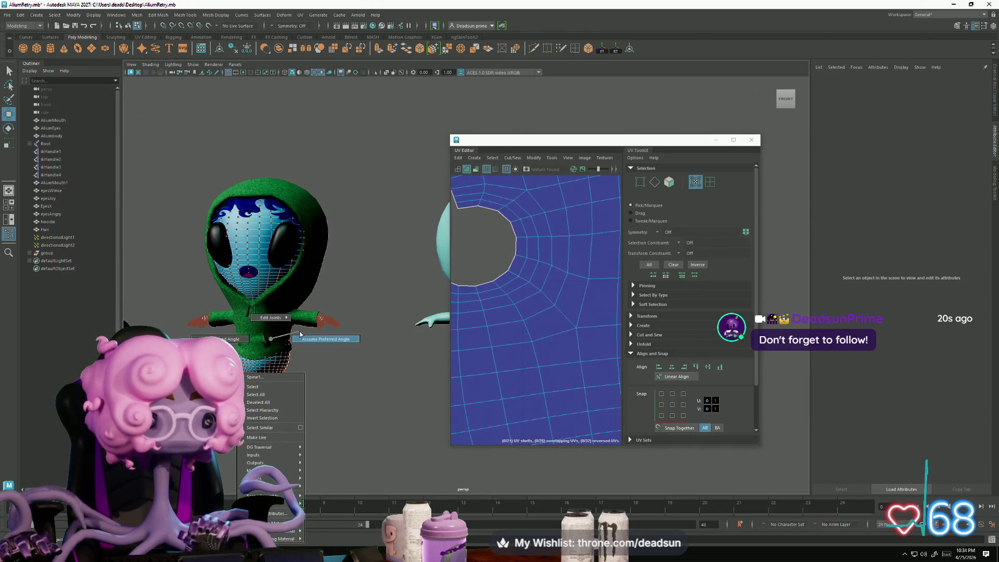
click(271, 344)
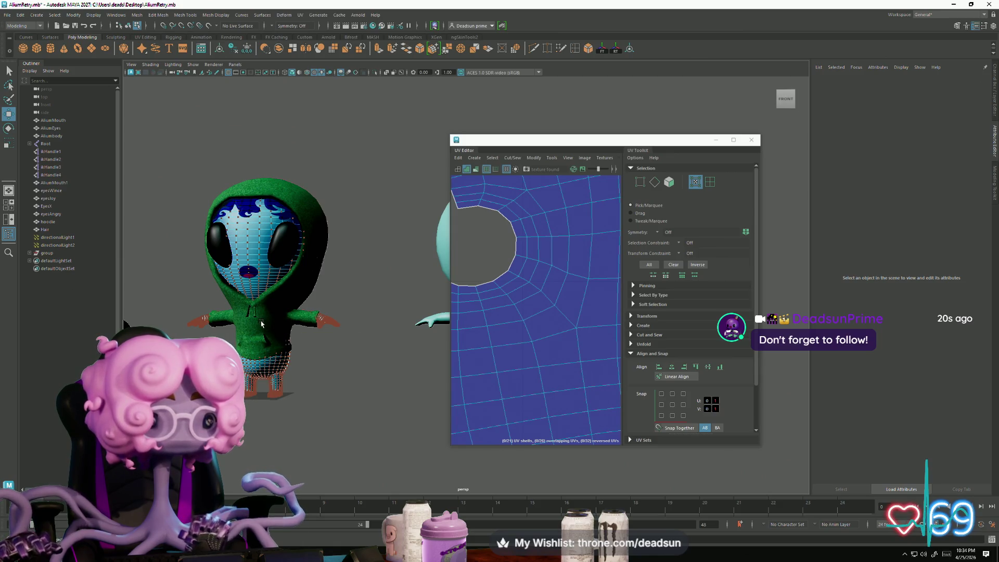
click(261, 324)
mouse_move(262, 324)
alt+mouse_down()
mouse_move(233, 317)
mouse_move(357, 330)
alt+mouse_up()
mouse_move(374, 279)
mouse_down()
mouse_move(304, 279)
mouse_move(118, 241)
mouse_up()
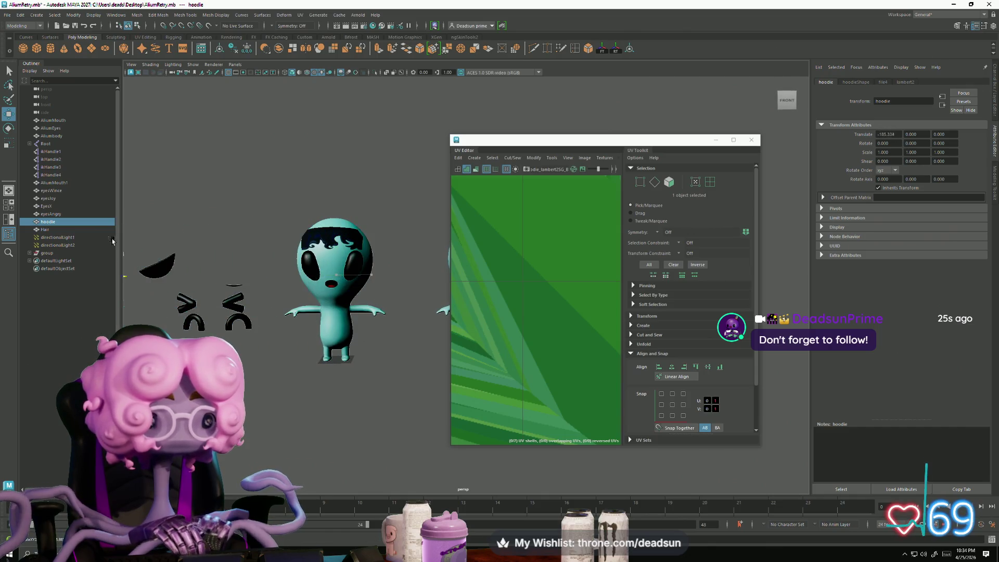
click(336, 241)
alt+drag(330, 264, 384, 248)
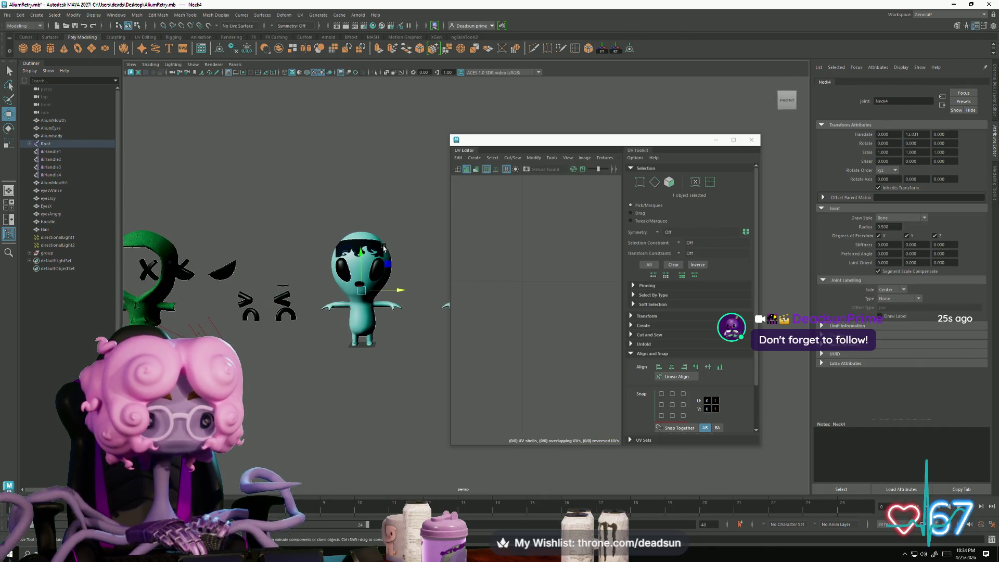
mouse_move(362, 304)
alt+middle_down()
mouse_move(380, 304)
mouse_move(288, 281)
alt+middle_up()
Step: Select and frame the Aliumbody mesh, then pick the vertex at the sliver's tip
click(384, 312)
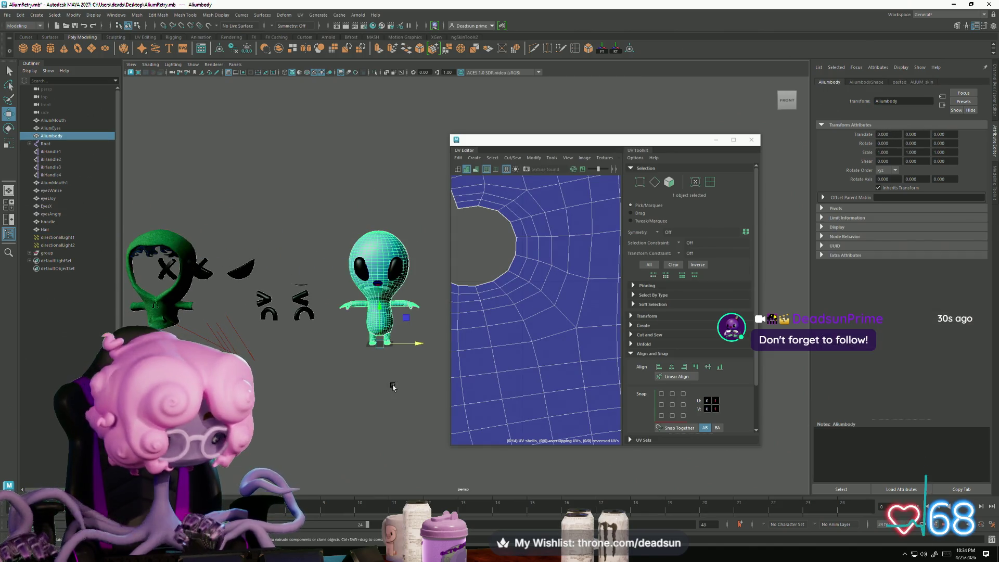
key(f)
mouse_move(333, 343)
alt+mouse_down()
mouse_move(278, 371)
mouse_move(286, 333)
mouse_move(330, 330)
mouse_move(351, 342)
mouse_move(375, 335)
mouse_move(328, 330)
mouse_move(312, 357)
mouse_move(274, 319)
mouse_move(374, 418)
mouse_move(380, 319)
alt+mouse_up()
scroll(286, 322, up, 5)
right_drag(380, 319, 338, 319)
click(385, 381)
mouse_move(377, 398)
alt+mouse_down()
mouse_move(468, 416)
mouse_move(379, 366)
mouse_move(272, 326)
mouse_move(306, 244)
mouse_move(333, 234)
alt+mouse_up()
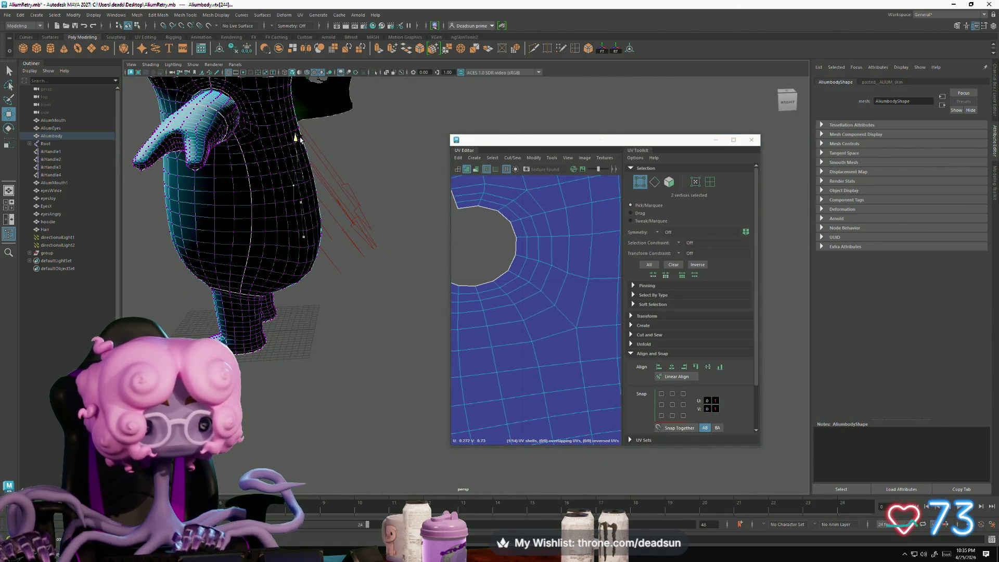
Step: Frame the selected vertex and adjust the close-up viewport angle
key(f)
mouse_move(317, 208)
alt+mouse_down()
mouse_move(290, 223)
mouse_move(316, 265)
mouse_move(323, 258)
mouse_move(352, 280)
alt+mouse_up()
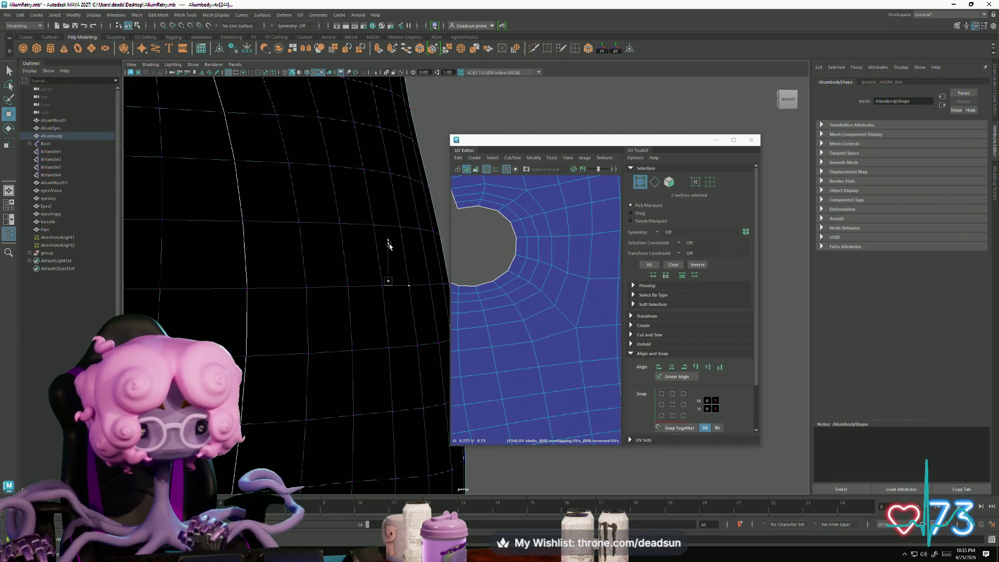
scroll(389, 244, down, 5)
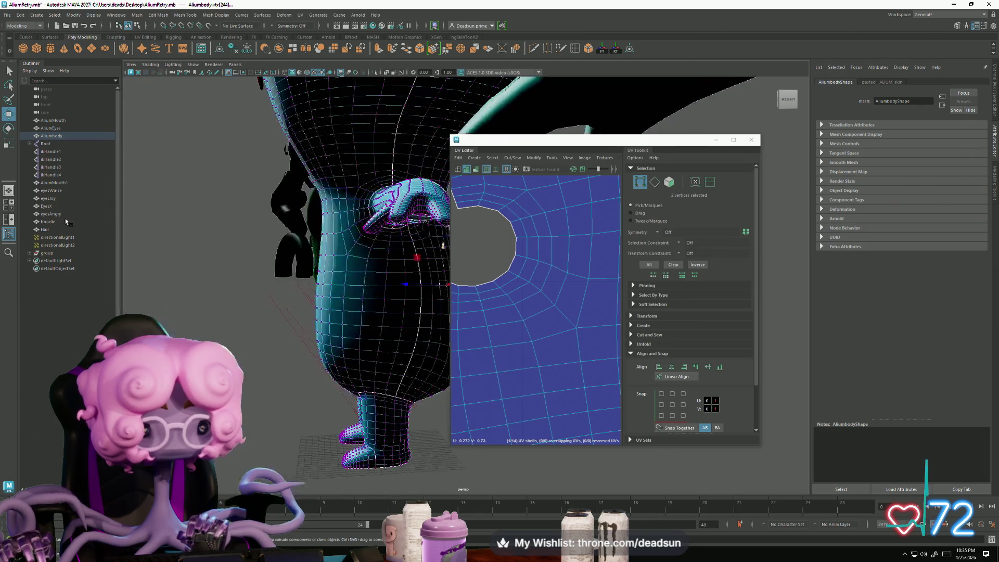
mouse_move(323, 281)
alt+mouse_down()
mouse_move(343, 260)
mouse_move(341, 247)
alt+mouse_up()
mouse_move(341, 248)
right_down()
mouse_move(364, 234)
mouse_move(345, 247)
right_up()
Step: Clear the vertex selection, pull back, and select the teal pasted_Aliumbody to show its UVs
right_click(354, 234)
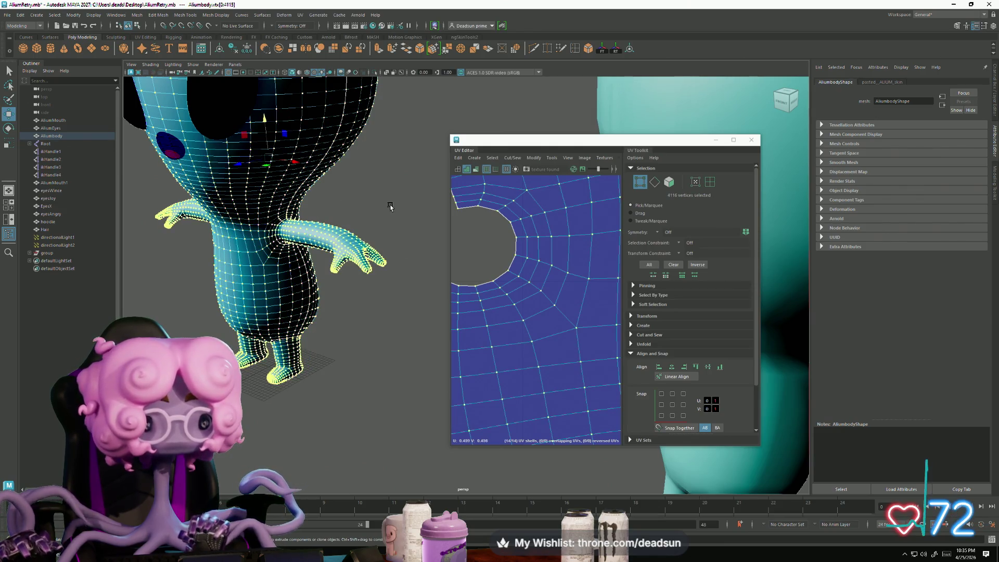
click(389, 208)
scroll(389, 208, down, 5)
alt+drag(389, 208, 365, 218)
scroll(462, 270, down, 5)
alt+middle_drag(437, 276, 290, 283)
click(356, 286)
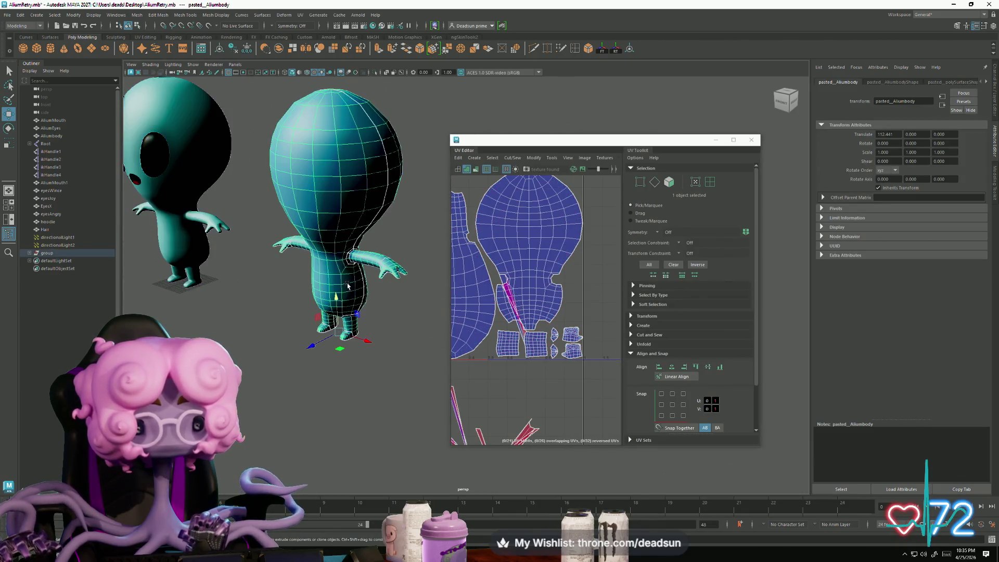
Step: Switch the UV Editor to UV selection and frame the whole UV layout
scroll(512, 329, up, 5)
right_click(548, 326)
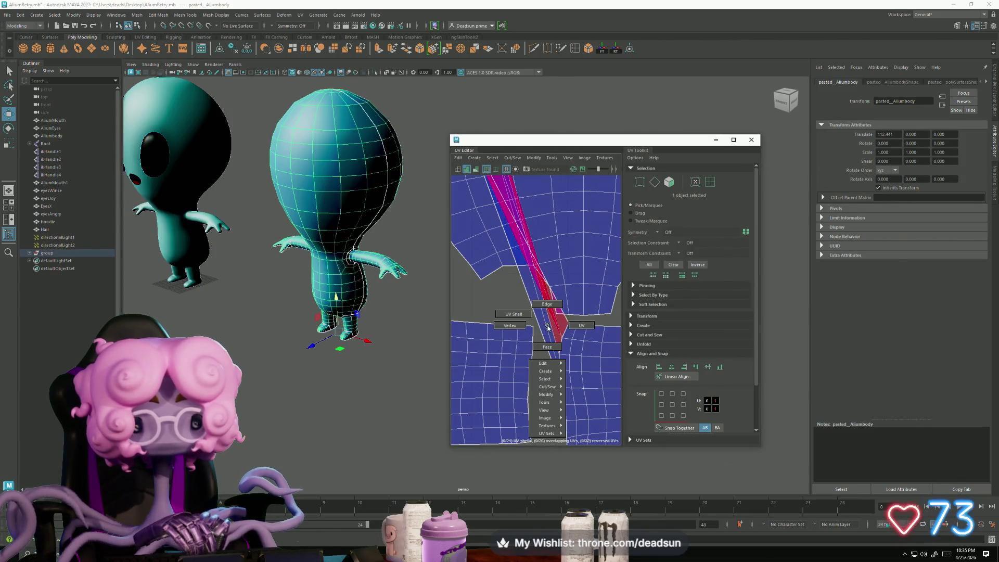
click(575, 326)
key(a)
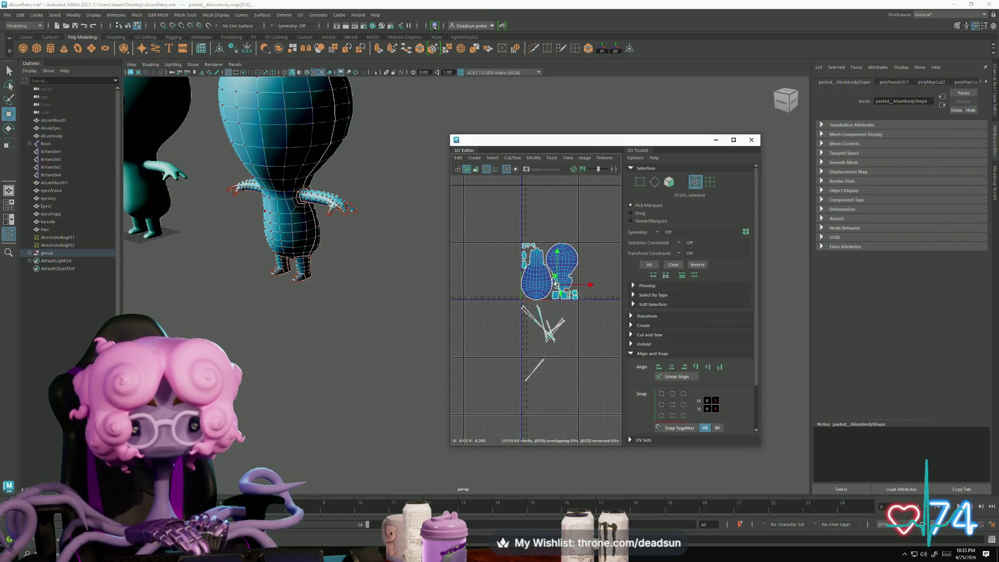
Step: Select the 16 stretched arm faces in Face mode and apply Modify > Unfold
scroll(554, 285, up, 3)
right_click(557, 287)
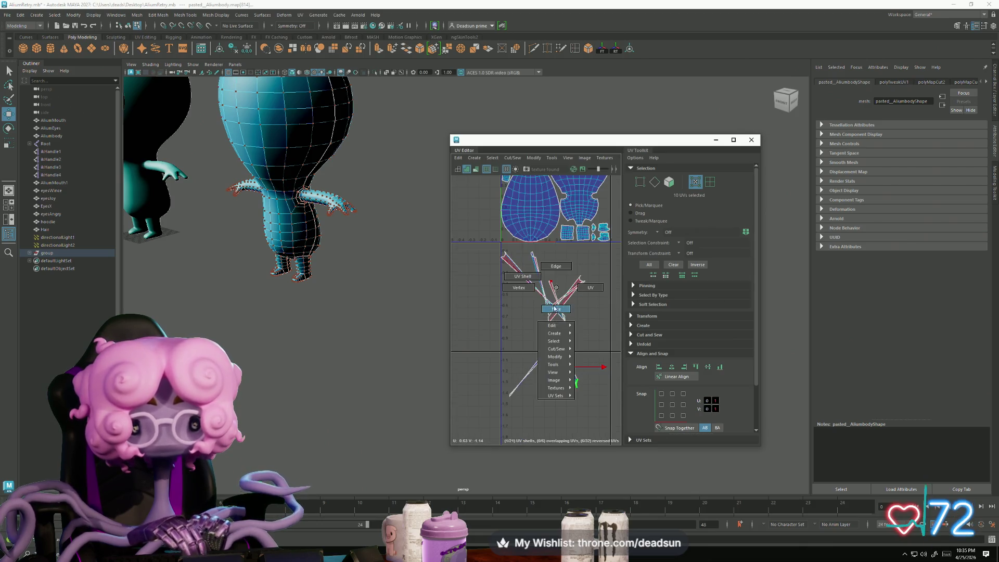
click(556, 309)
drag(606, 420, 467, 252)
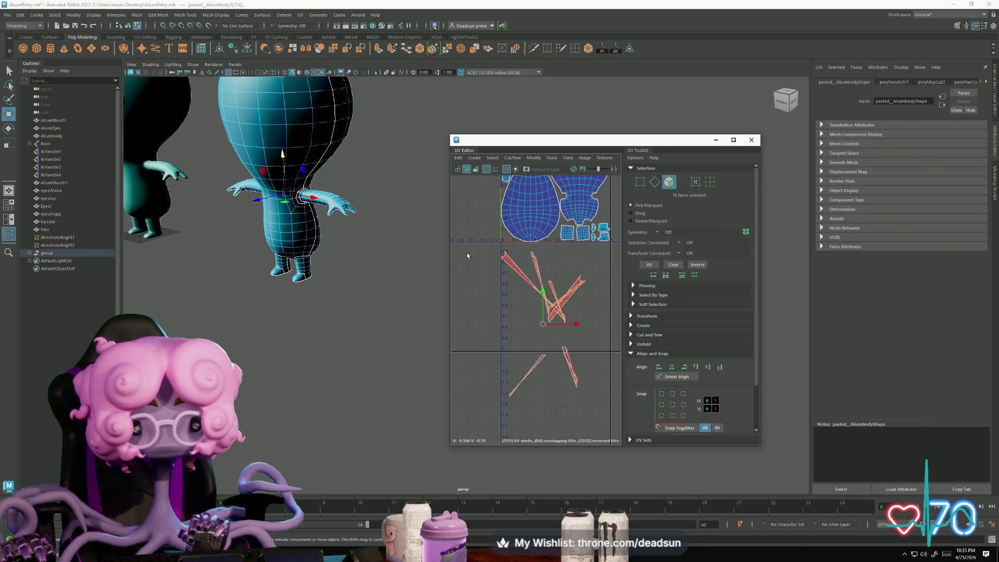
click(533, 158)
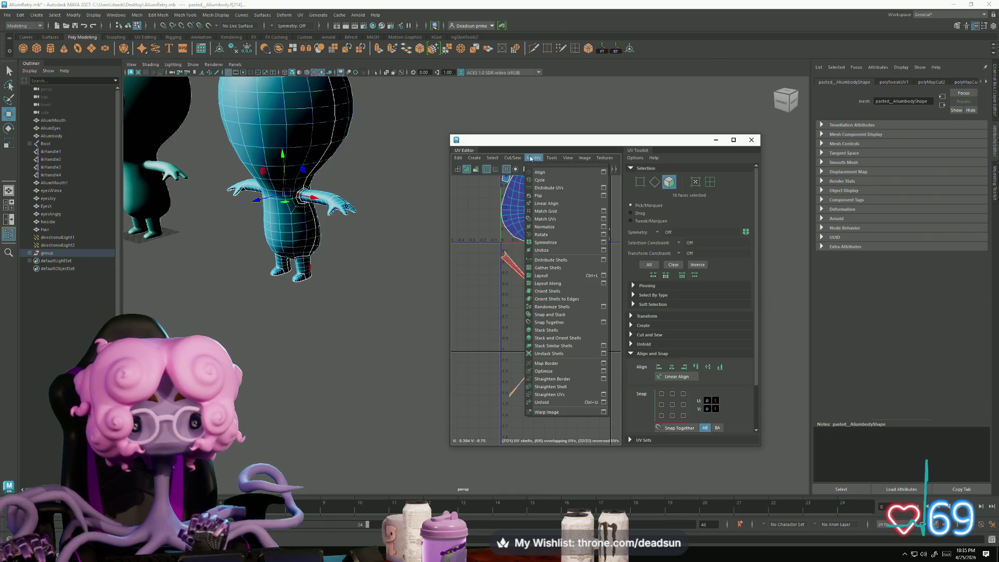
click(556, 403)
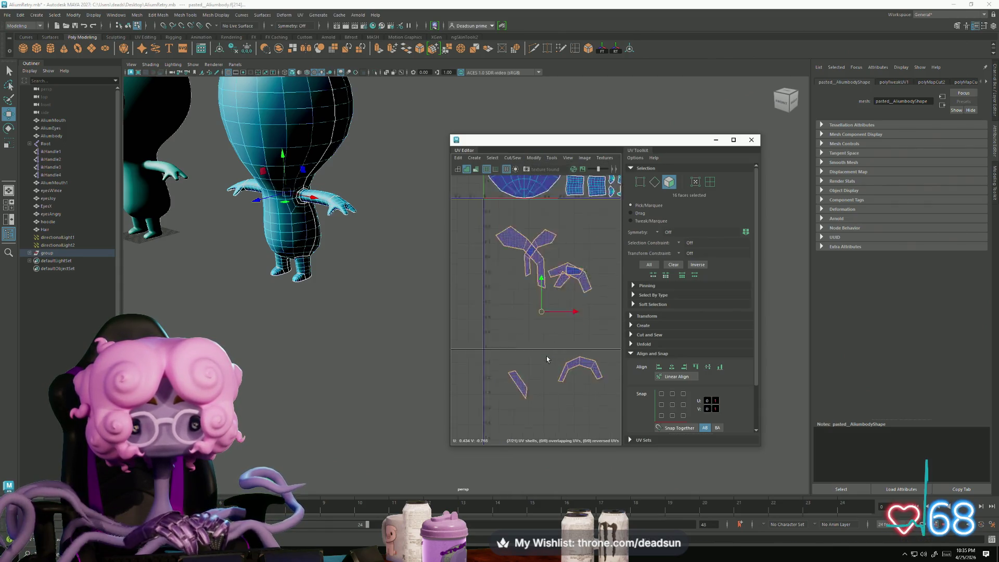
Step: Select the upper-left unfolded arm shell and frame it in the viewport
scroll(543, 358, up, 3)
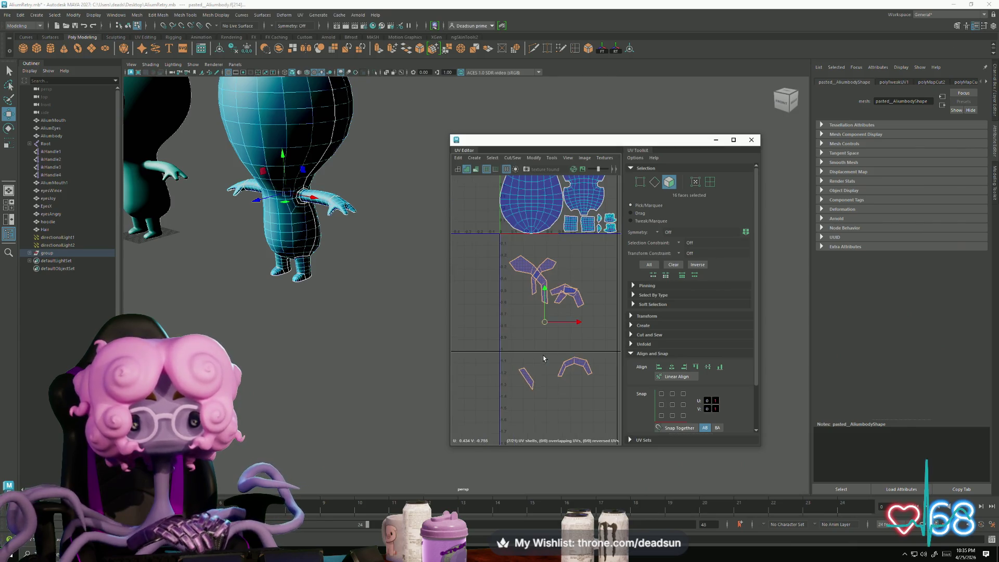
mouse_move(513, 268)
mouse_down()
mouse_move(524, 276)
mouse_move(501, 329)
mouse_up()
key(f)
mouse_move(228, 286)
alt+mouse_down()
mouse_move(379, 299)
mouse_move(352, 285)
mouse_move(364, 314)
mouse_move(322, 305)
mouse_move(341, 307)
alt+mouse_up()
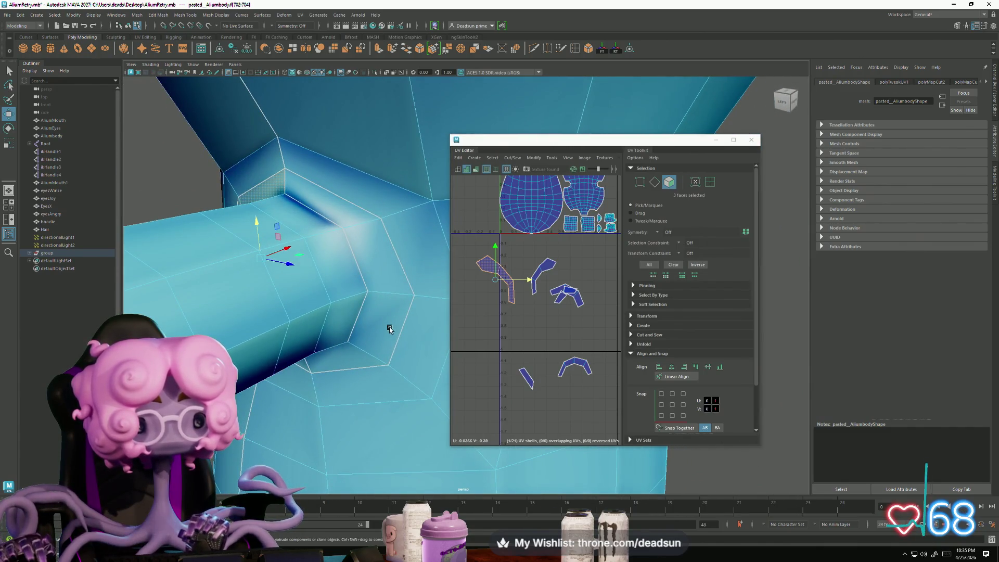
Step: Return the viewport to an upright front view and zoom in on the wrist shells
mouse_move(424, 353)
alt+mouse_down()
mouse_move(84, 324)
mouse_move(73, 343)
mouse_move(99, 338)
mouse_move(68, 328)
mouse_move(290, 360)
mouse_move(290, 285)
alt+mouse_up()
key(bracketleft)
scroll(518, 339, up, 3)
scroll(531, 349, down, 3)
scroll(521, 341, up, 10)
scroll(520, 339, down, 10)
scroll(500, 346, up, 10)
scroll(505, 354, down, 10)
scroll(507, 359, up, 10)
scroll(508, 359, down, 10)
scroll(507, 359, up, 5)
Step: Select the left shell's seam edges and Move and Sew it onto its neighbour
alt+middle_drag(593, 344, 612, 362)
right_drag(574, 389, 574, 396)
click(574, 394)
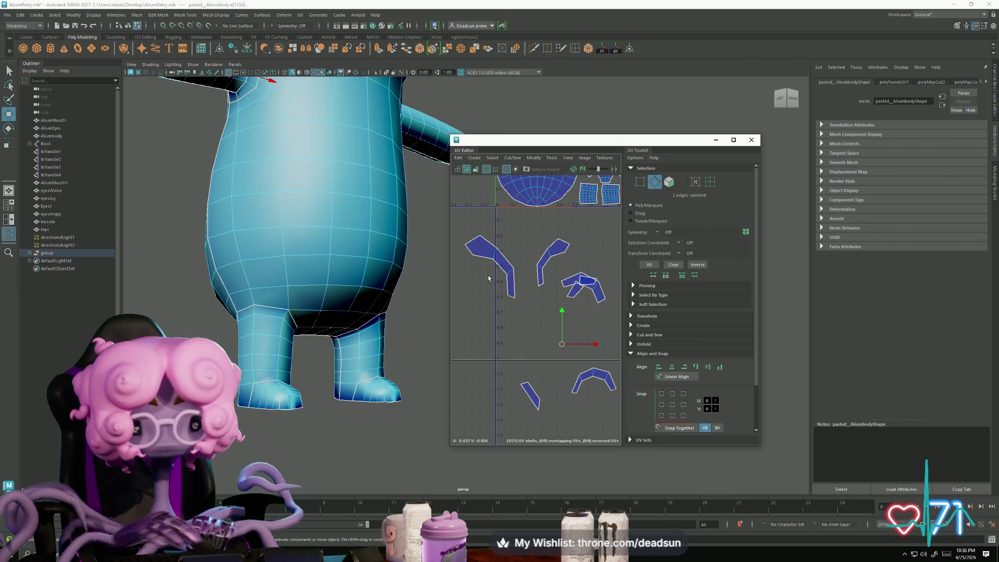
click(466, 251)
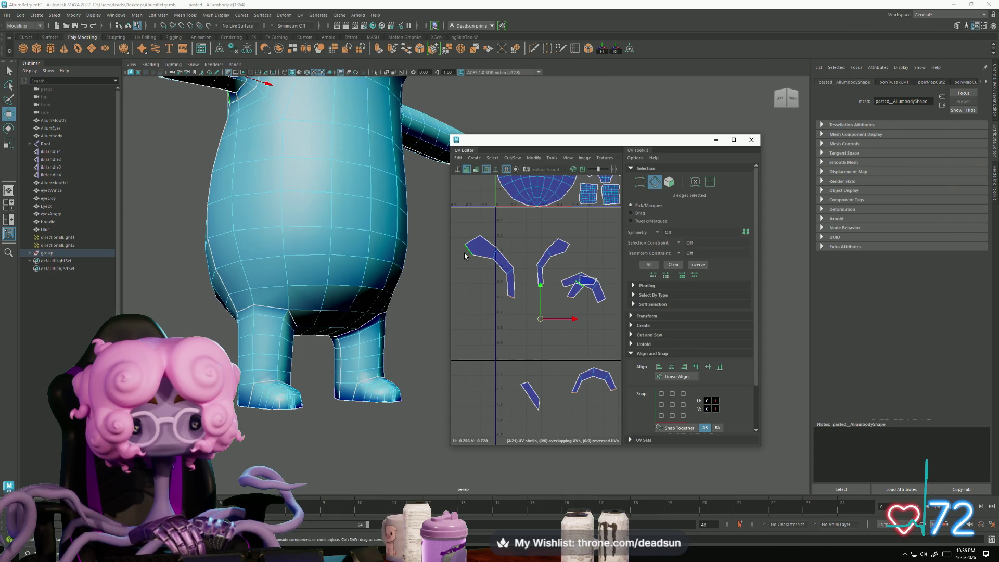
click(513, 158)
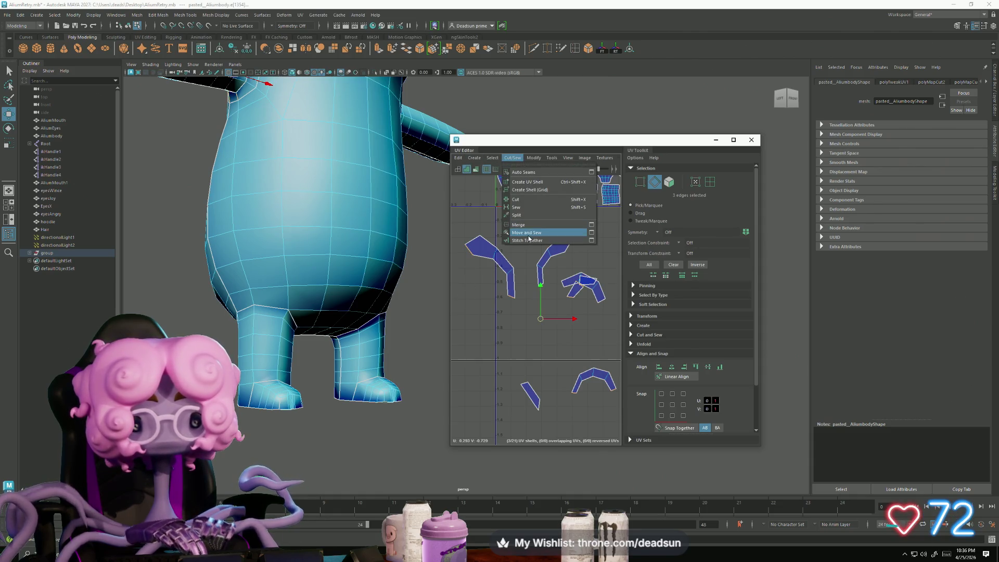
click(525, 238)
Step: Select the remaining seam edges and Move and Sew the wrist pieces into one ring shell
click(606, 308)
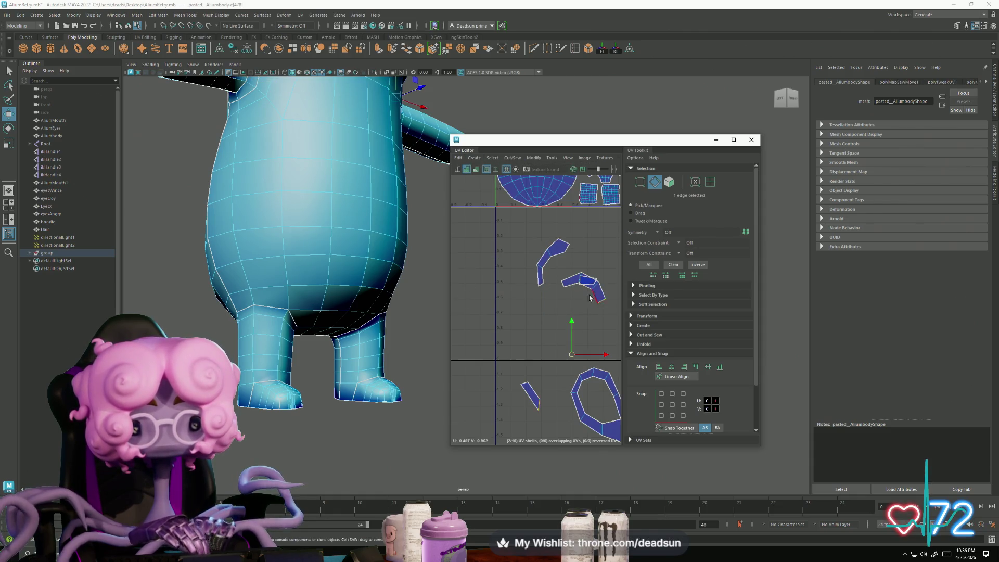
shift+click(553, 274)
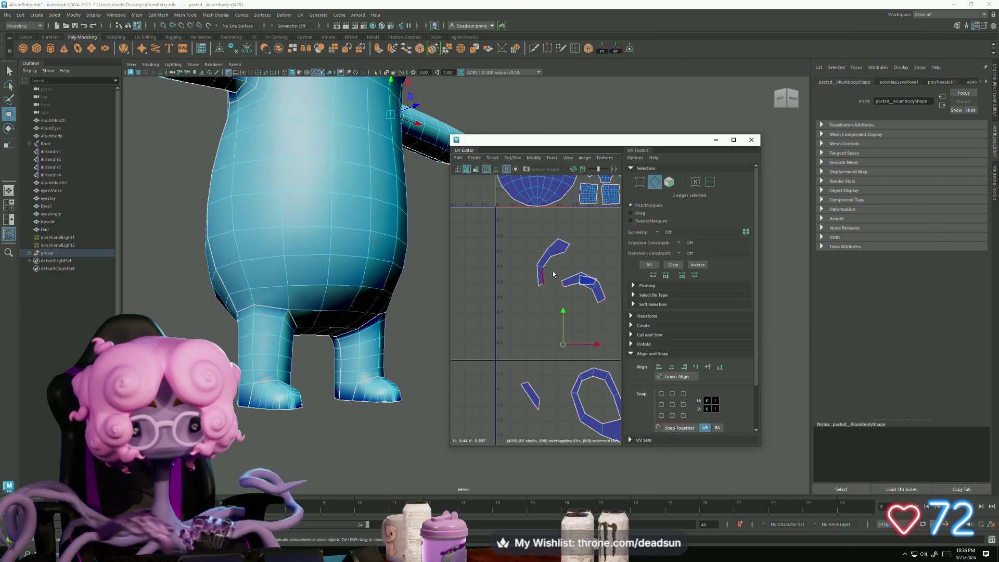
shift+click(568, 250)
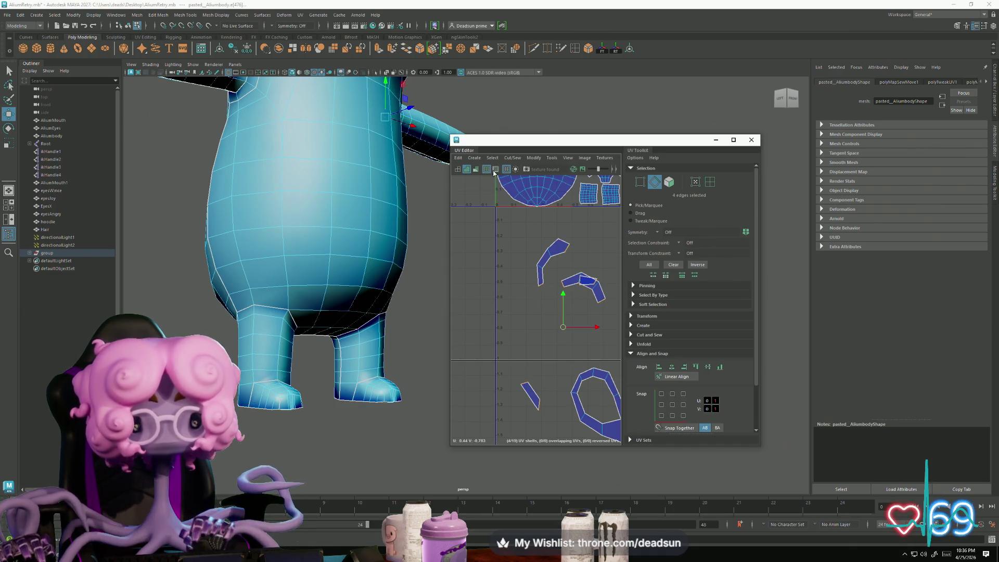
click(513, 158)
click(533, 233)
key(F12)
alt+middle_drag(533, 257, 484, 208)
scroll(487, 222, down, 4)
Step: Unfold both wrist ring shells into even, round rings with Modify > Unfold
drag(485, 213, 555, 353)
click(514, 157)
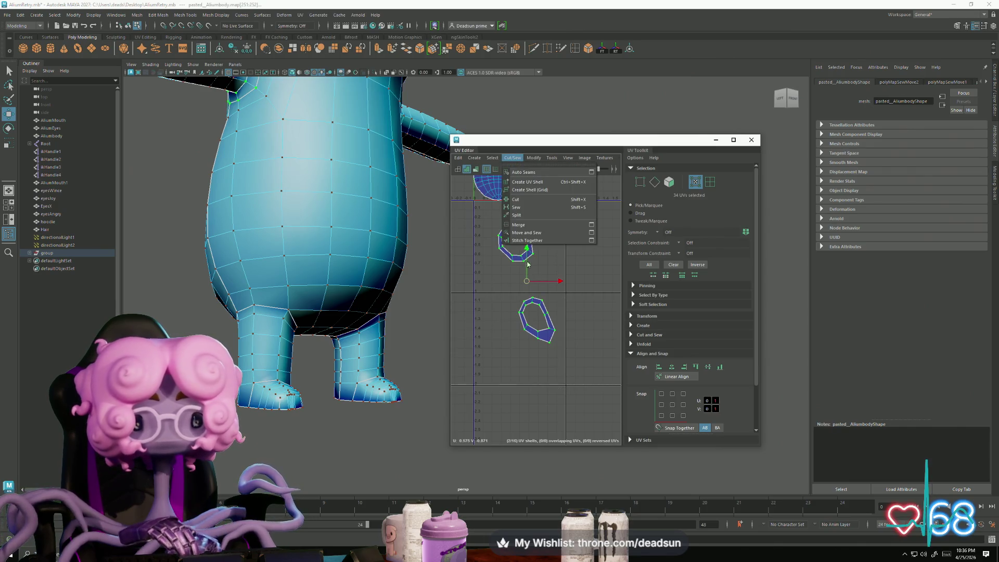
click(545, 403)
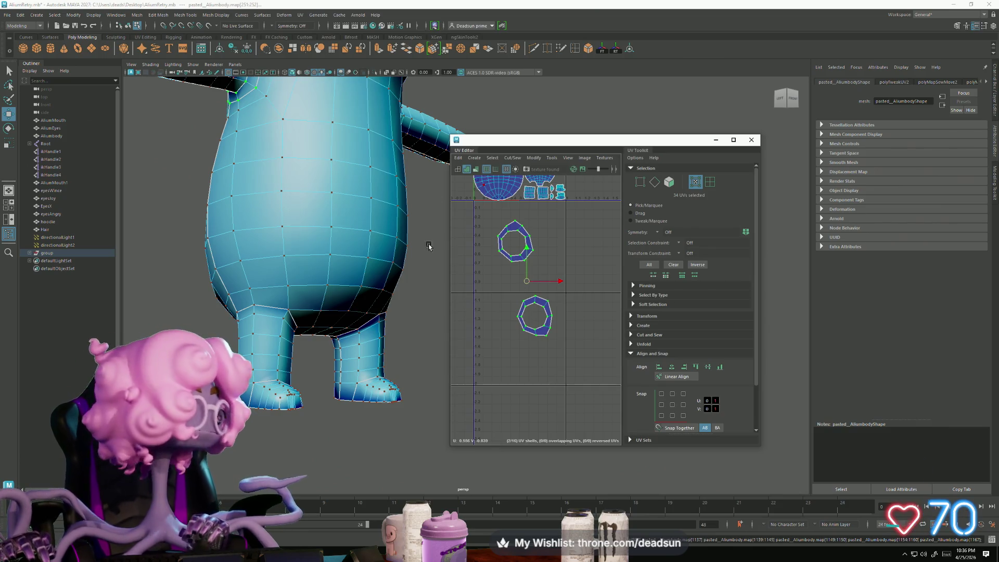
Step: Reorient the viewport and UV view to show the full layout, then switch to Edge mode
alt+drag(419, 286, 381, 291)
scroll(381, 291, down, 10)
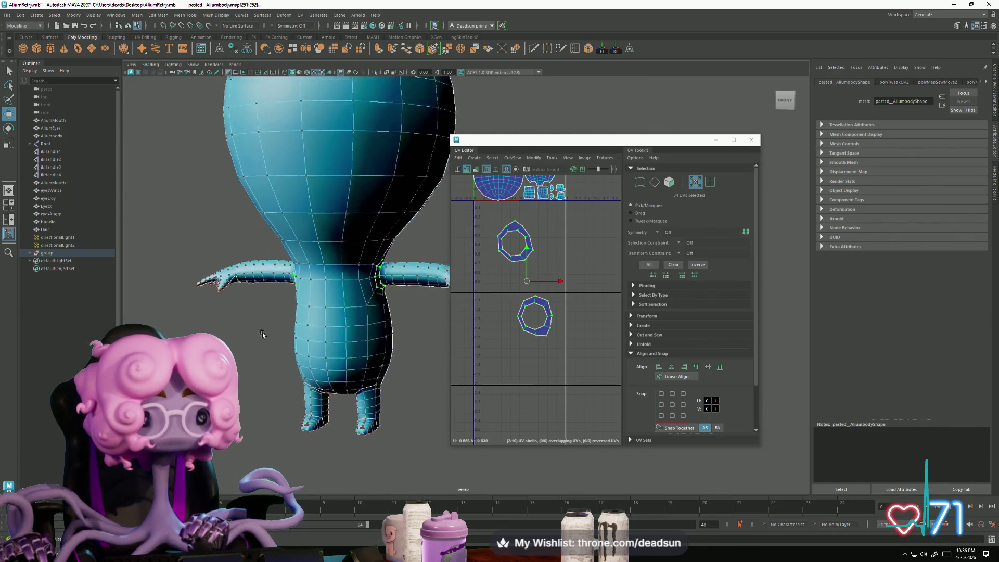
scroll(288, 305, up, 3)
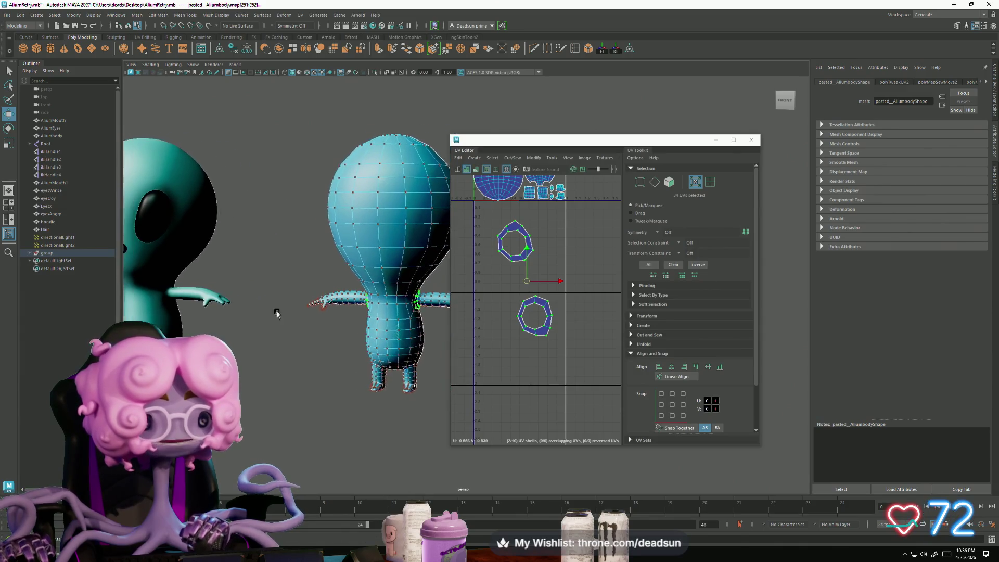
alt+drag(293, 324, 396, 312)
mouse_move(523, 269)
alt+middle_down()
mouse_move(541, 327)
mouse_move(531, 317)
mouse_move(520, 333)
mouse_move(504, 308)
alt+middle_up()
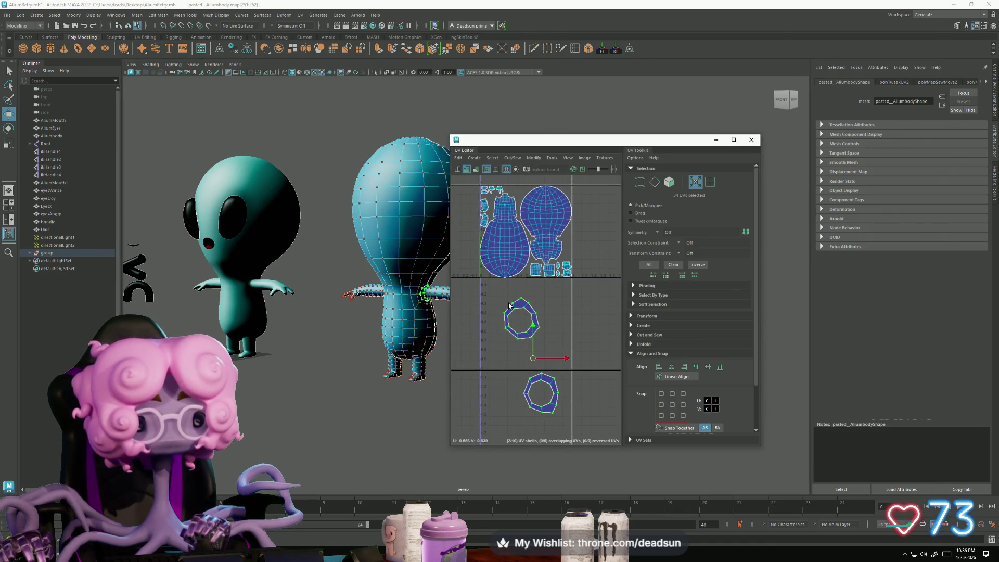
key(F10)
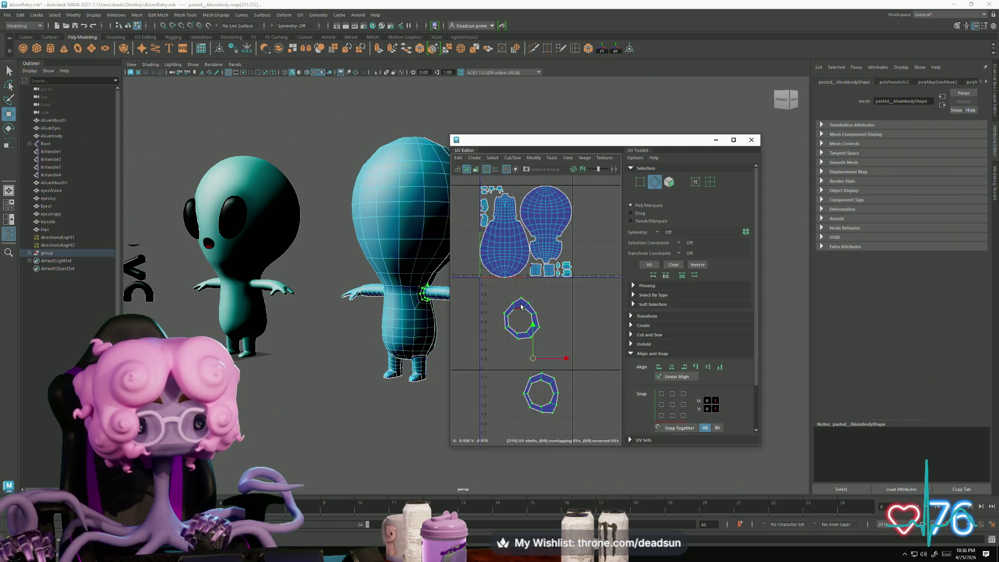
scroll(560, 242, up, 5)
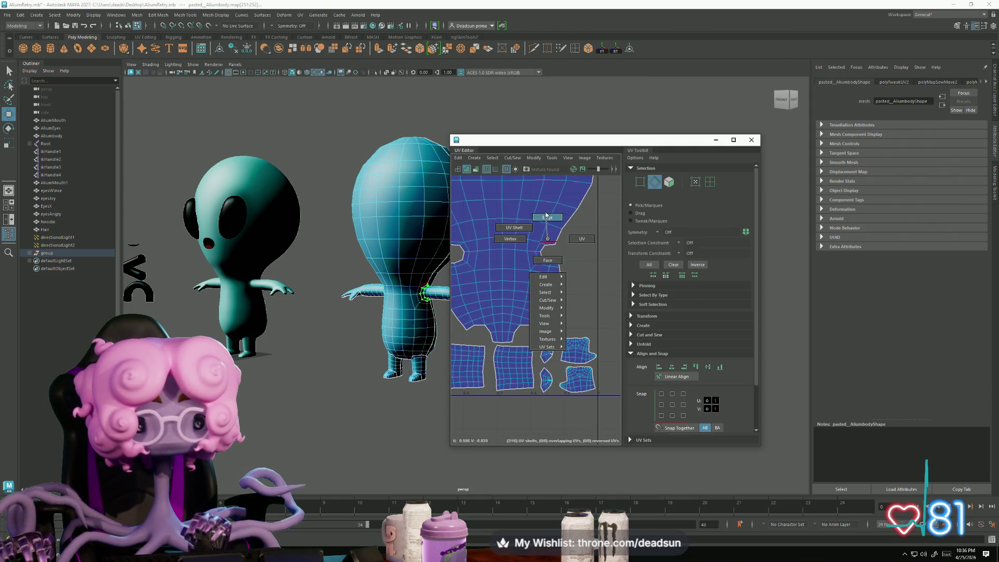
Step: Select seam edges on the ring shell and cut it with Cut/Sew > Cut
click(542, 250)
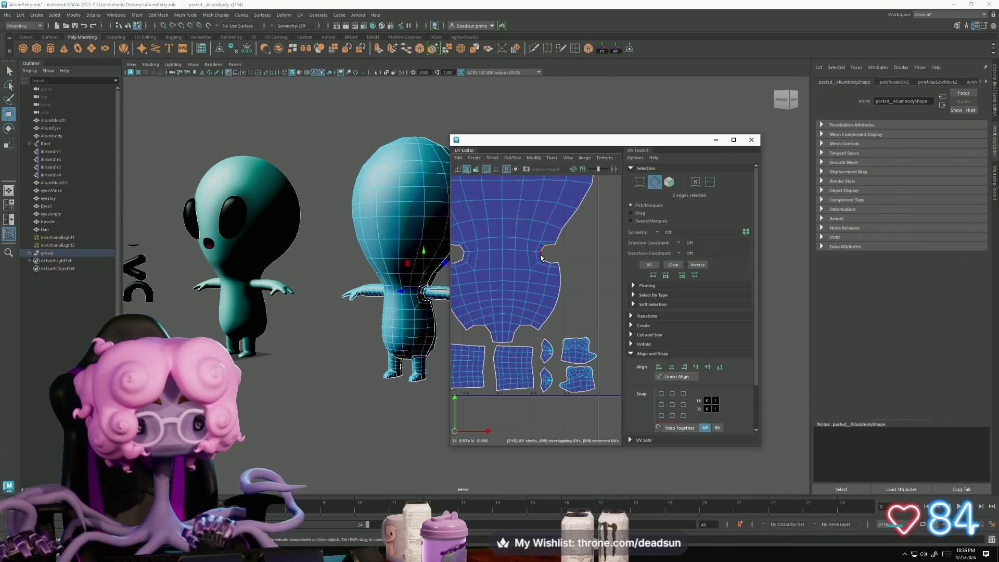
shift+click(553, 264)
key(f)
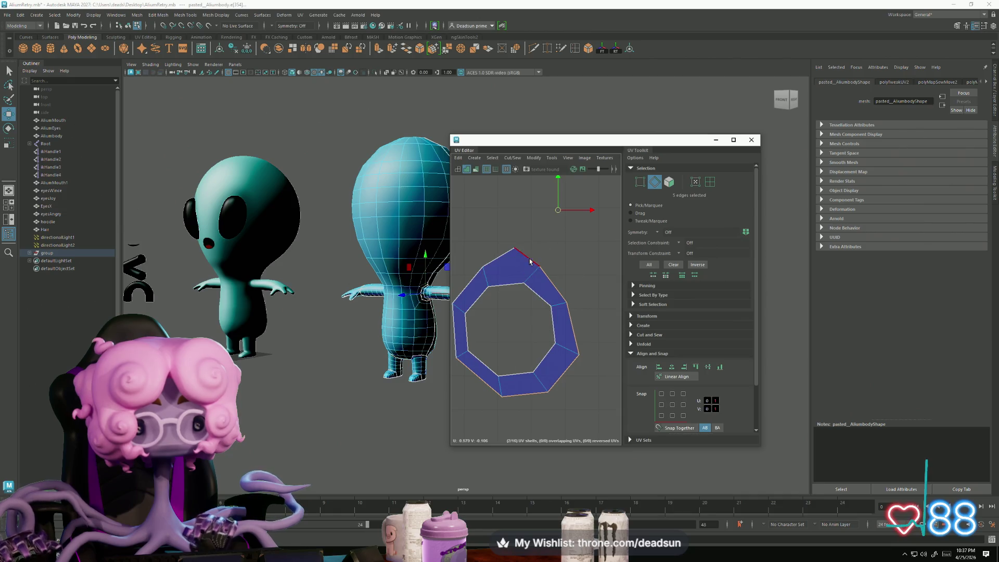
click(533, 274)
click(513, 157)
click(515, 202)
Step: Show all shells, select edges at the body notch and ring, and cut the ring shell
key(a)
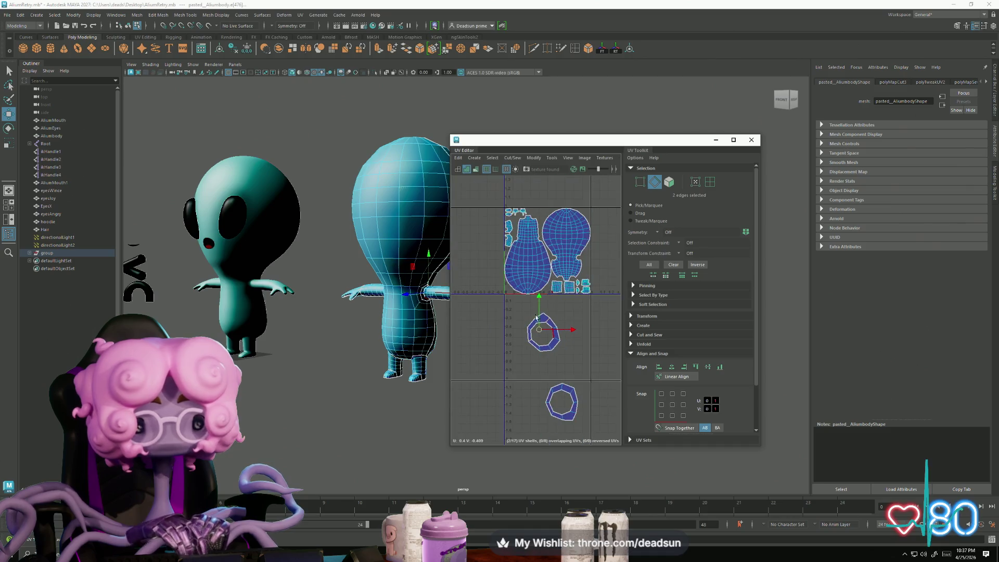
alt+middle_drag(513, 311, 491, 249)
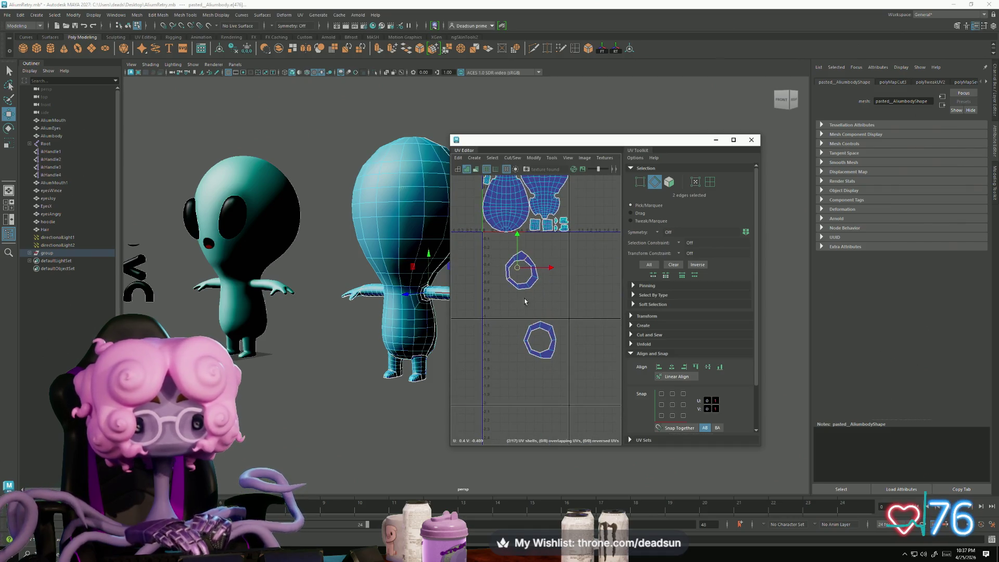
scroll(529, 311, up, 6)
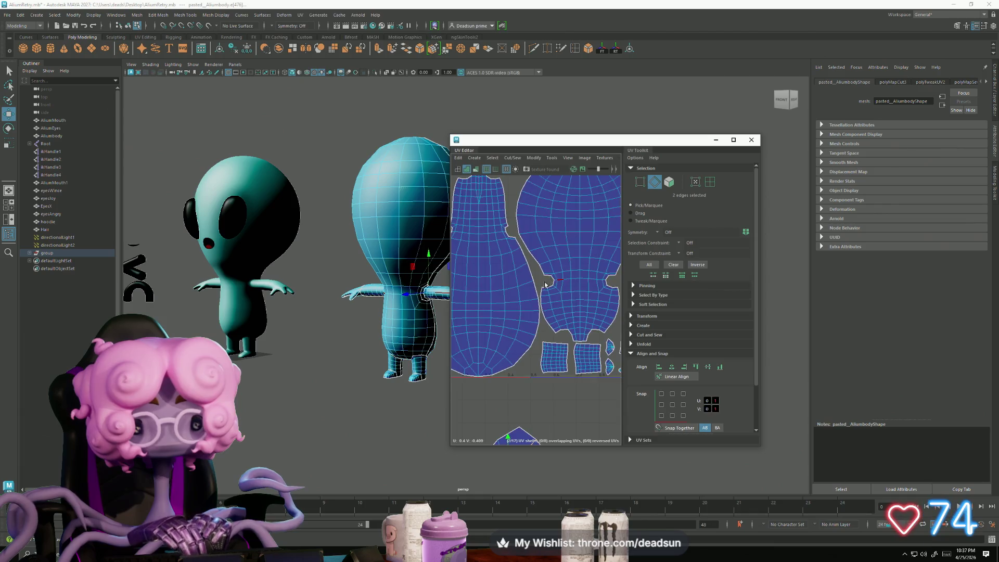
scroll(545, 283, up, 5)
click(566, 283)
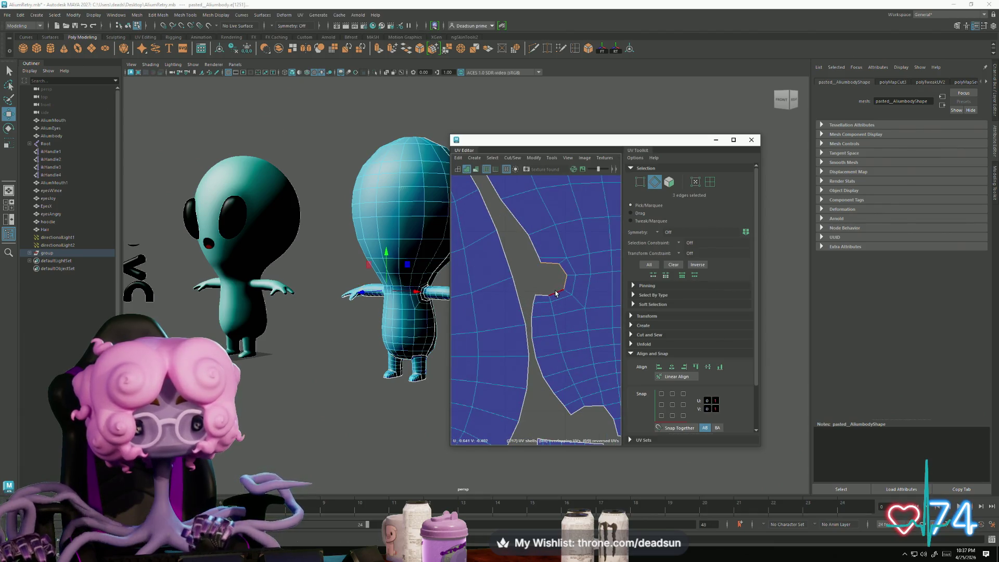
scroll(556, 332, down, 5)
scroll(505, 327, up, 4)
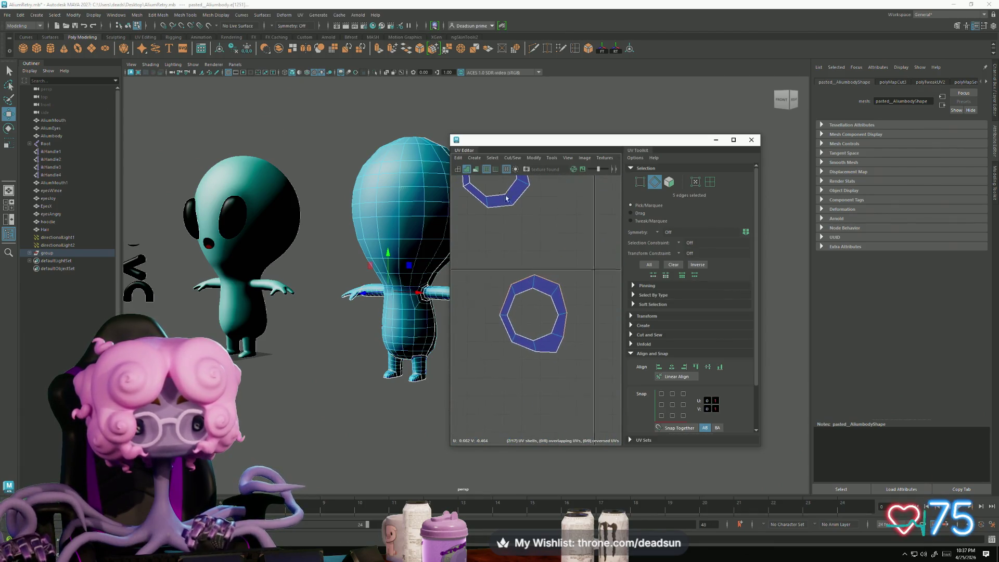
scroll(533, 365, up, 3)
click(583, 314)
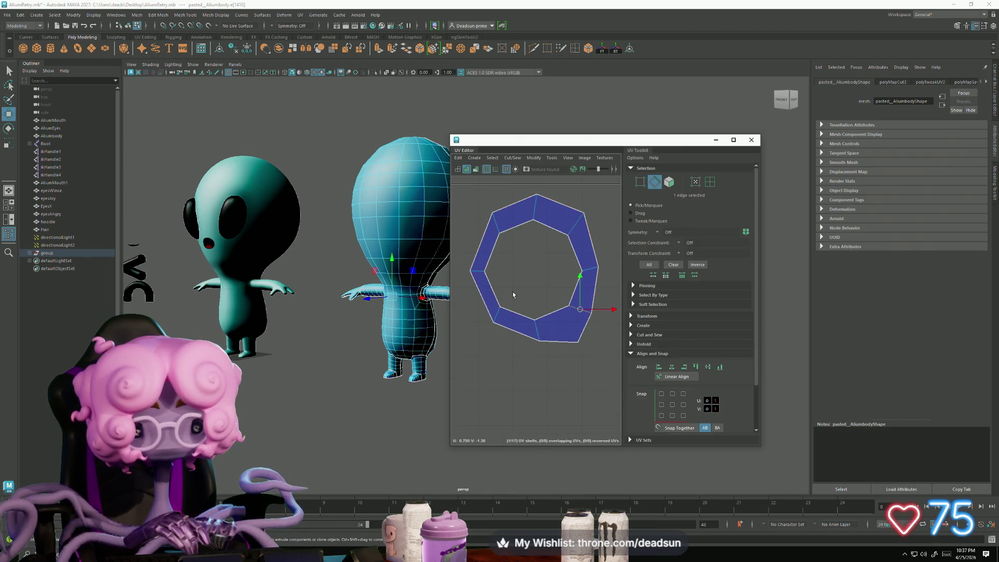
shift+click(482, 240)
click(508, 156)
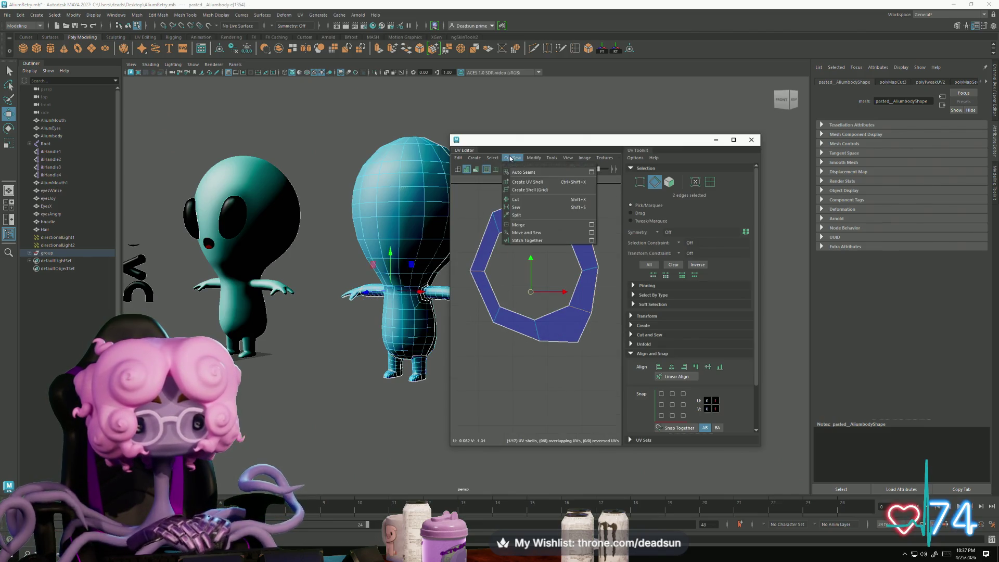
click(519, 198)
Step: Convert the selection to UVs and move the lower ring up onto the upper ring
key(ctrl+F12)
scroll(515, 312, down, 5)
scroll(520, 343, up, 3)
mouse_move(548, 333)
middle_down()
mouse_move(549, 311)
mouse_move(578, 309)
mouse_move(616, 231)
middle_up()
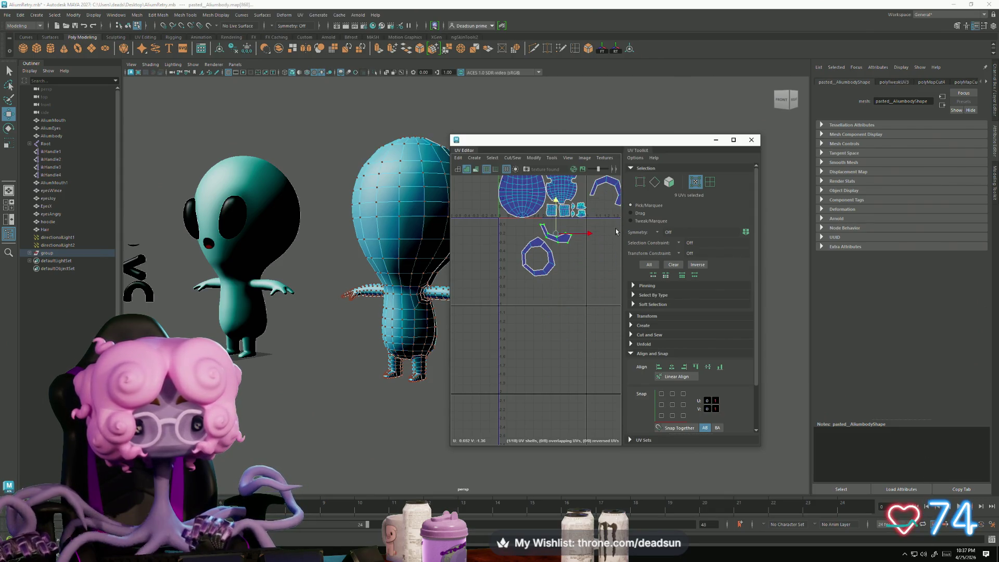
key(ctrl+z)
key(ctrl+z)
drag(575, 372, 536, 314)
mouse_move(585, 329)
middle_down()
mouse_move(585, 260)
mouse_move(573, 260)
middle_up()
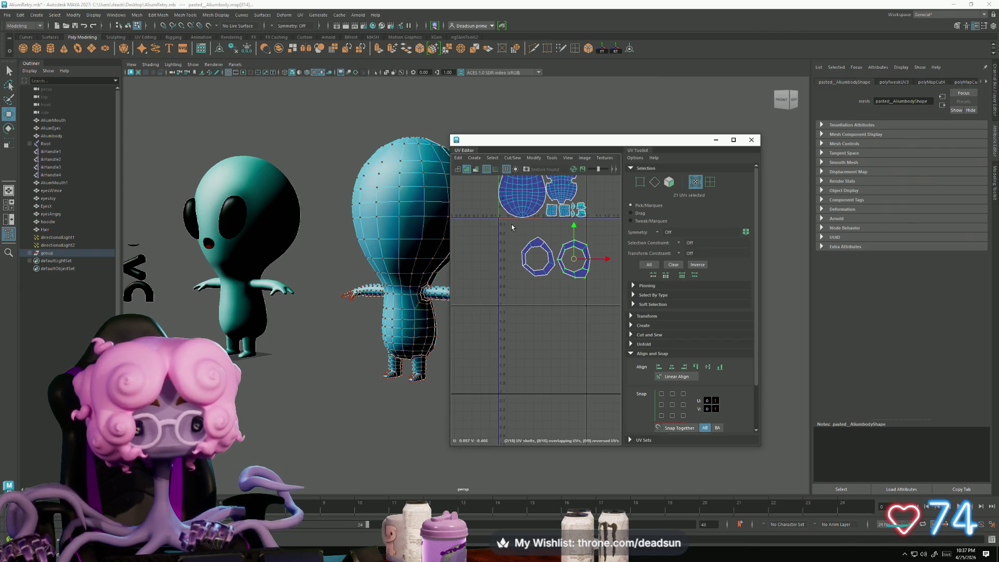
Step: Scale both rings down together and maximize the UV Editor to full screen
drag(607, 302, 607, 302)
key(r)
mouse_move(572, 266)
middle_down()
mouse_move(534, 267)
mouse_move(584, 188)
middle_up()
key(w)
scroll(574, 337, up, 5)
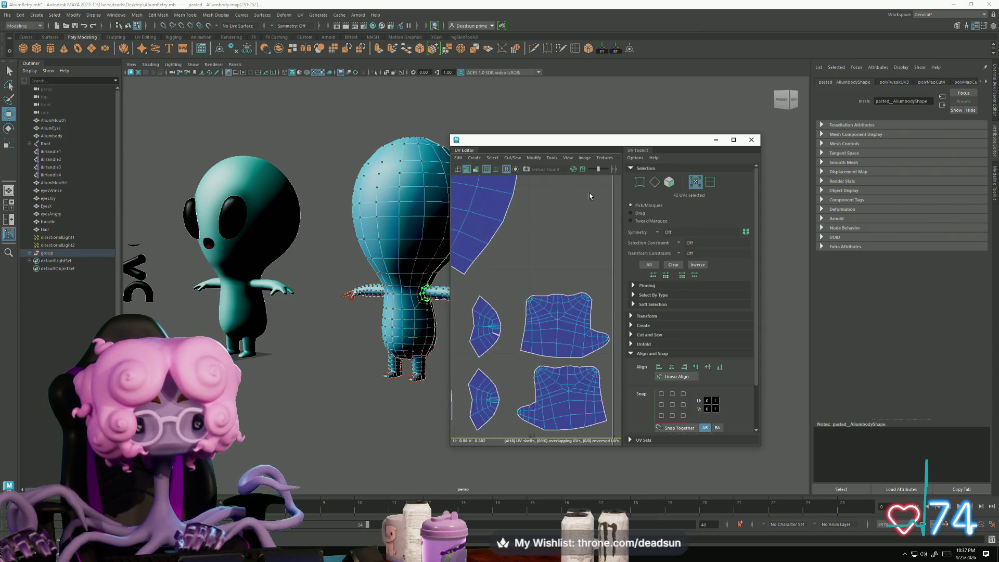
scroll(574, 337, down, 3)
click(733, 139)
scroll(440, 211, up, 4)
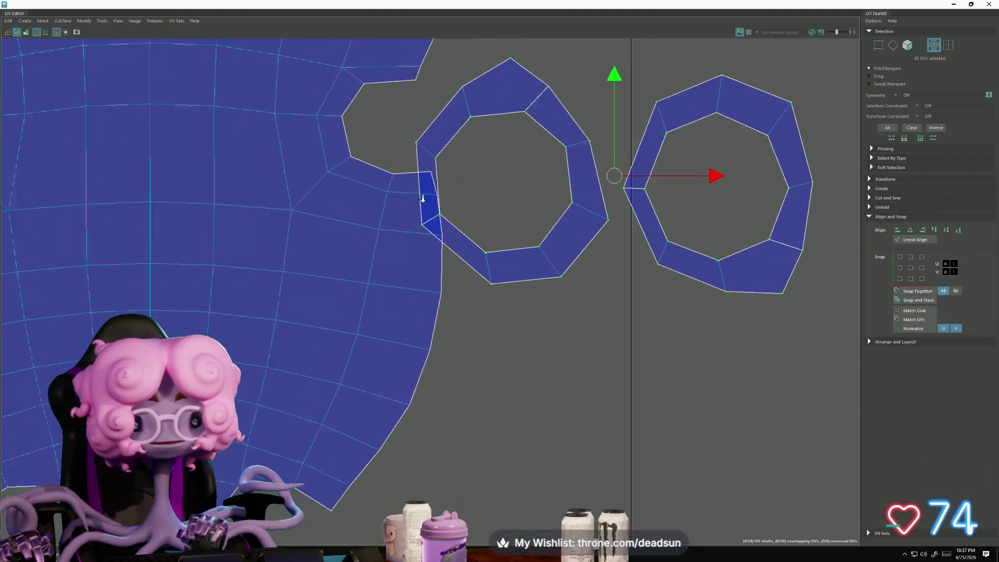
Step: Shrink both wrist rings further and move them up and to the left
scroll(524, 326, down, 1)
scroll(524, 326, down, 2)
alt+middle_drag(698, 331, 622, 318)
key(r)
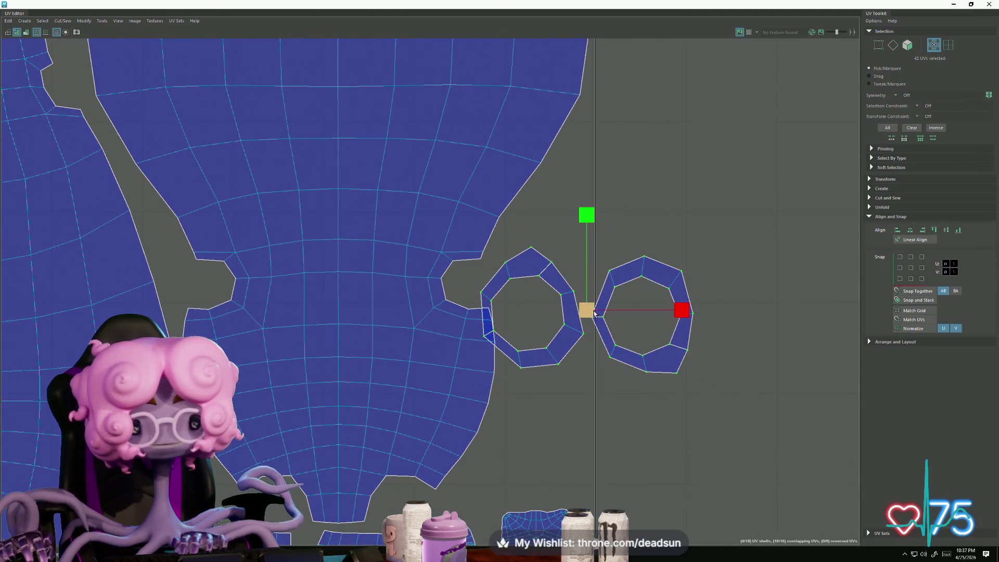
drag(574, 319, 534, 327)
key(w)
middle_drag(532, 306, 497, 277)
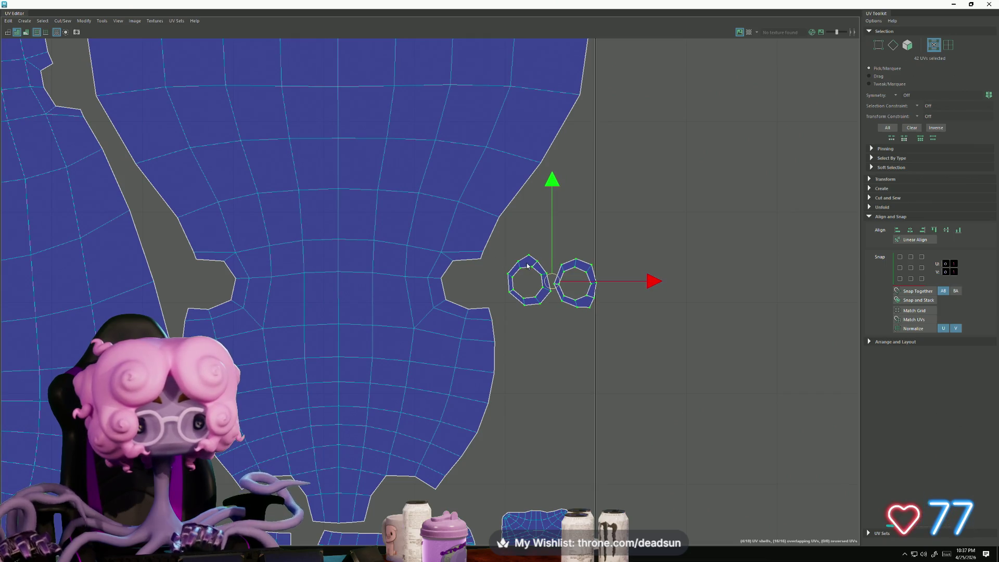
Step: Rotate the left ring's piece and move it into the body shell's notch
key(F10)
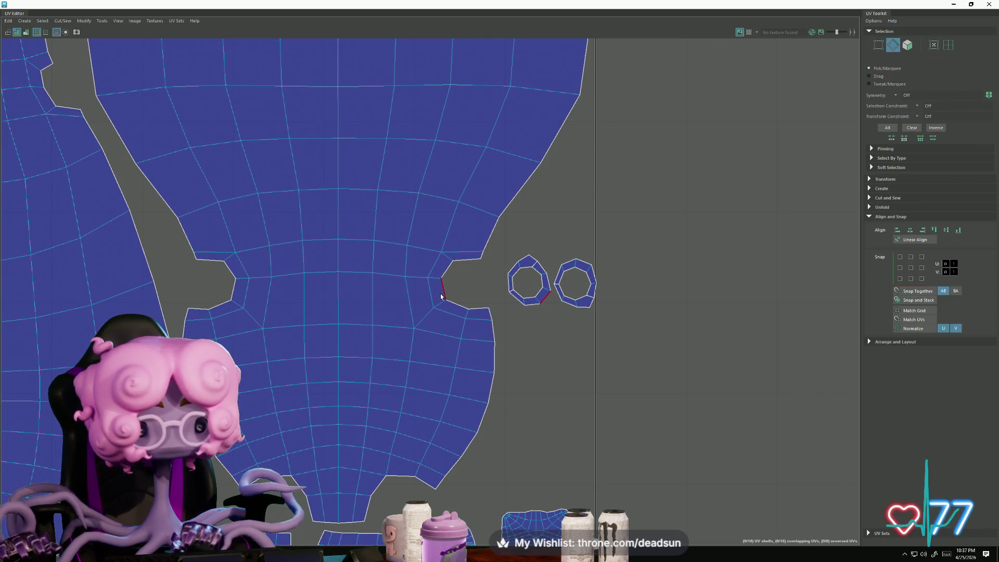
mouse_move(541, 304)
right_down()
mouse_move(538, 291)
mouse_move(528, 304)
mouse_move(539, 301)
right_up()
key(e)
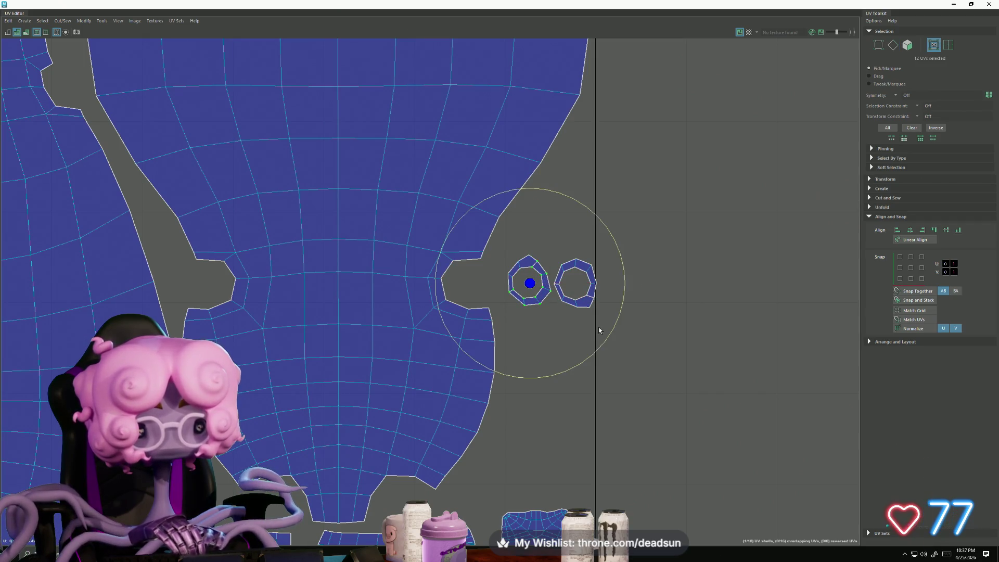
mouse_move(605, 342)
mouse_down()
mouse_move(497, 371)
mouse_move(436, 305)
mouse_up()
key(w)
drag(530, 284, 472, 284)
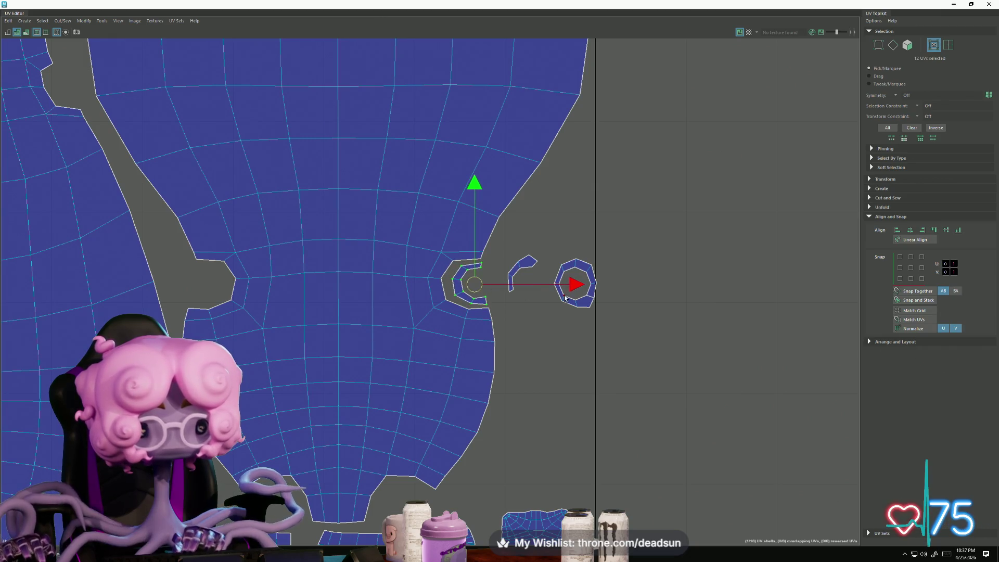
click(579, 271)
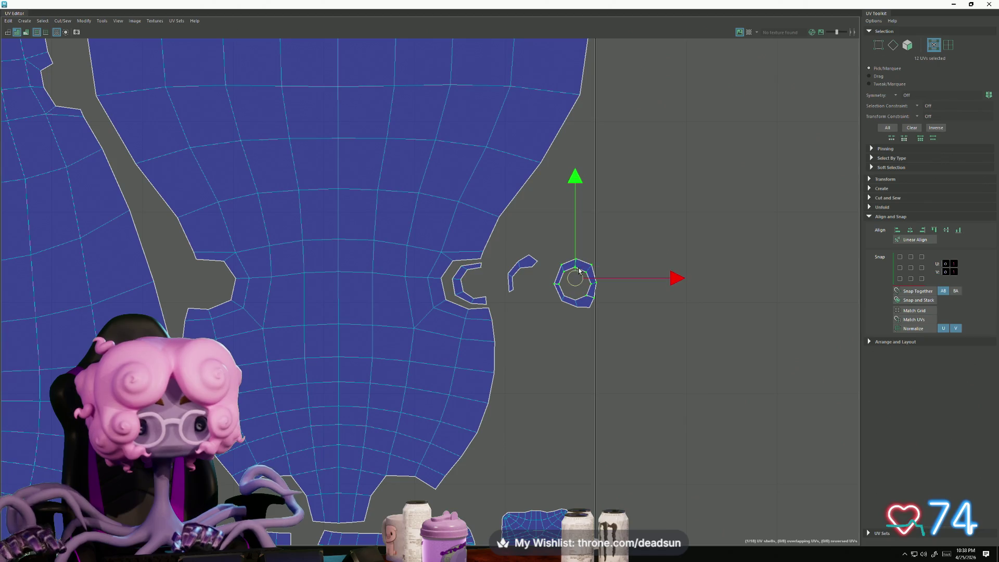
Step: Move the octagon ring shell into the left notch and rotate it to match
key(F10)
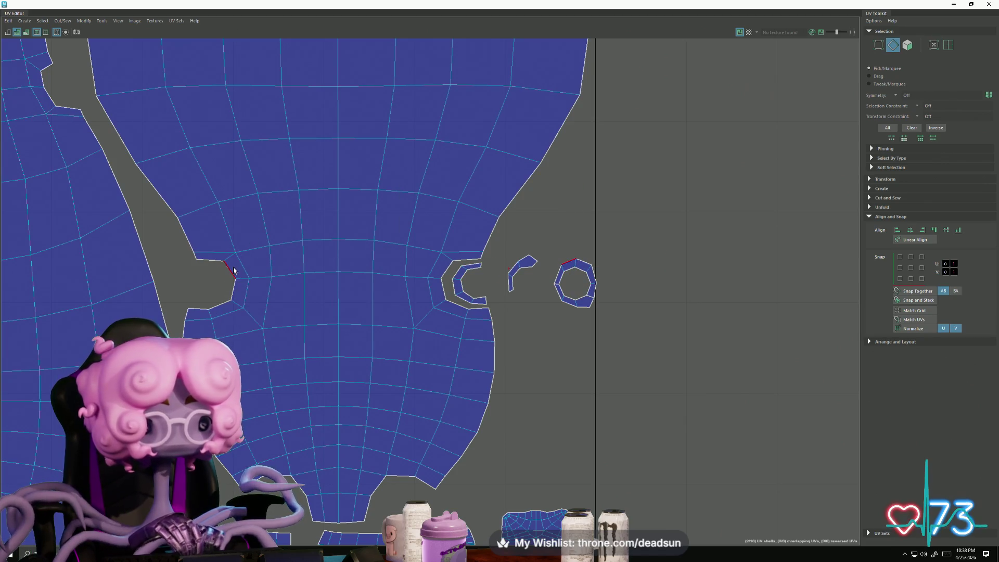
click(380, 272)
right_drag(561, 270, 570, 261)
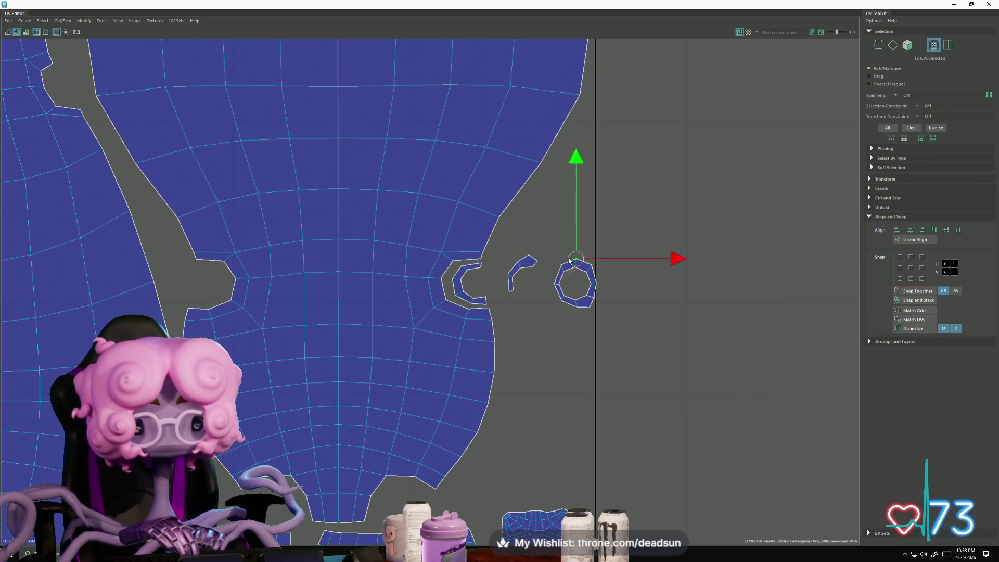
mouse_move(580, 275)
mouse_down()
mouse_move(269, 261)
mouse_move(206, 279)
mouse_up()
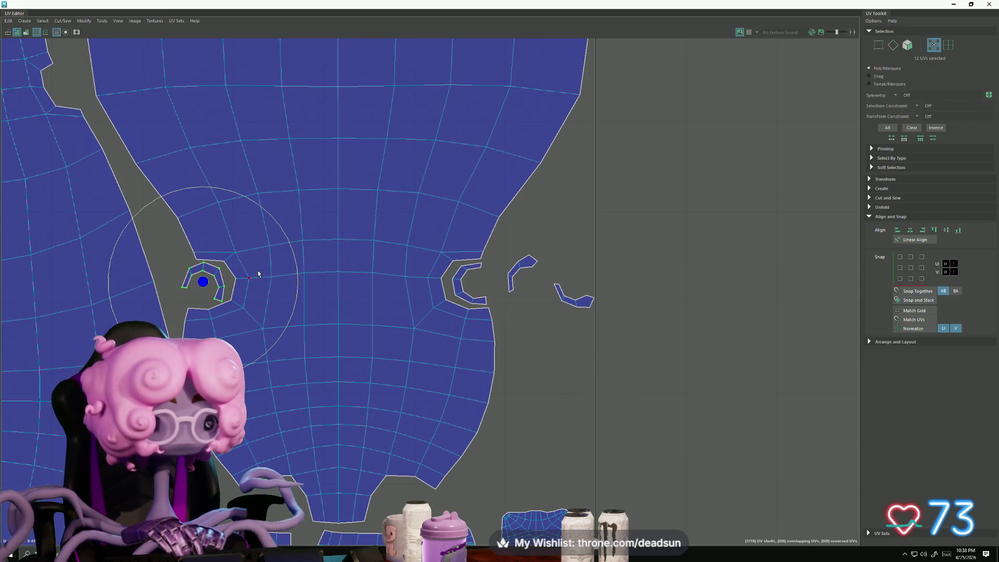
mouse_move(294, 262)
mouse_down()
mouse_move(245, 330)
mouse_move(228, 337)
mouse_up()
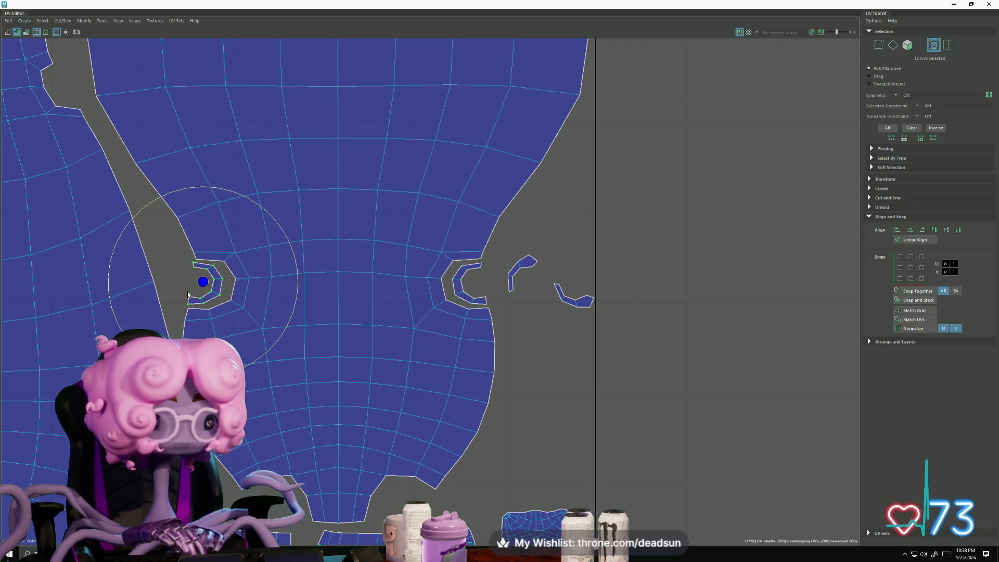
key(w)
drag(201, 286, 206, 288)
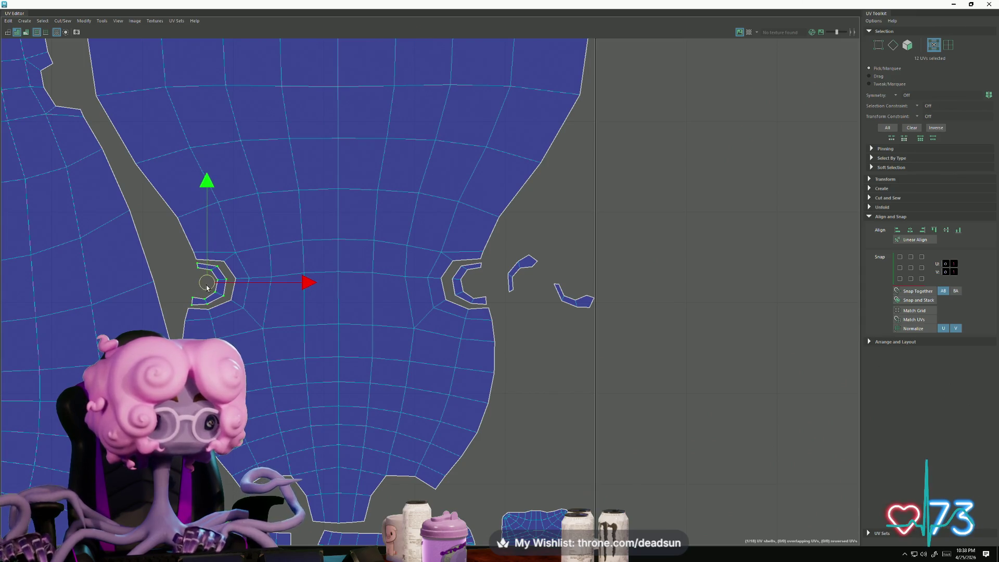
Step: Adjust the right-notch piece, then raise the left piece's corner UV onto the shell edge
click(456, 284)
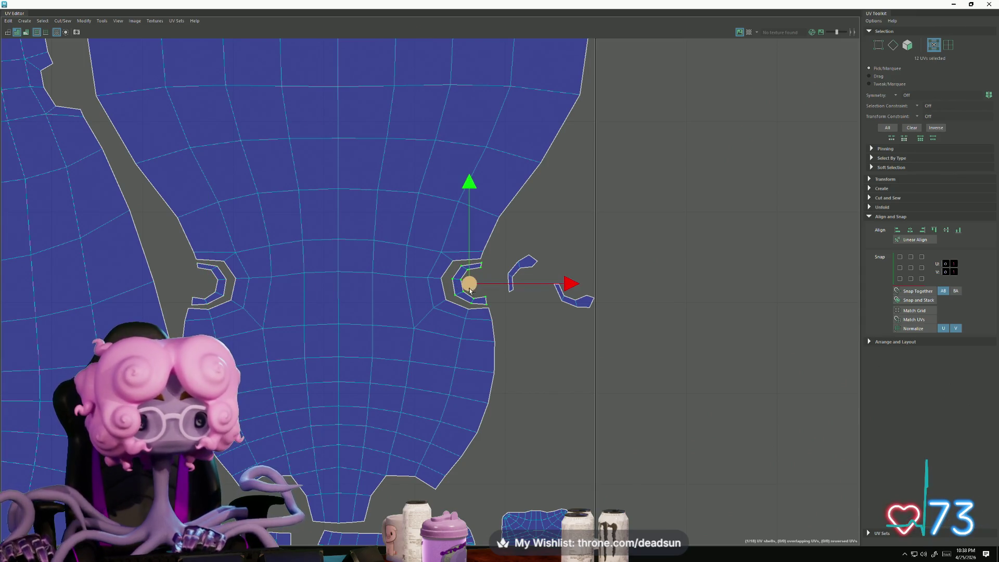
key(e)
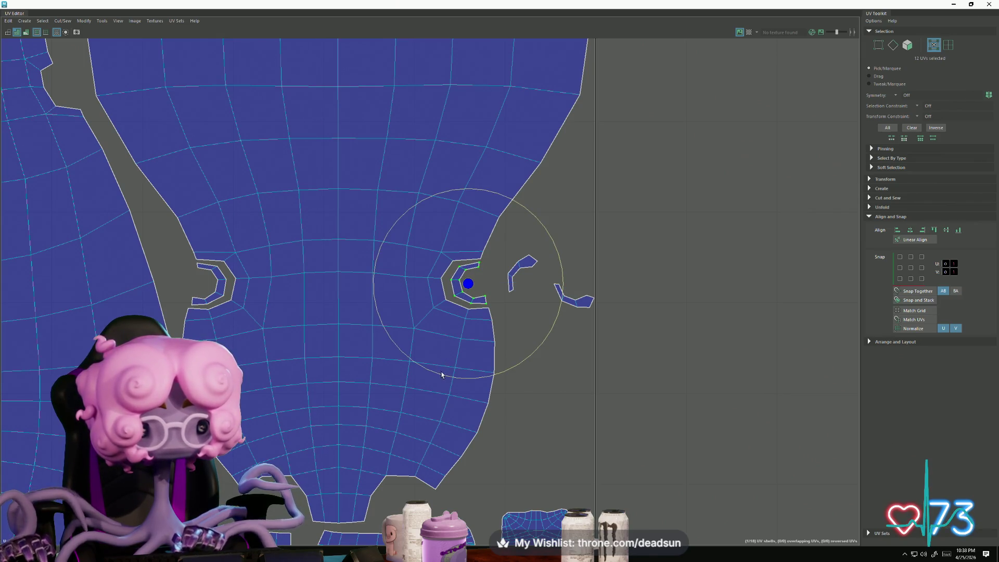
key(w)
scroll(234, 273, up, 5)
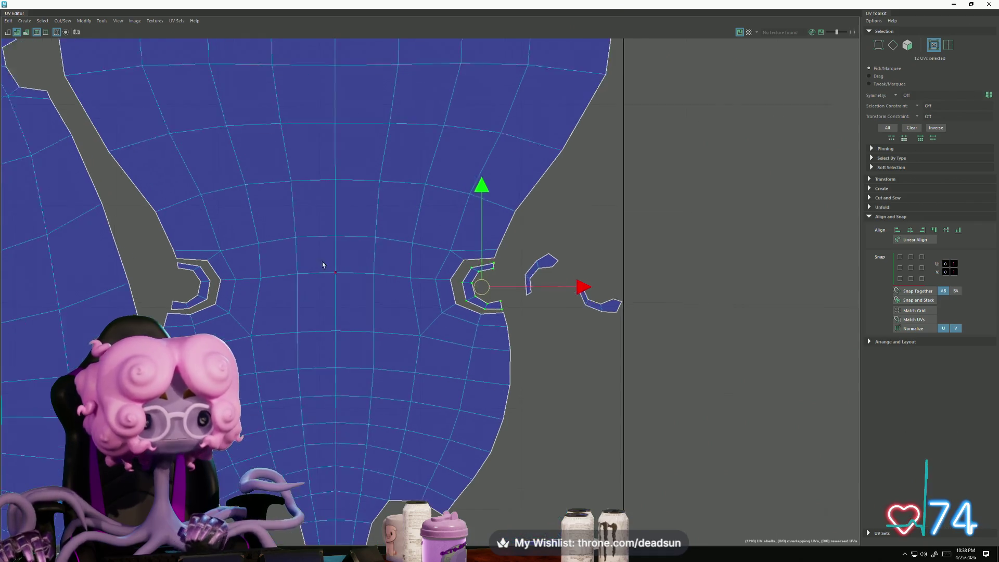
alt+middle_drag(170, 274, 269, 279)
right_click(282, 274)
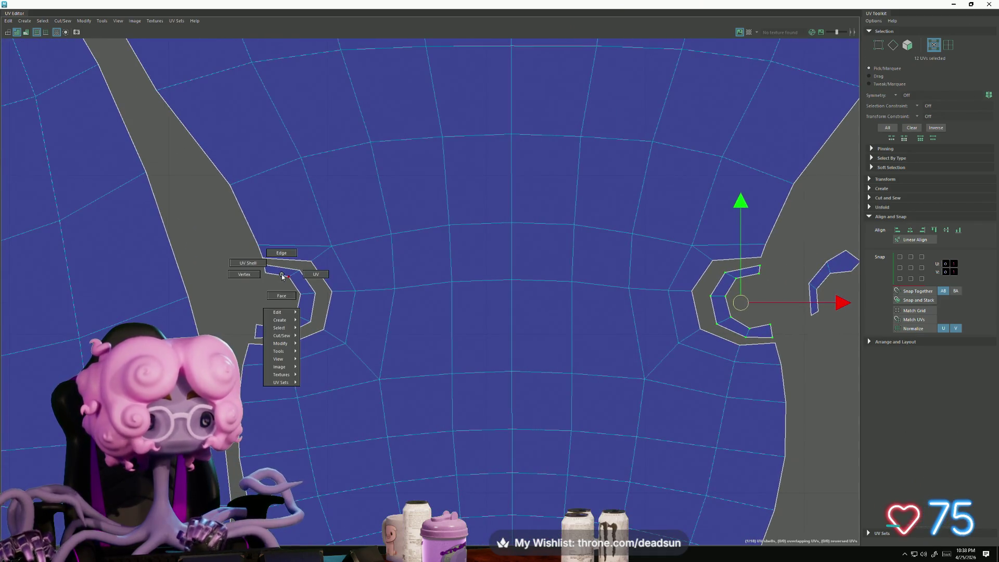
click(315, 274)
click(264, 266)
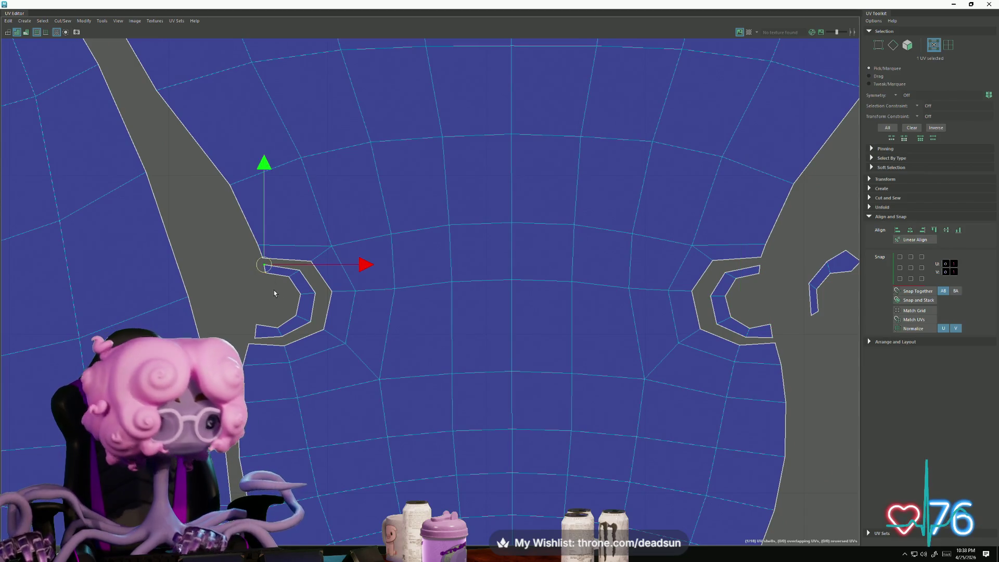
mouse_move(261, 265)
mouse_down()
mouse_move(308, 263)
mouse_move(329, 303)
mouse_move(310, 323)
mouse_move(325, 332)
mouse_move(253, 342)
mouse_up()
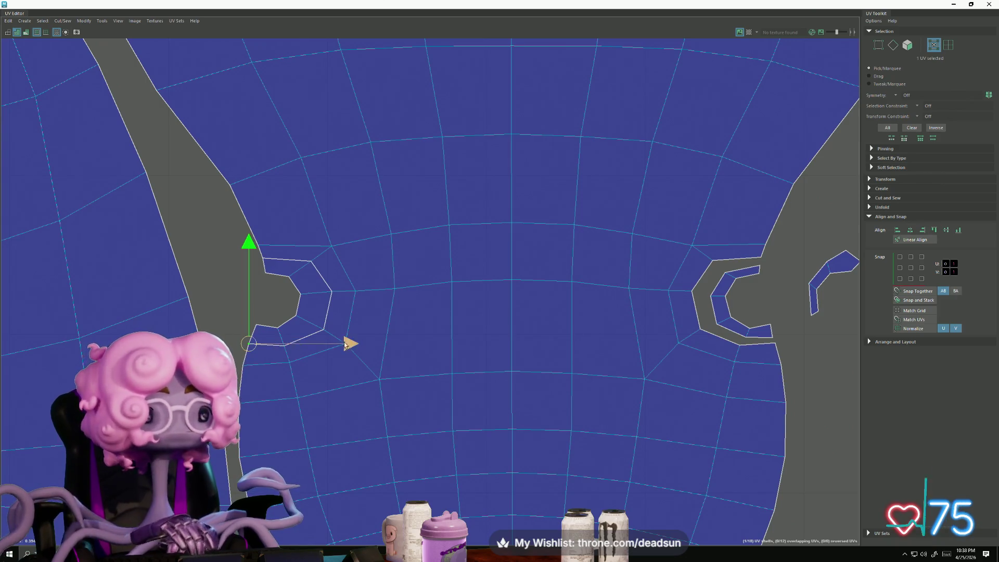
alt+middle_drag(697, 317, 519, 295)
click(496, 284)
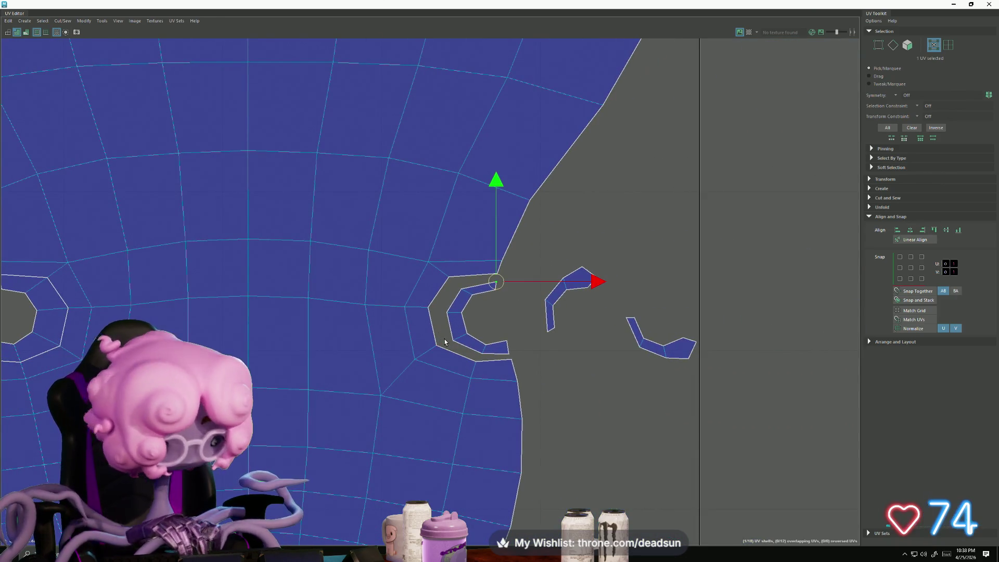
Step: Reposition the inner ring piece's UVs onto the big body shell's corner and edge
mouse_move(496, 281)
mouse_down()
mouse_move(497, 273)
mouse_move(448, 275)
mouse_up()
click(462, 287)
click(447, 312)
mouse_move(447, 314)
mouse_down()
mouse_move(429, 308)
mouse_move(456, 340)
mouse_move(440, 344)
mouse_move(482, 351)
mouse_move(480, 361)
mouse_move(511, 359)
mouse_up()
mouse_move(463, 335)
right_down()
mouse_move(471, 302)
mouse_move(462, 314)
right_up()
Step: Select the edge loops around both side notches, then Move and Sew them and frame all UVs
drag(435, 267, 457, 287)
shift+drag(448, 378, 449, 377)
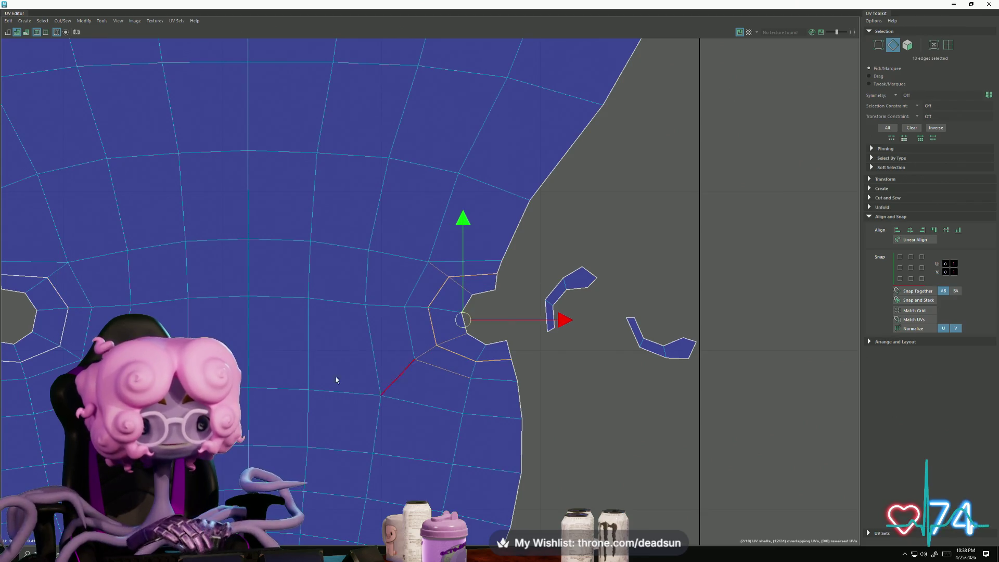
alt+middle_drag(283, 331, 536, 364)
shift+drag(305, 257, 349, 310)
shift+double_click(327, 336)
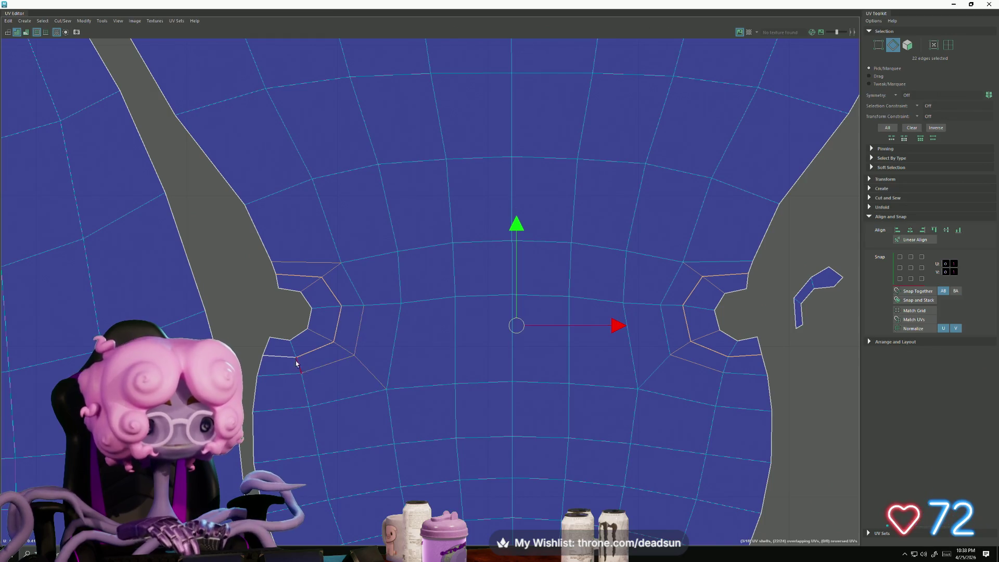
click(89, 22)
mouse_move(103, 20)
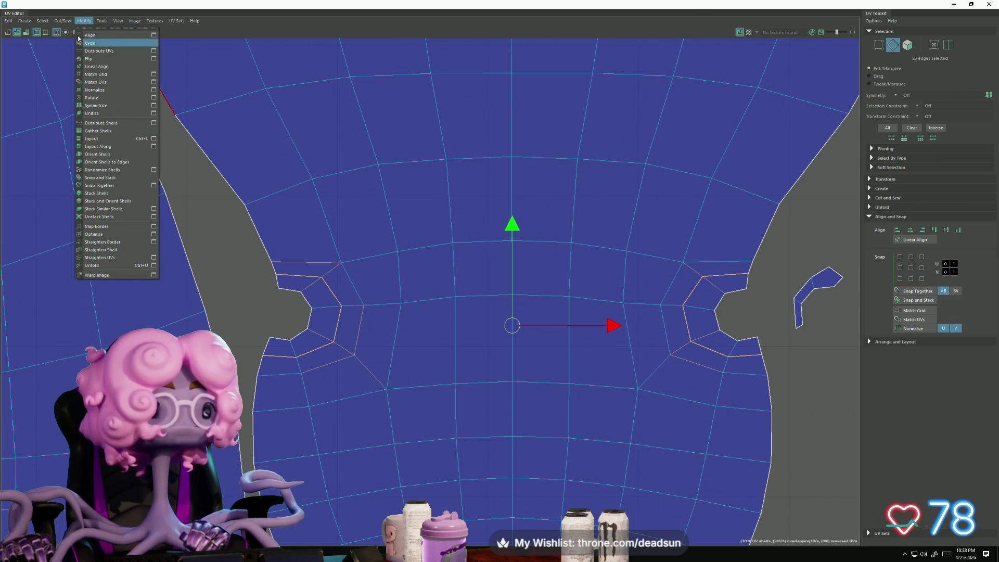
click(67, 95)
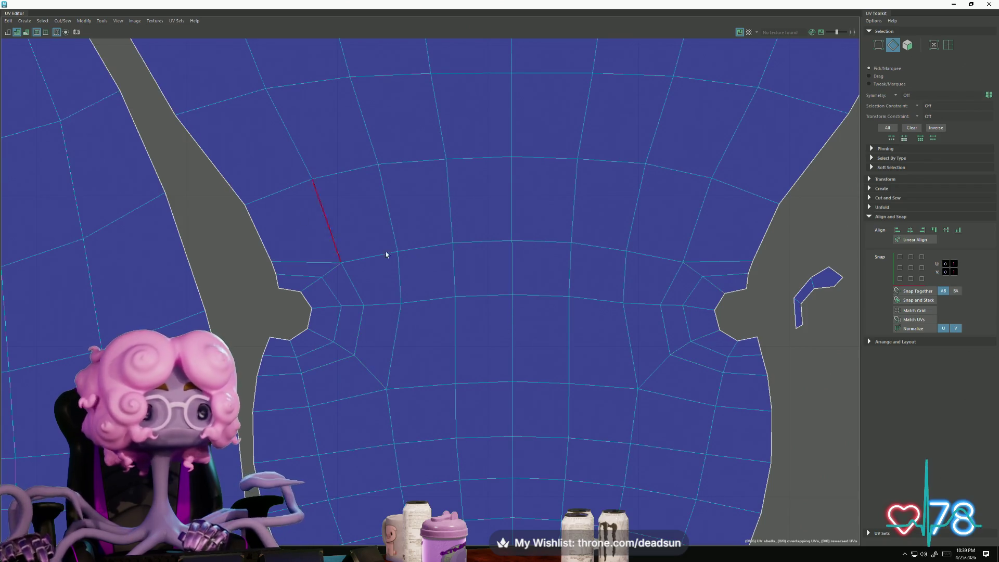
key(a)
key(alt+F12)
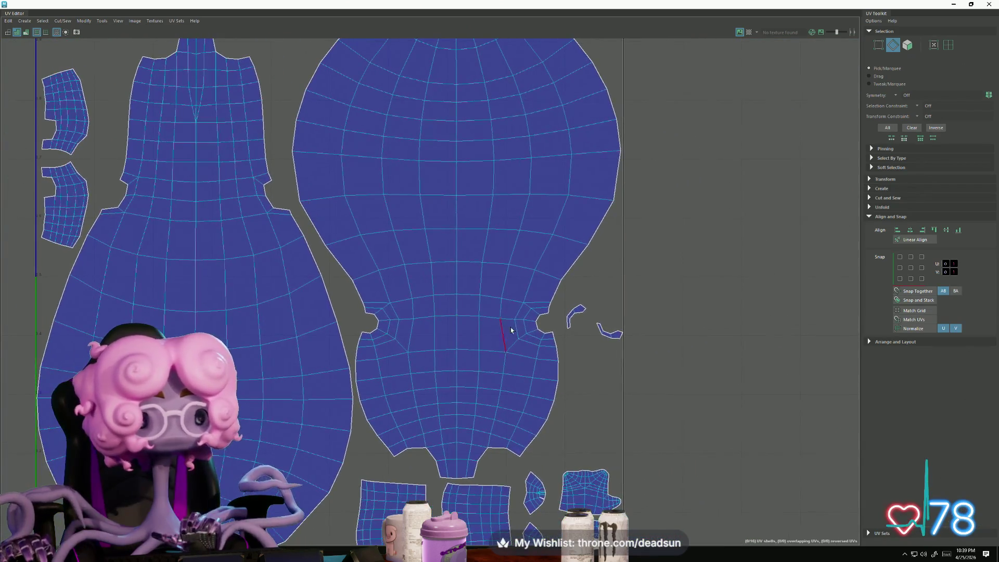
Step: Move both small strip shells onto the left body shell and roughly rotate one into place
mouse_move(624, 342)
mouse_down()
mouse_move(563, 301)
mouse_move(587, 319)
mouse_move(106, 162)
mouse_move(145, 190)
mouse_move(139, 203)
mouse_move(117, 164)
mouse_up()
ctrl+click(130, 175)
scroll(125, 171, up, 3)
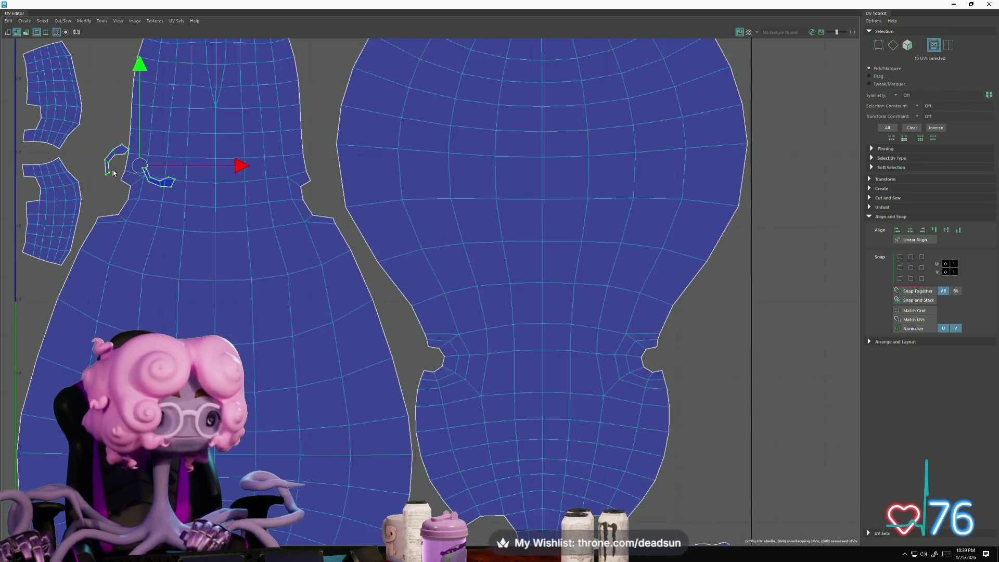
key(e)
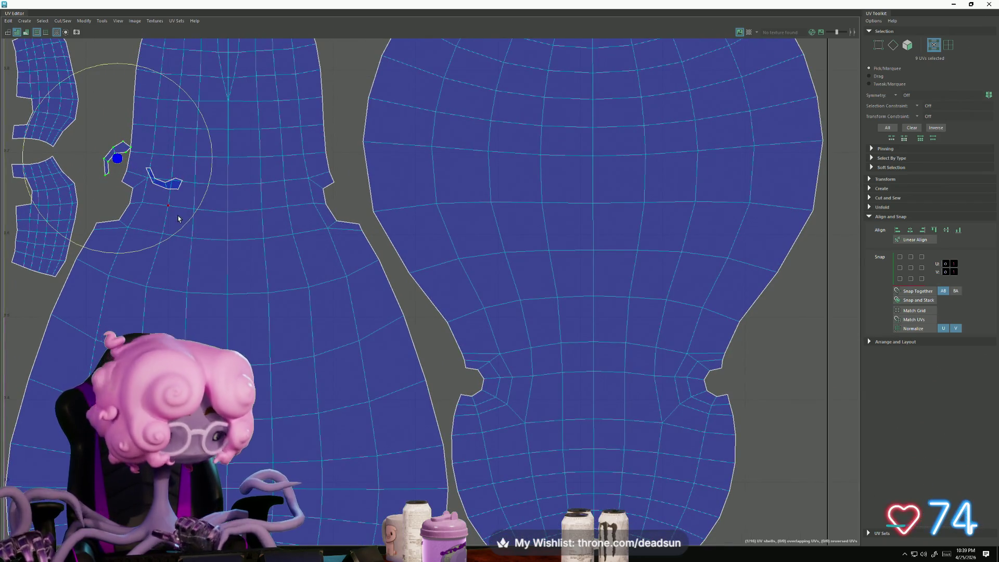
mouse_move(181, 230)
mouse_down()
mouse_move(57, 216)
mouse_move(31, 104)
mouse_move(38, 49)
mouse_up()
key(w)
drag(119, 170, 117, 212)
Step: Rotate the first strip shell to fit and nudge it into the right-hand notch
key(e)
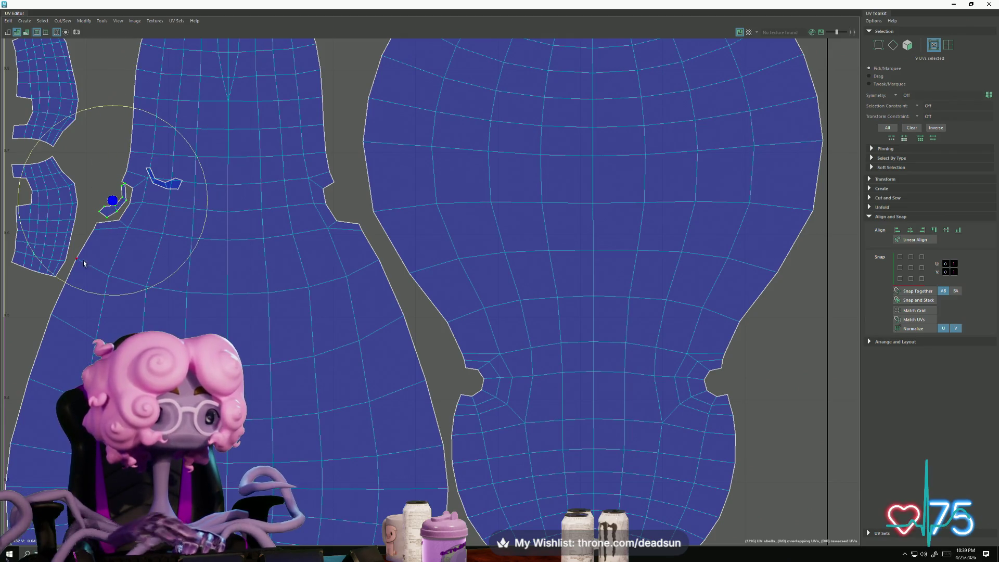
key(F10)
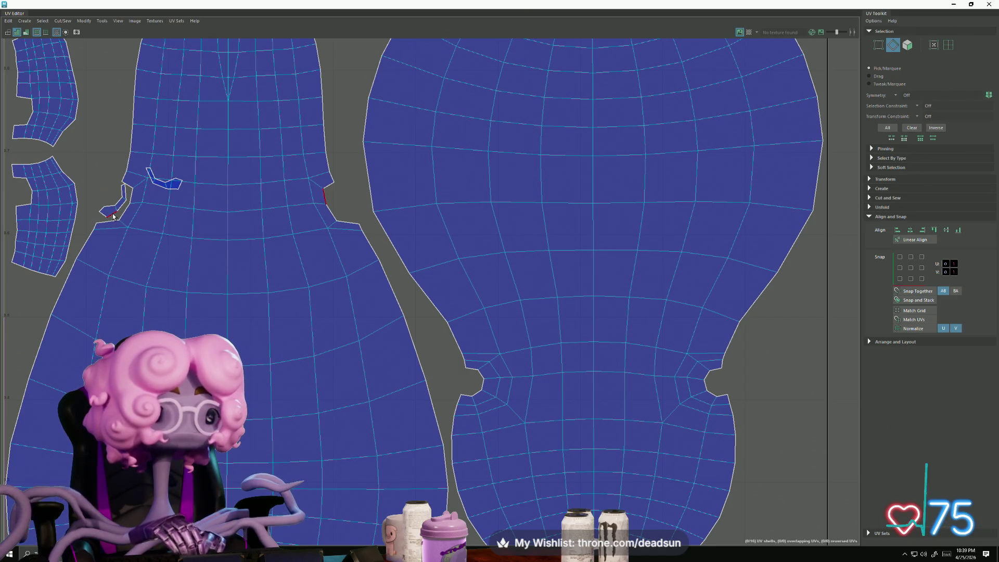
right_drag(113, 216, 132, 211)
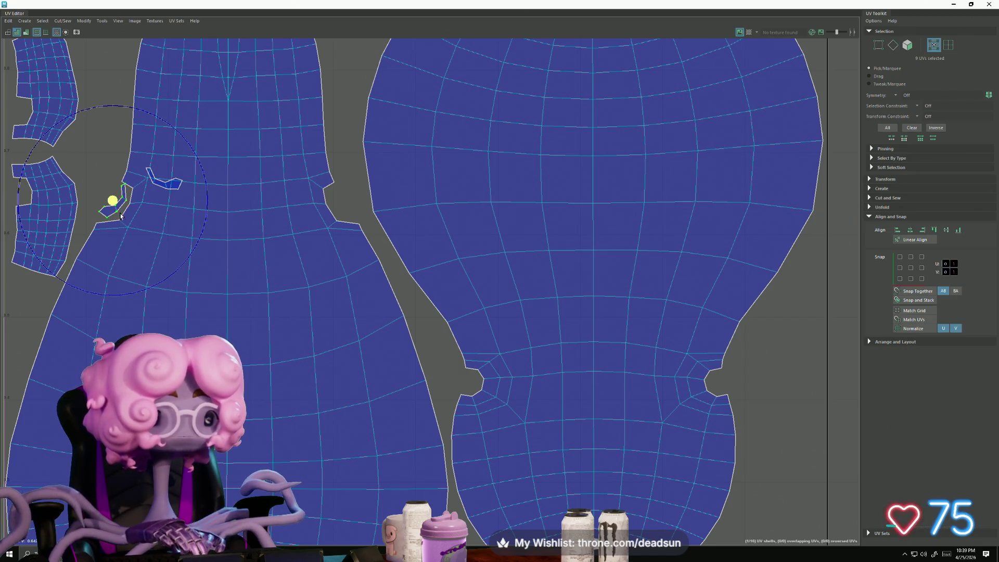
mouse_move(175, 272)
mouse_down()
mouse_move(52, 191)
mouse_move(52, 220)
mouse_up()
drag(112, 201, 340, 201)
drag(338, 295, 341, 299)
key(w)
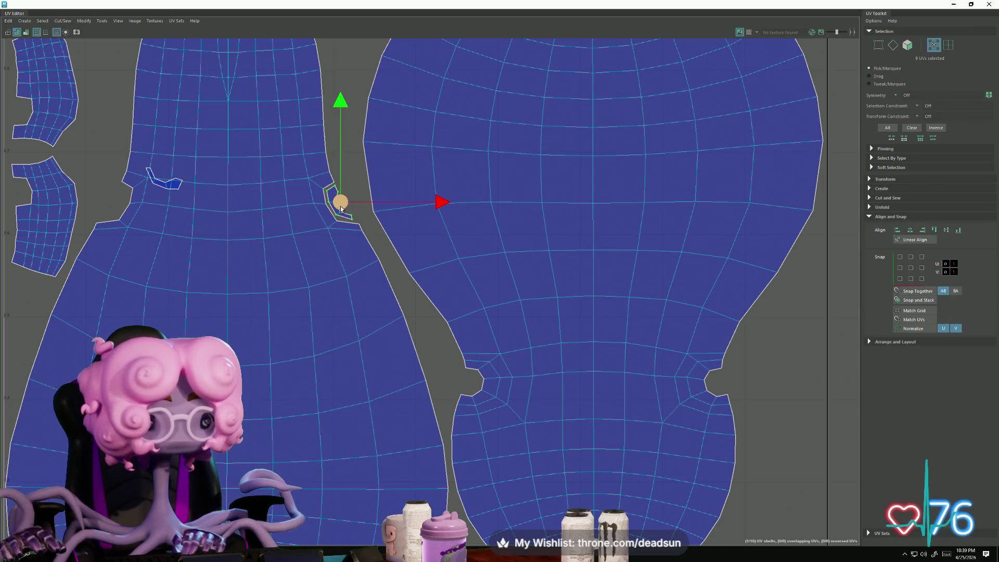
drag(344, 205, 344, 206)
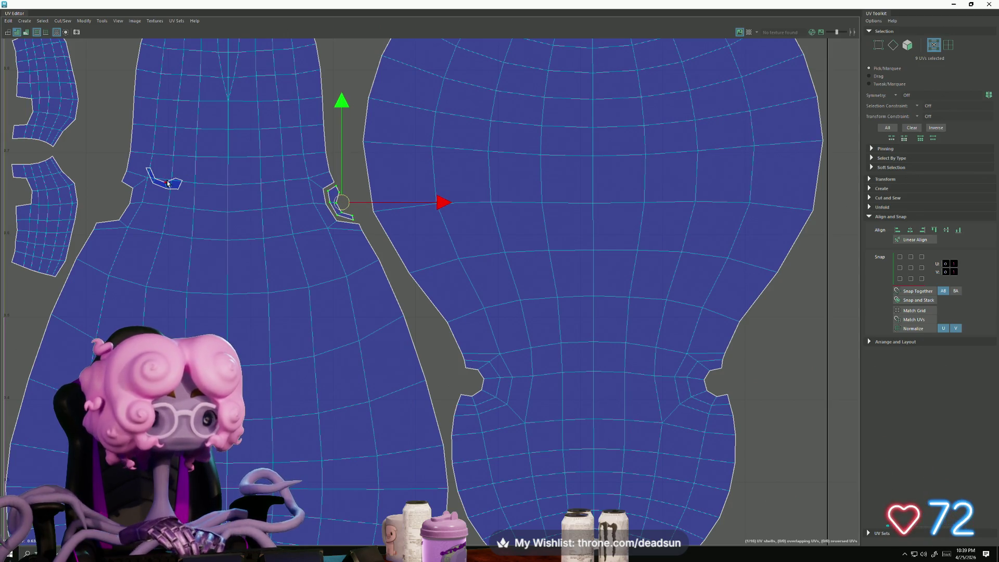
Step: Rotate the other strip shell upright and fit it into the left notch
click(163, 183)
key(e)
mouse_move(127, 266)
mouse_down()
mouse_move(214, 256)
mouse_move(253, 210)
mouse_up()
key(w)
drag(171, 182, 118, 206)
key(e)
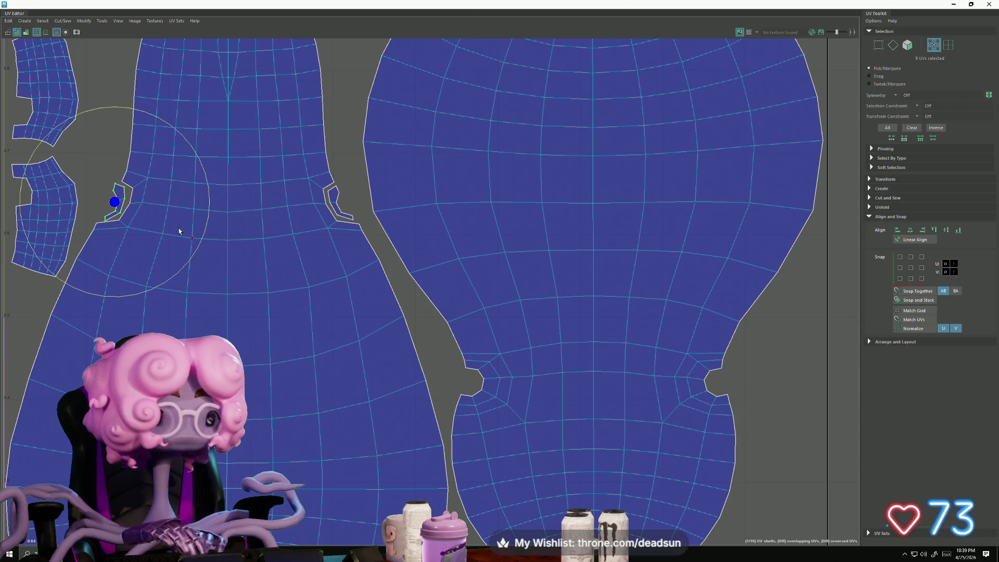
drag(201, 246, 195, 253)
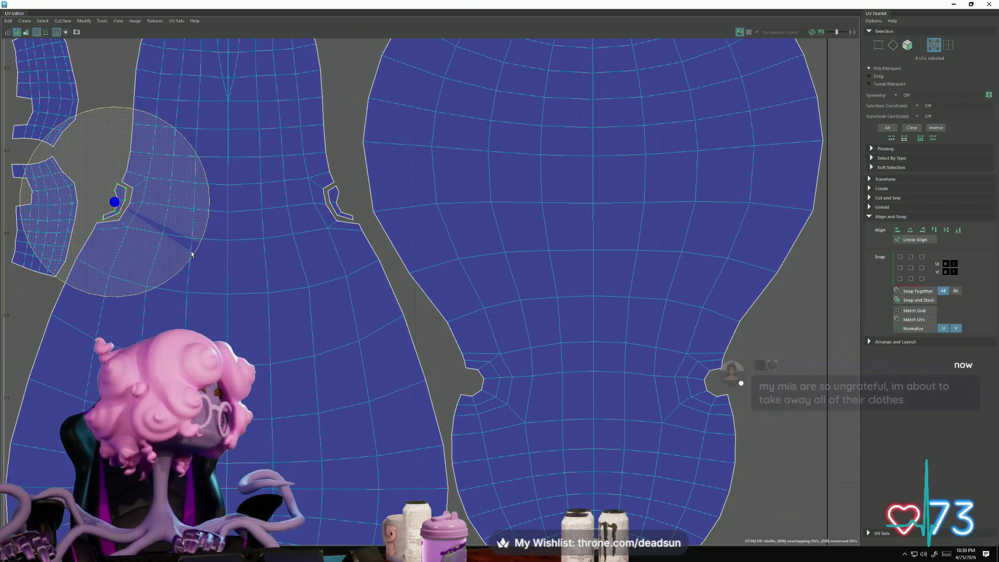
drag(191, 254, 172, 256)
key(w)
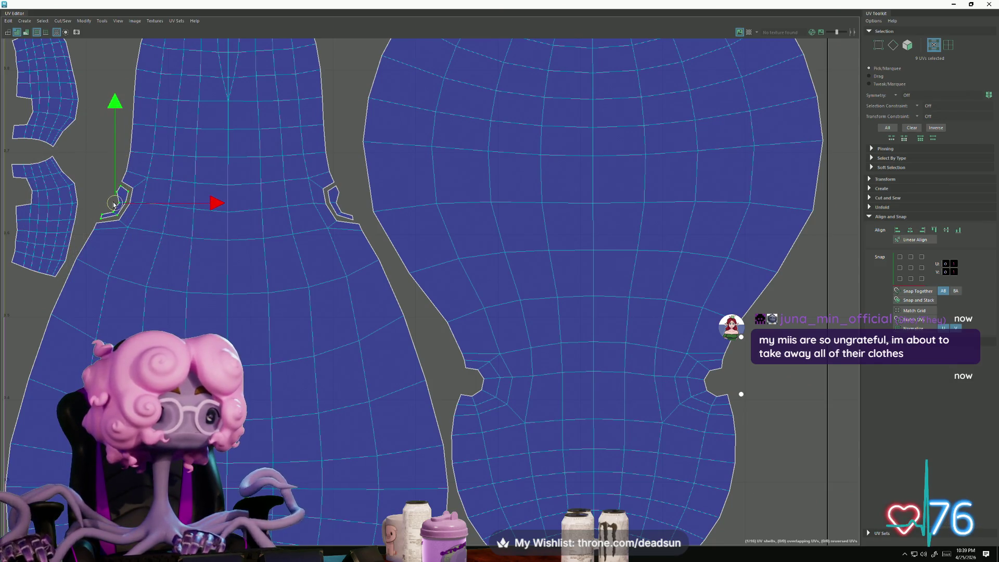
scroll(114, 204, up, 5)
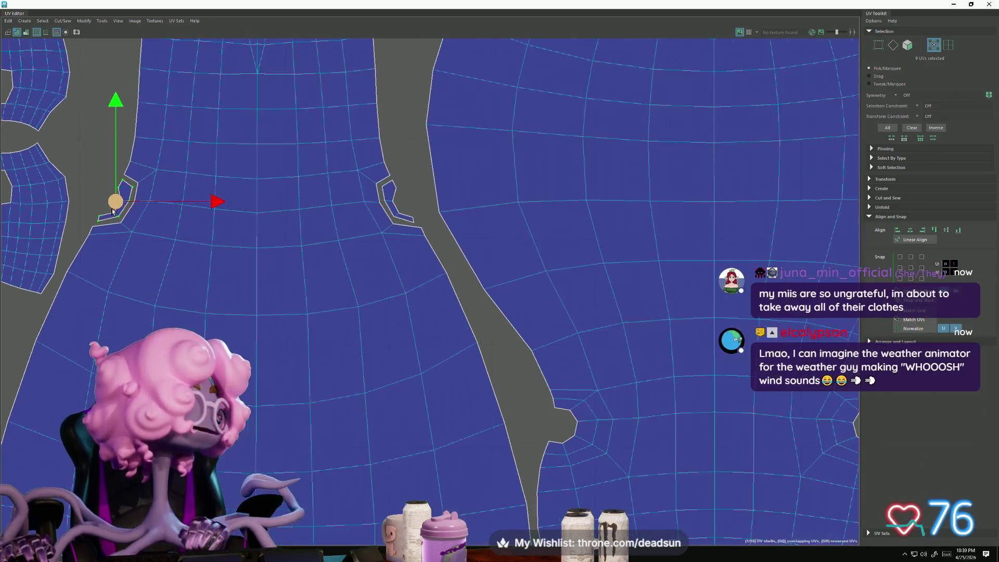
alt+middle_drag(165, 245, 234, 240)
Step: Tweak individual notch UVs on both notches so the strip shells line up with the body shell
click(211, 255)
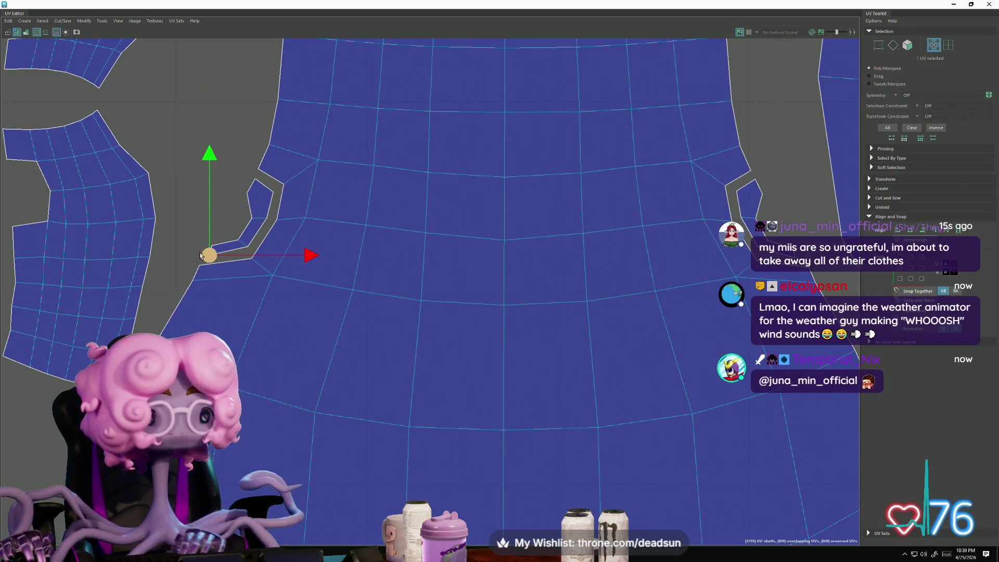
mouse_move(213, 259)
mouse_down()
mouse_move(203, 262)
mouse_move(247, 247)
mouse_move(252, 258)
mouse_move(266, 216)
mouse_move(276, 220)
mouse_move(270, 194)
mouse_move(281, 190)
mouse_move(260, 177)
mouse_up()
alt+middle_drag(485, 249, 414, 231)
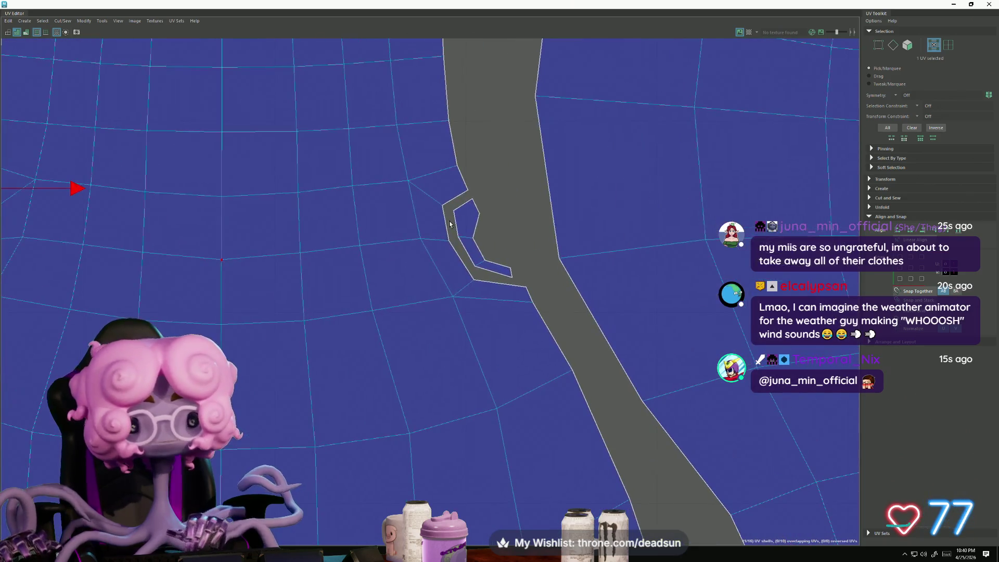
click(472, 199)
mouse_move(472, 203)
mouse_down()
mouse_move(468, 195)
mouse_move(449, 215)
mouse_move(449, 241)
mouse_up()
click(454, 211)
click(458, 238)
click(475, 267)
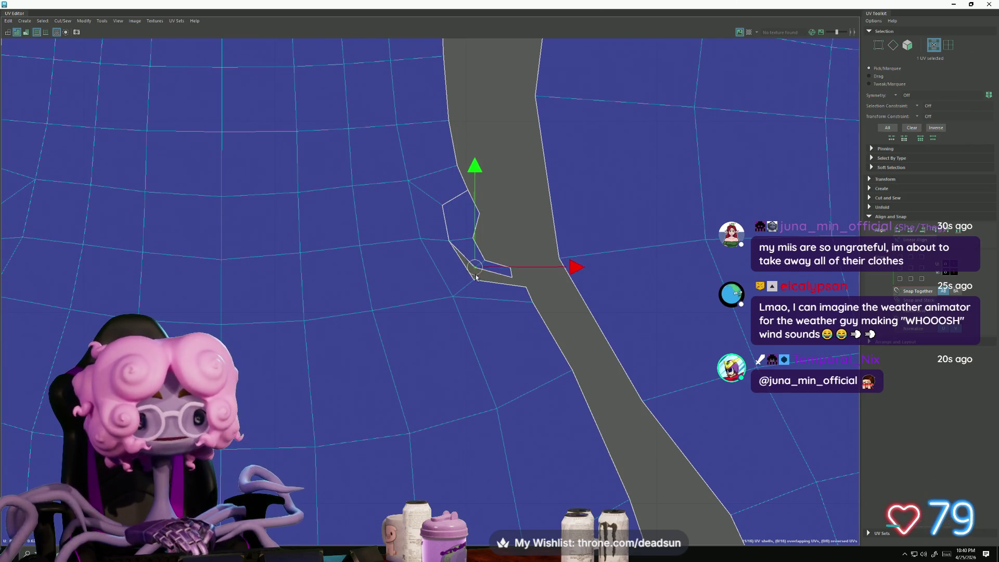
drag(475, 275, 474, 287)
click(519, 280)
drag(516, 270, 512, 264)
Step: Select the seam edge loops around both notches and Move and Sew the strips into the body shell
right_drag(462, 233, 463, 211)
drag(435, 197, 479, 298)
scroll(338, 300, down, 2)
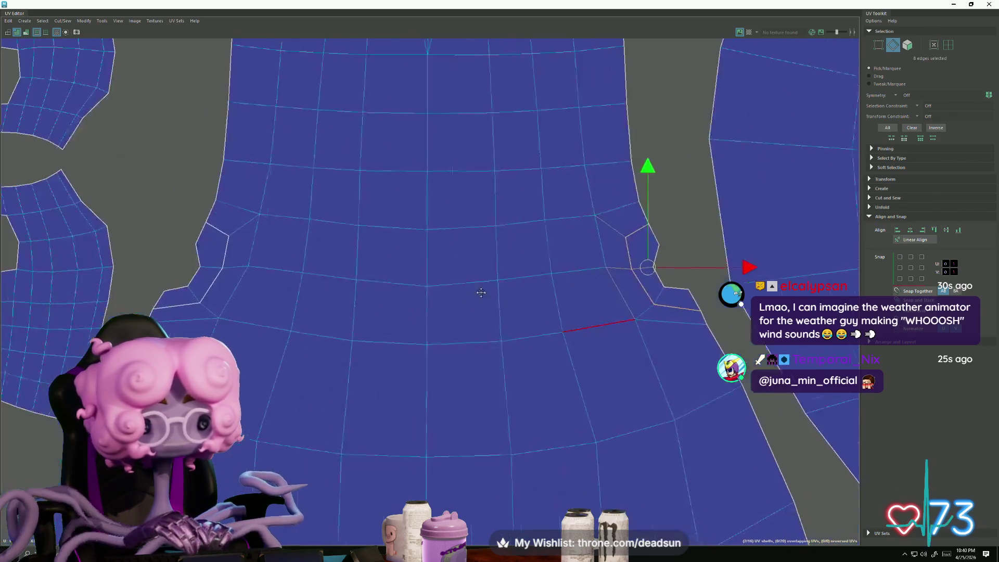
shift+click(207, 311)
shift+double_click(189, 305)
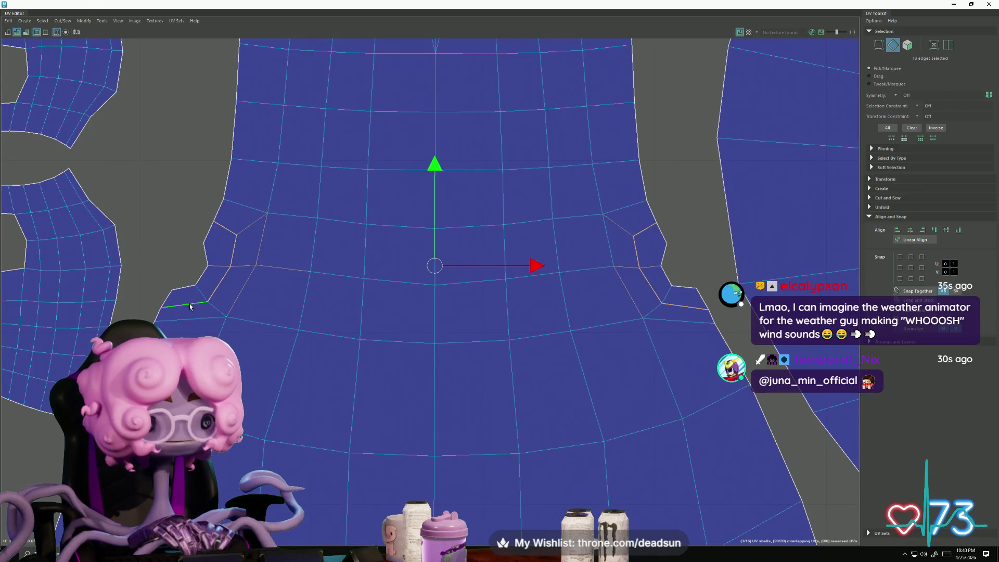
click(84, 20)
click(92, 113)
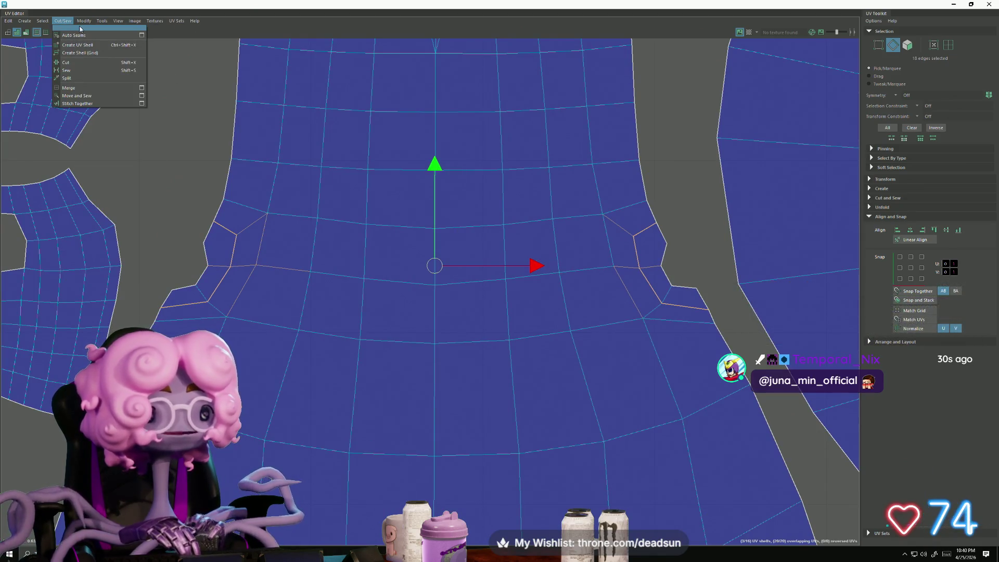
click(82, 21)
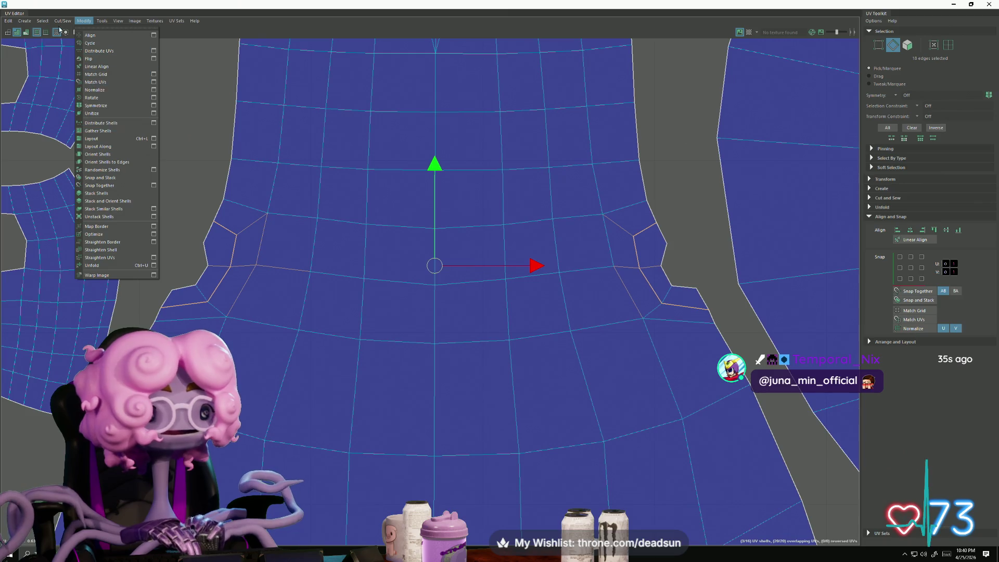
mouse_move(62, 20)
click(81, 98)
scroll(339, 263, down, 10)
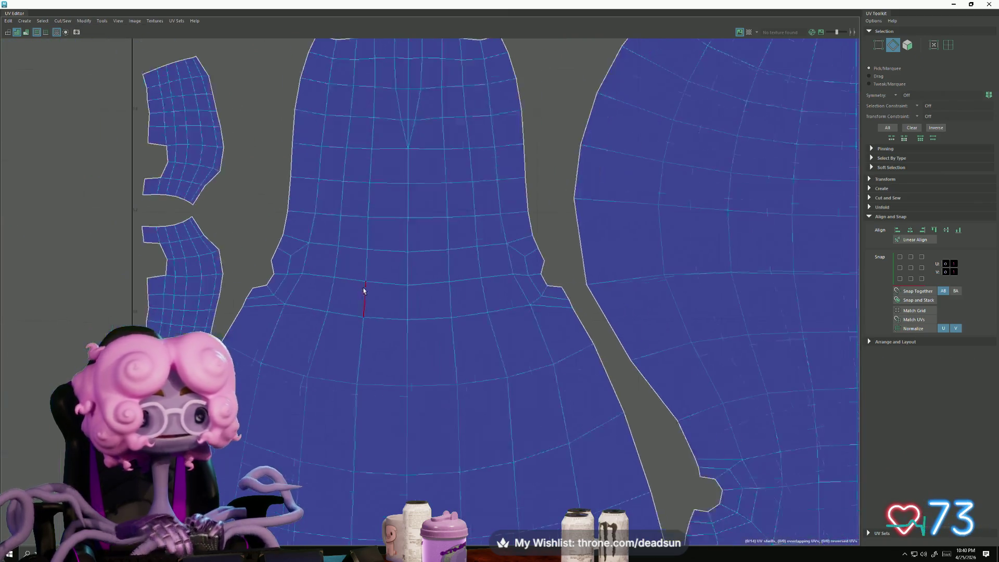
scroll(349, 307, down, 5)
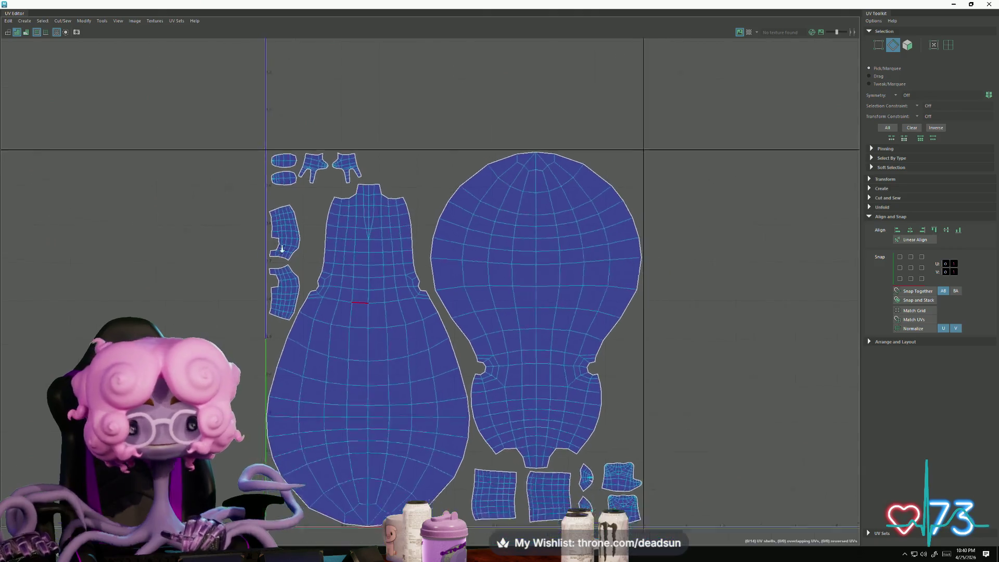
Step: Frame the UV layout, minimize the UV Editor, and select the left alien's eyes as an object
key(f)
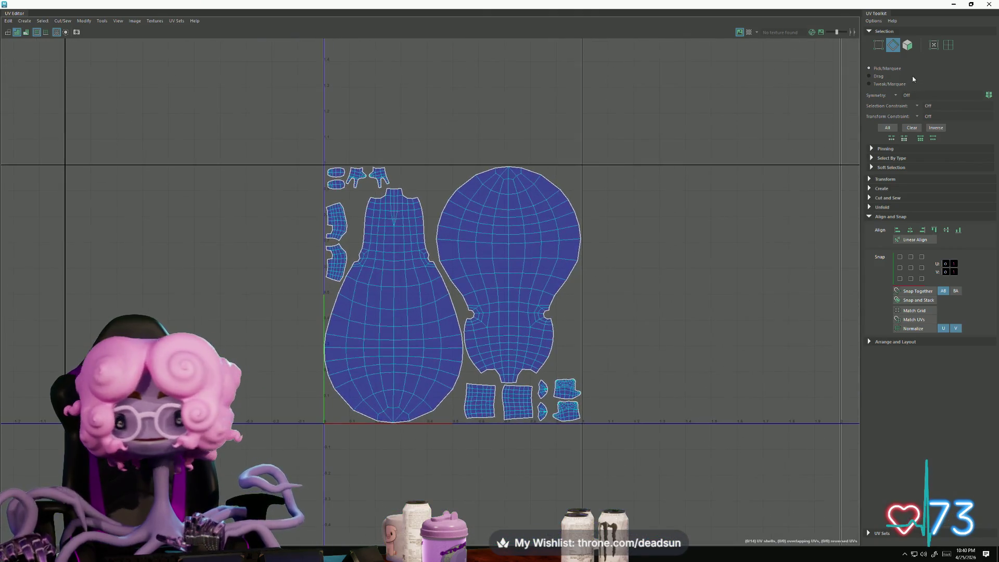
click(958, 5)
alt+drag(483, 286, 417, 223)
right_drag(417, 222, 451, 204)
click(200, 241)
alt+middle_drag(255, 309, 359, 301)
Step: Duplicate the eyes and mouth as AliumEyes2 and AliumMouth2 for the right alien and frame them
key(ctrl+d)
drag(318, 225, 529, 227)
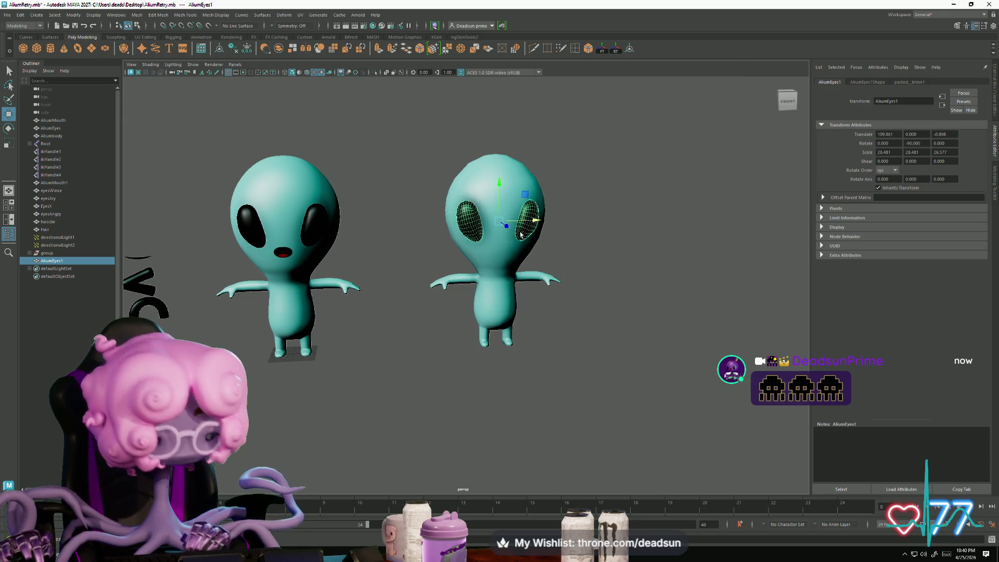
scroll(523, 231, up, 5)
mouse_move(435, 322)
alt+mouse_down()
mouse_move(442, 325)
mouse_move(433, 333)
alt+mouse_up()
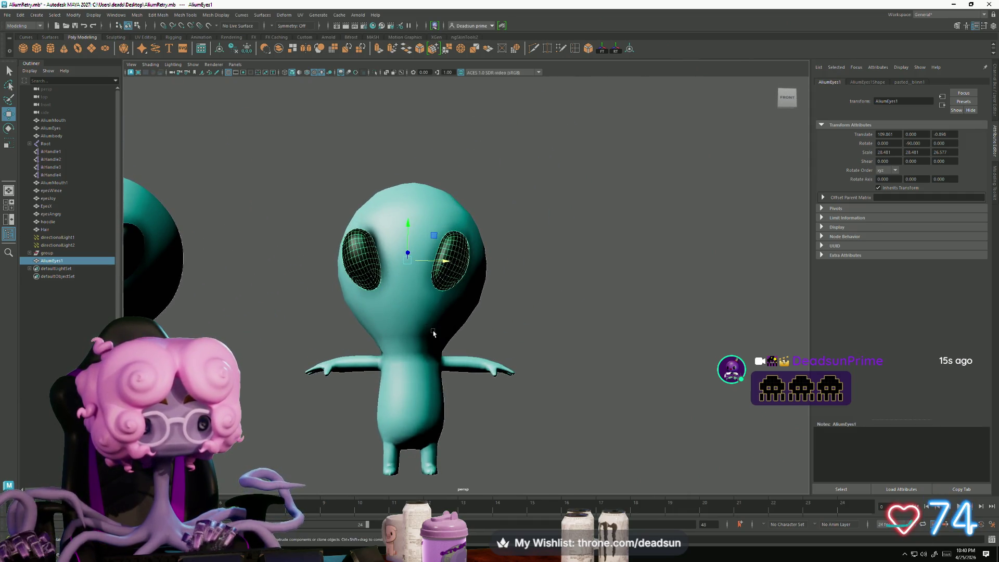
key(ctrl+z)
key(ctrl+z)
key(ctrl+z)
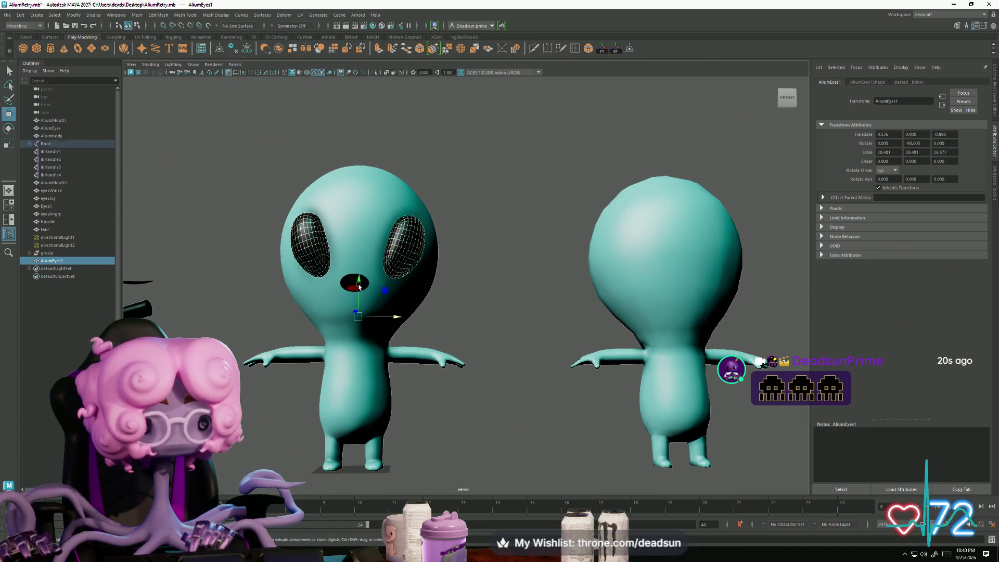
shift+click(355, 284)
mouse_move(394, 319)
alt+mouse_down()
mouse_move(463, 363)
mouse_move(451, 312)
mouse_move(674, 317)
alt+mouse_up()
key(ctrl+d)
key(f)
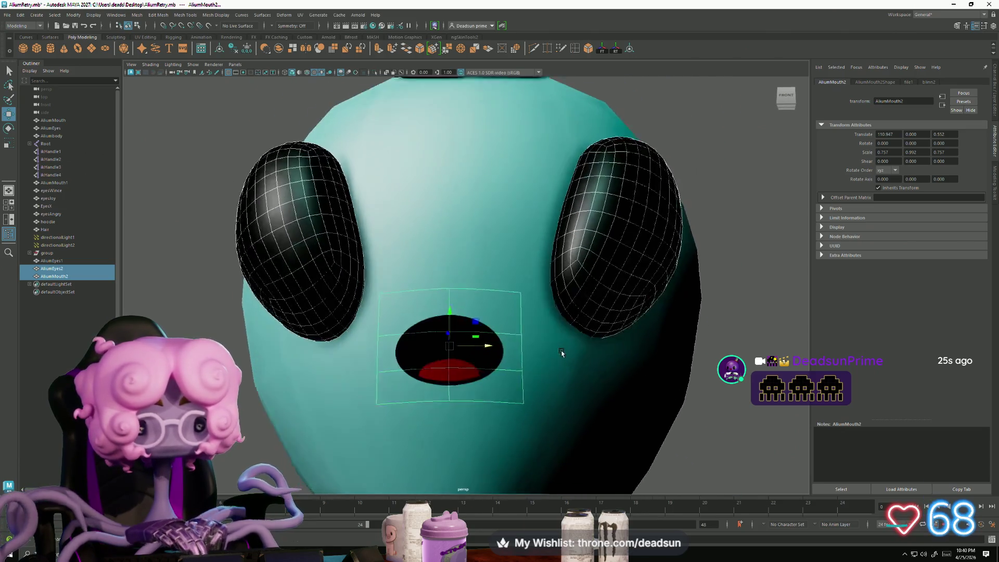
click(131, 64)
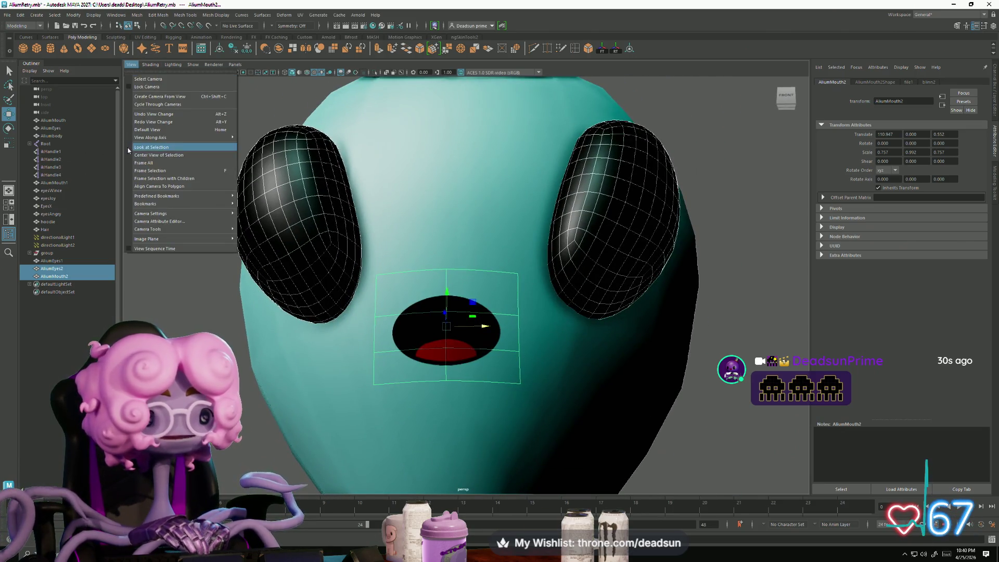
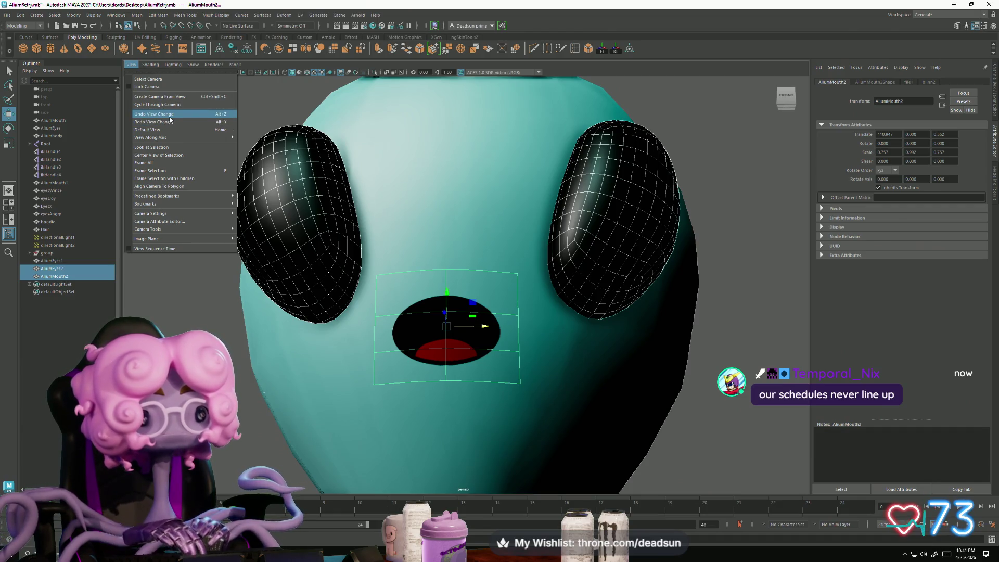
Step: Turn on Wireframe on Shaded and nudge the mouth slightly right along X
mouse_move(150, 65)
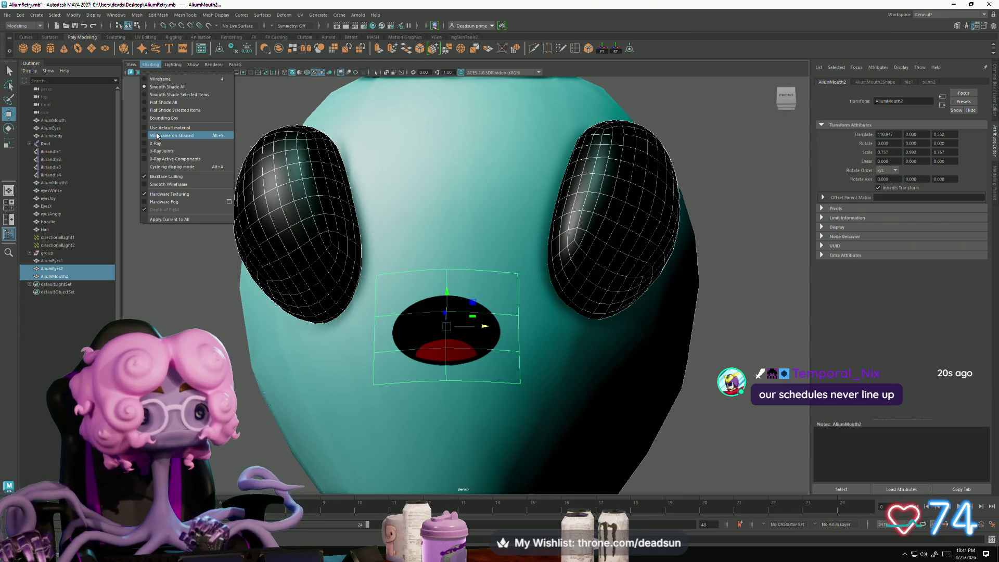
click(158, 136)
drag(484, 328, 502, 331)
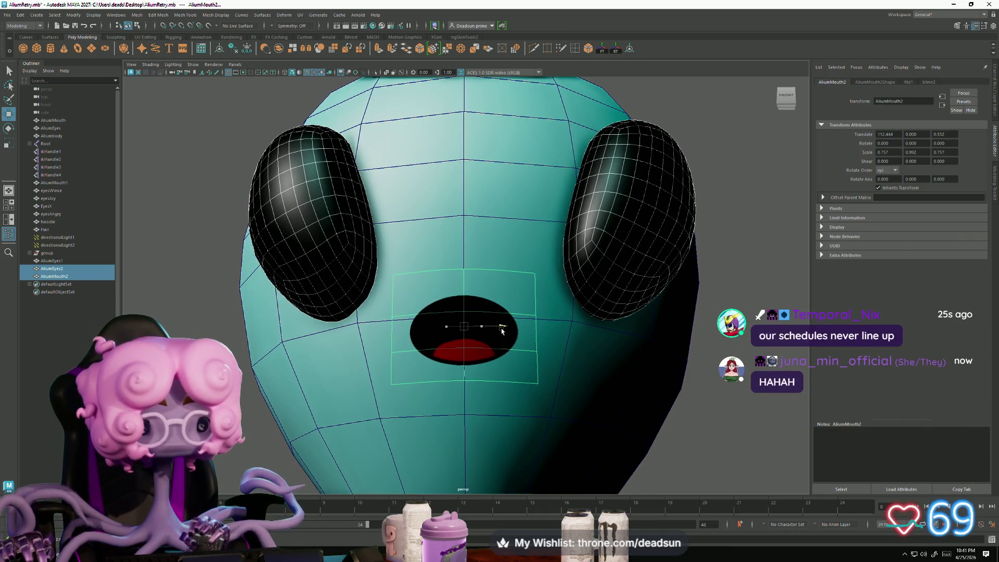
scroll(670, 347, up, 2)
Step: Pick the eye's faces, then switch it back to Object Mode while orbiting the head
scroll(670, 347, down, 3)
alt+drag(657, 336, 430, 305)
right_click(432, 256)
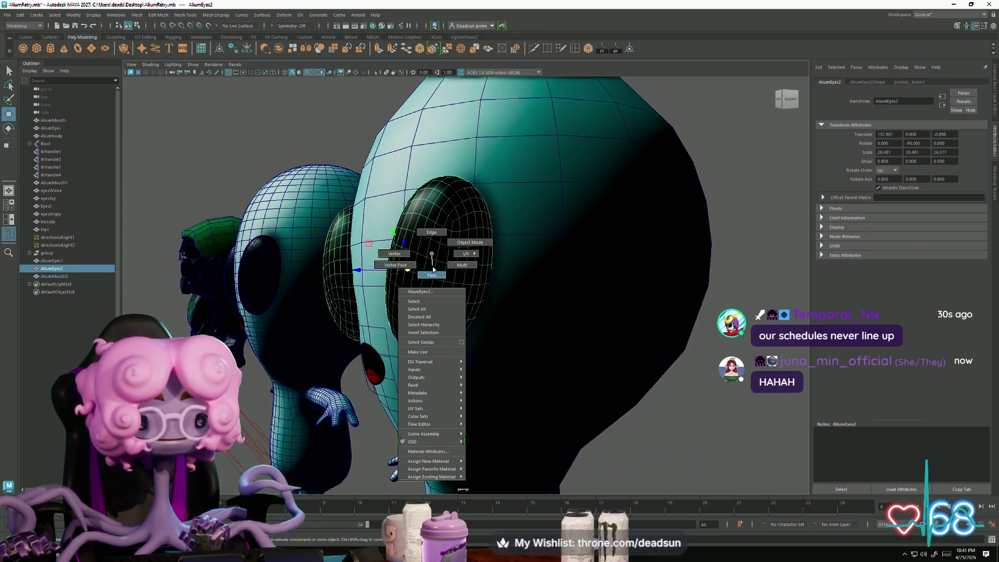
click(433, 268)
alt+drag(321, 288, 383, 290)
scroll(383, 289, down, 1)
shift+drag(264, 192, 334, 301)
scroll(325, 249, down, 1)
alt+drag(325, 250, 291, 208)
right_drag(317, 229, 296, 211)
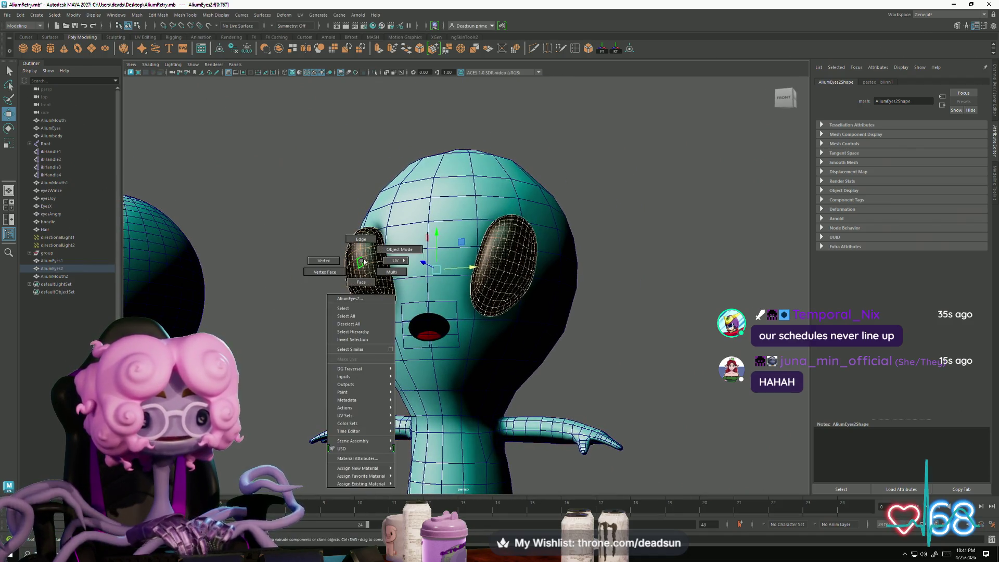
scroll(267, 316, down, 1)
mouse_move(267, 316)
alt+mouse_down()
mouse_move(470, 381)
mouse_move(367, 227)
alt+mouse_up()
scroll(291, 323, up, 3)
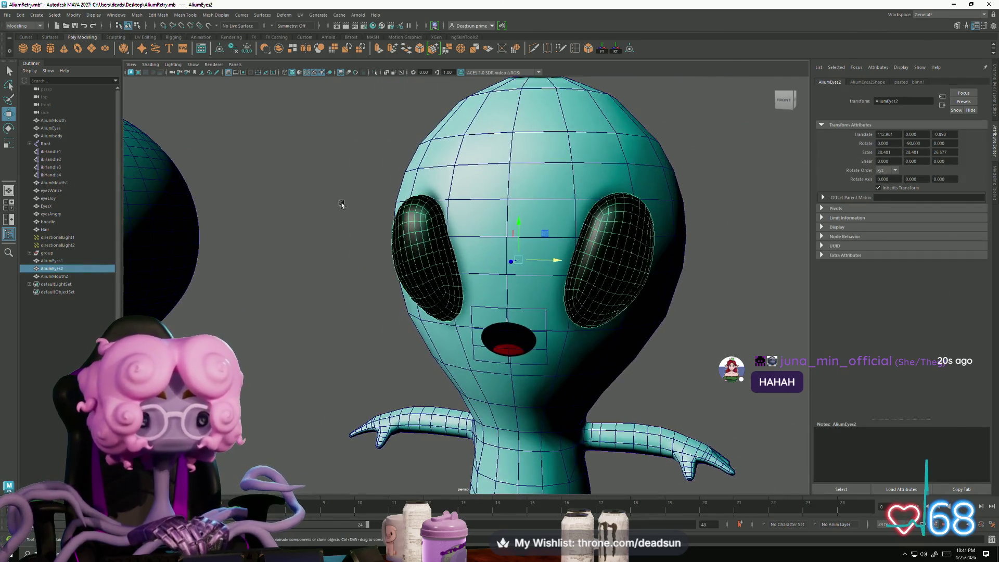
Step: Bring up the Mesh menu listing operations such as Reduce
click(152, 16)
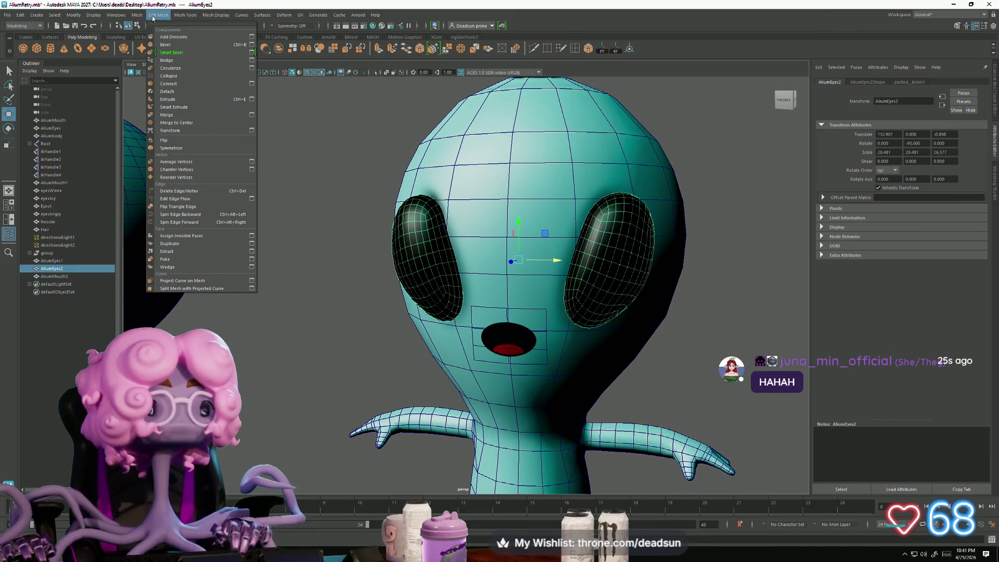
mouse_move(177, 16)
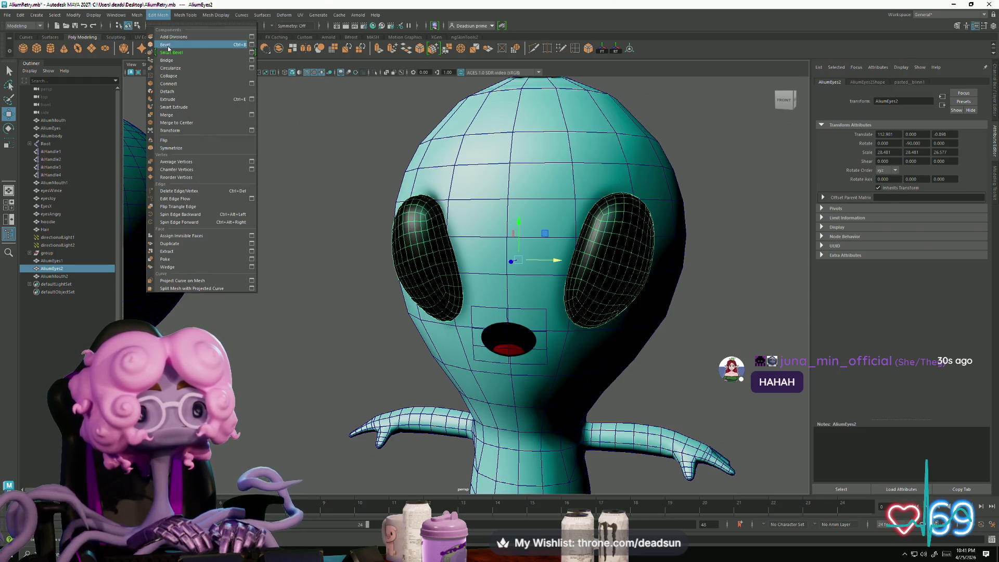
click(158, 15)
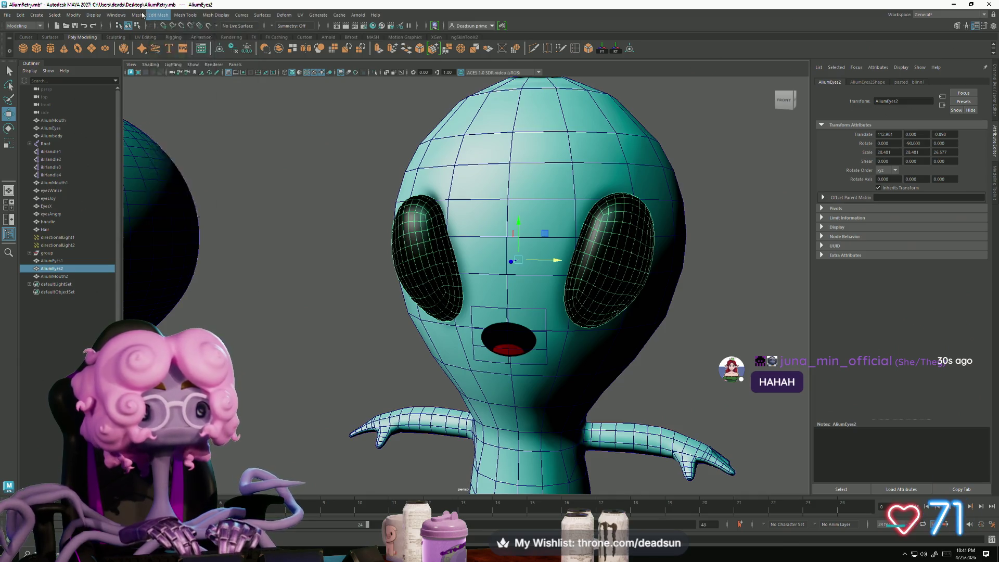
click(136, 14)
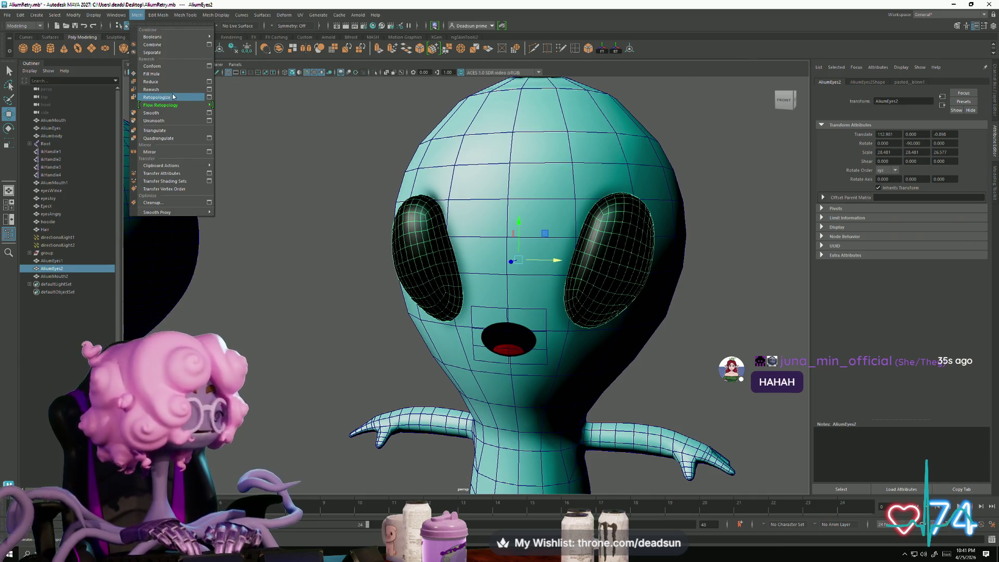
Step: Apply Reduce to the eye mesh at 25 percent and close its options
click(209, 83)
click(693, 334)
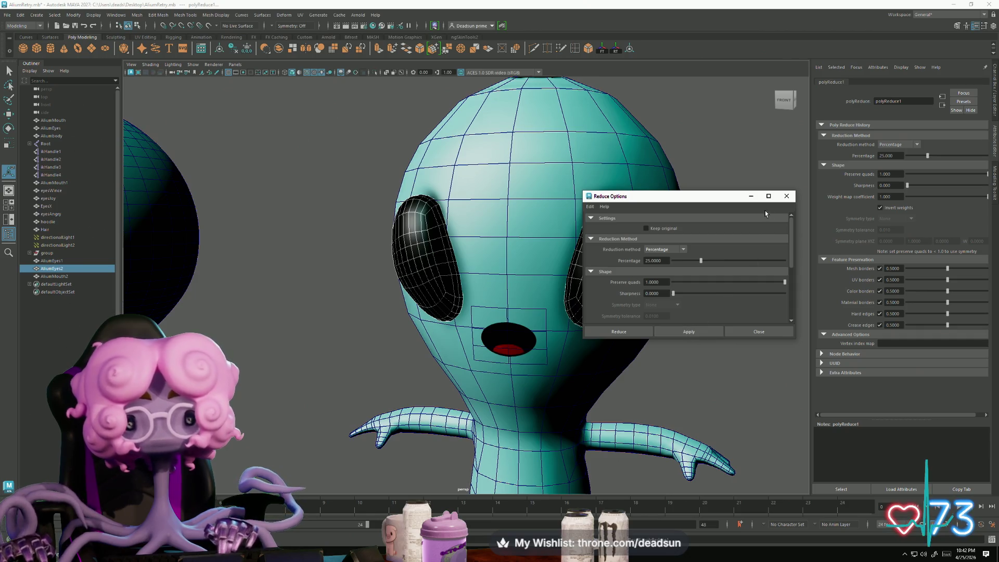
click(785, 197)
scroll(440, 224, up, 5)
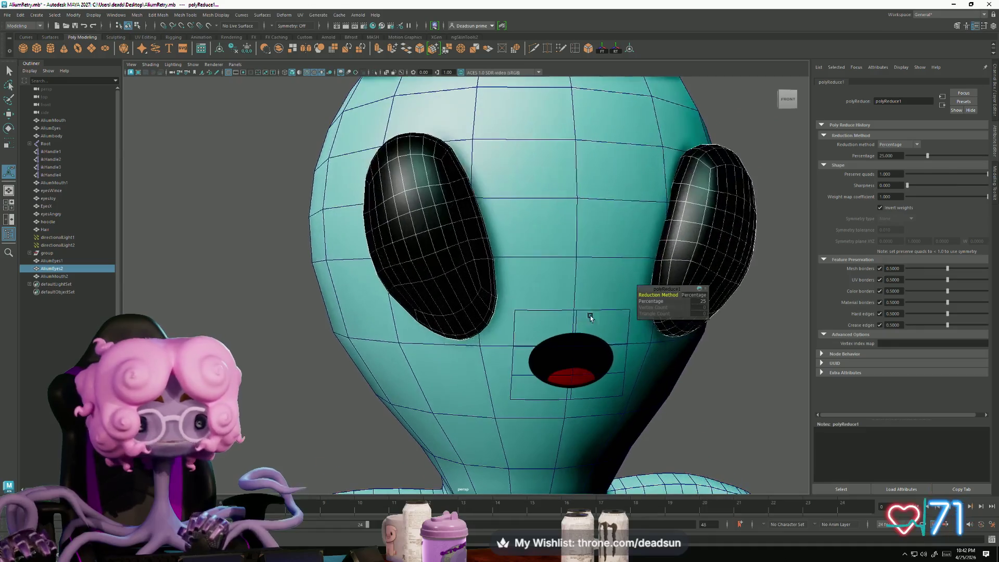
key(q)
Step: Inspect both eyes' coarser wireframes up close, then reselect the eye mesh
click(440, 219)
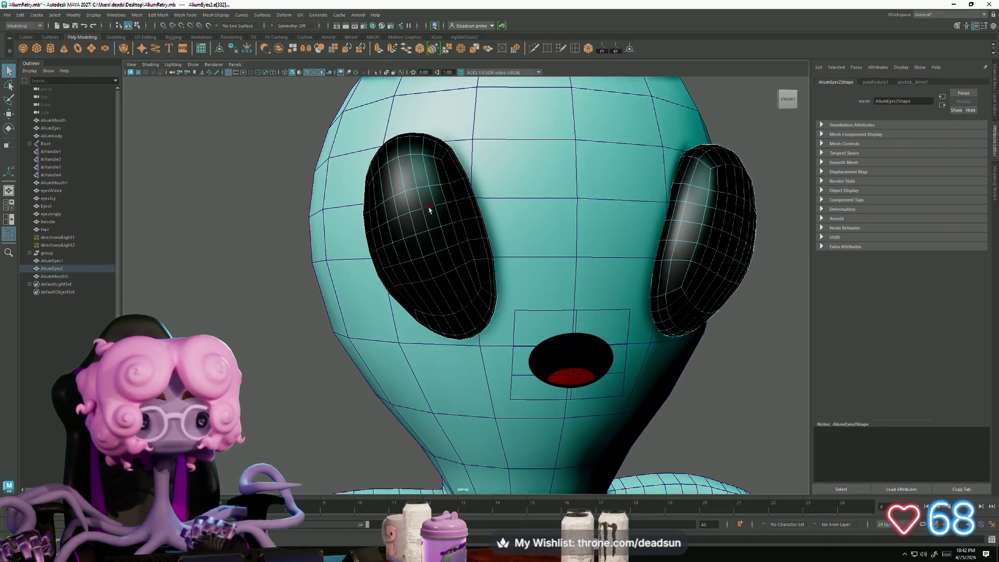
alt+drag(422, 202, 435, 218)
click(435, 217)
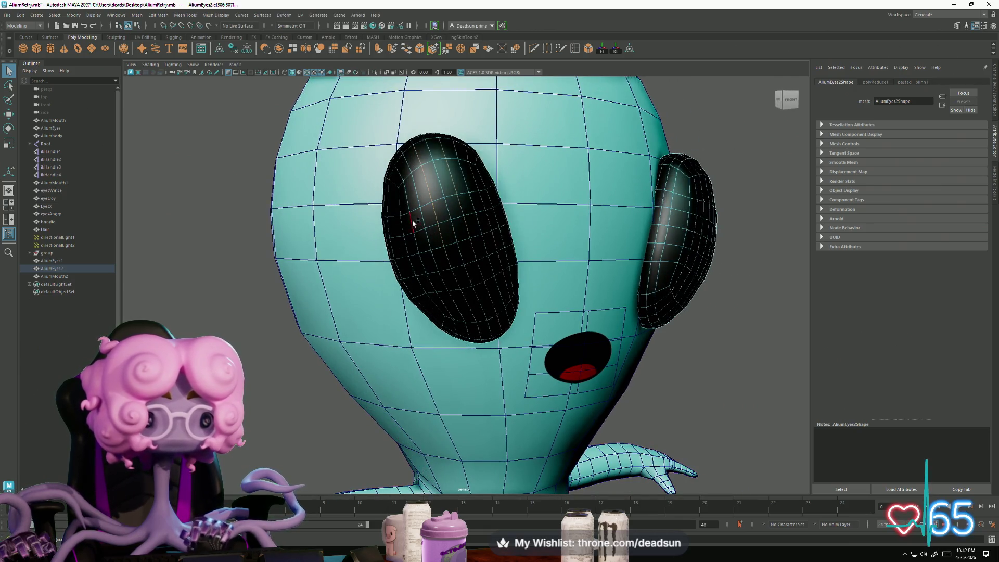
mouse_move(416, 244)
alt+mouse_down()
mouse_move(535, 250)
mouse_move(548, 234)
alt+mouse_up()
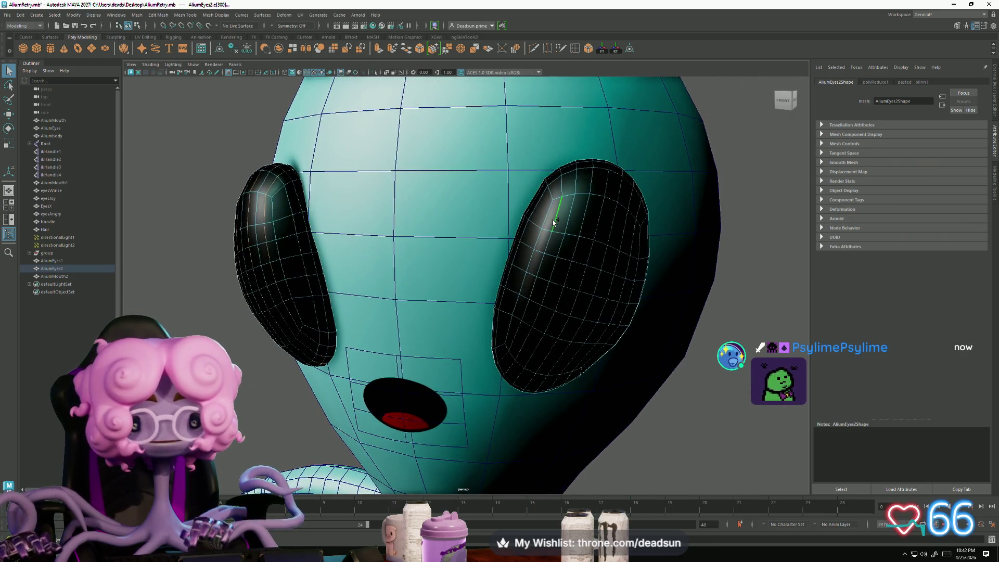
mouse_move(597, 235)
alt+mouse_down()
mouse_move(333, 285)
mouse_move(402, 286)
alt+mouse_up()
click(402, 286)
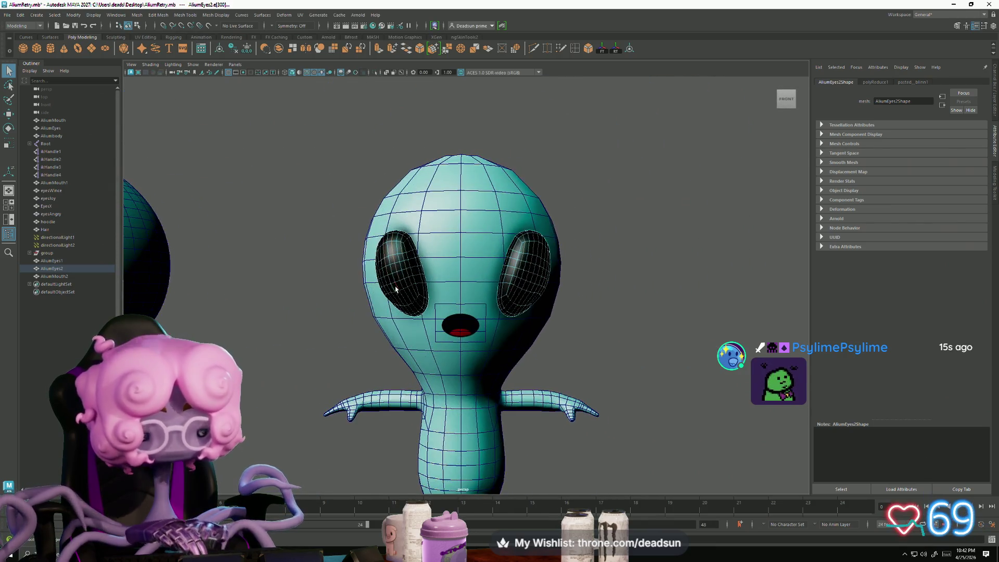
key(F8)
mouse_move(285, 128)
mouse_down()
mouse_move(651, 397)
mouse_move(656, 373)
mouse_up()
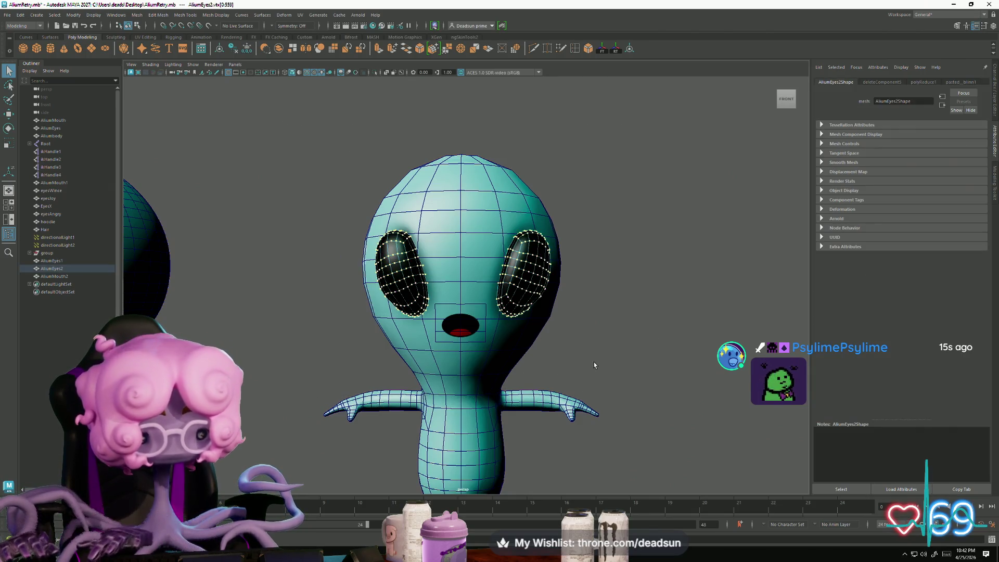
click(588, 358)
mouse_move(515, 292)
right_down()
mouse_move(518, 312)
mouse_move(439, 313)
right_up()
key(ctrl+z)
key(ctrl+z)
key(ctrl+z)
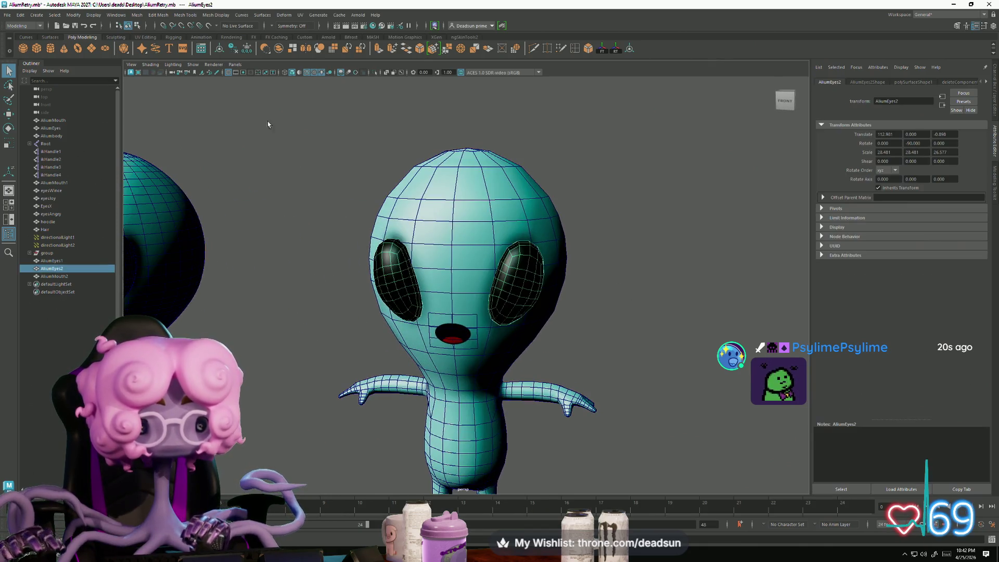
Step: Apply Mesh Display > Soften Edge to the reduced eye mesh
click(215, 14)
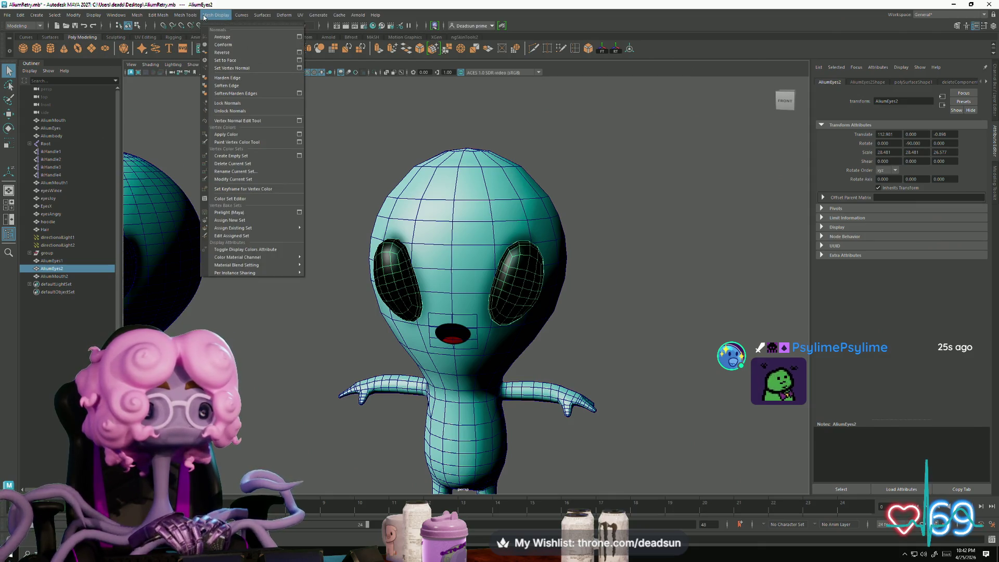
mouse_move(242, 15)
mouse_move(198, 20)
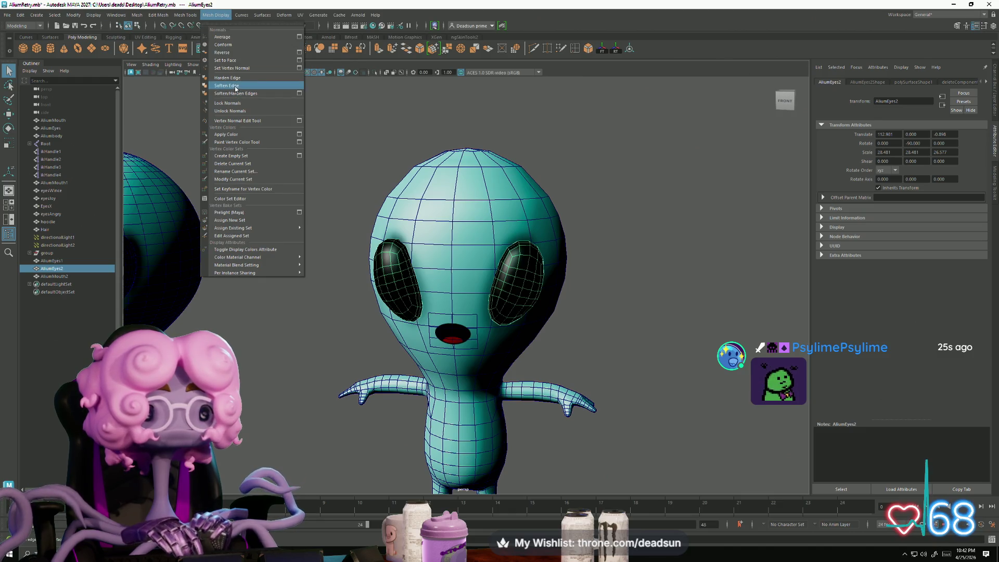
click(229, 86)
Step: Deselect the eye and orbit out to a wider front view of the aliens
right_click(364, 257)
click(312, 244)
alt+right_drag(312, 245, 271, 239)
mouse_move(270, 239)
alt+mouse_down()
mouse_move(288, 237)
mouse_move(270, 260)
alt+mouse_up()
mouse_move(271, 260)
alt+right_down()
mouse_move(354, 276)
mouse_move(319, 273)
alt+right_up()
alt+drag(319, 273, 335, 276)
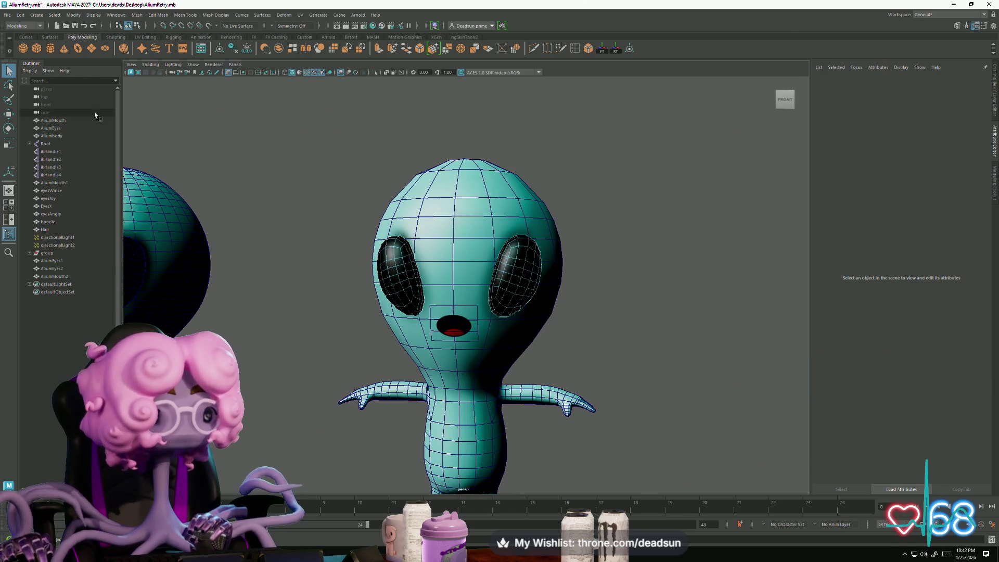
mouse_move(564, 274)
alt+mouse_down()
mouse_move(524, 257)
mouse_move(538, 270)
mouse_move(343, 270)
mouse_move(430, 271)
mouse_move(360, 358)
mouse_move(364, 298)
alt+mouse_up()
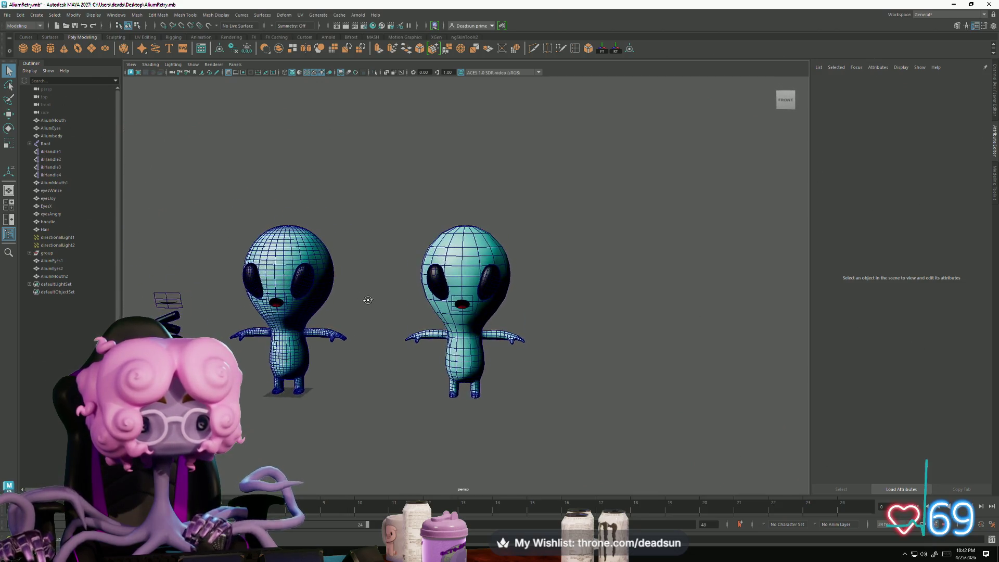
scroll(457, 265, up, 3)
scroll(457, 264, down, 3)
mouse_move(411, 364)
alt+mouse_down()
mouse_move(401, 396)
mouse_move(397, 384)
mouse_move(414, 369)
mouse_move(416, 395)
mouse_move(416, 364)
mouse_move(464, 424)
mouse_move(404, 397)
alt+mouse_up()
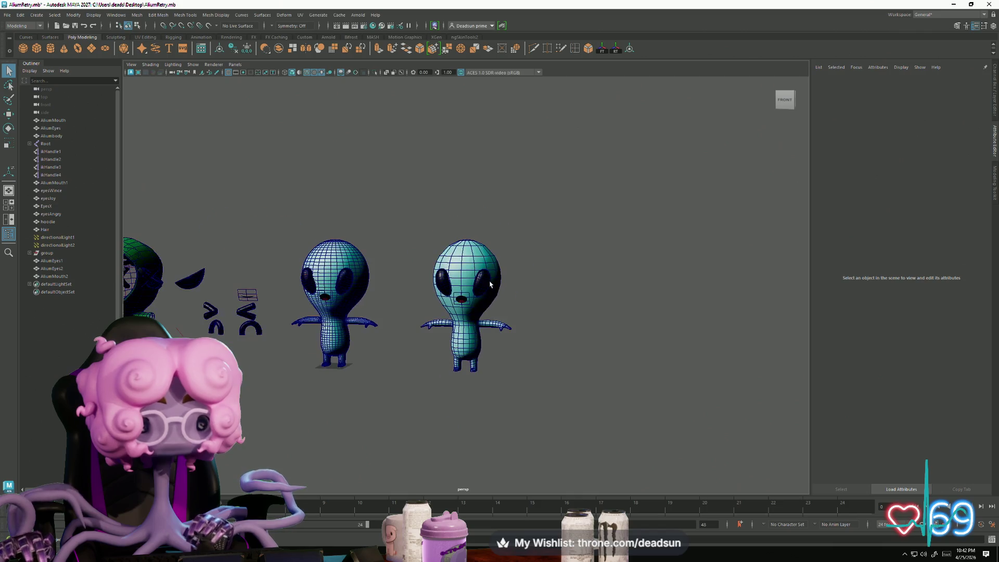
scroll(404, 397, up, 5)
mouse_move(452, 424)
alt+mouse_down()
mouse_move(406, 385)
mouse_move(437, 338)
mouse_move(424, 295)
mouse_move(401, 307)
mouse_move(327, 302)
mouse_move(400, 318)
mouse_move(519, 290)
mouse_move(432, 364)
mouse_move(446, 297)
mouse_move(359, 345)
mouse_move(501, 298)
mouse_move(502, 310)
mouse_move(415, 314)
mouse_move(508, 310)
mouse_move(430, 318)
mouse_move(516, 363)
mouse_move(453, 350)
mouse_move(422, 310)
mouse_move(399, 342)
mouse_move(445, 337)
alt+mouse_up()
click(489, 312)
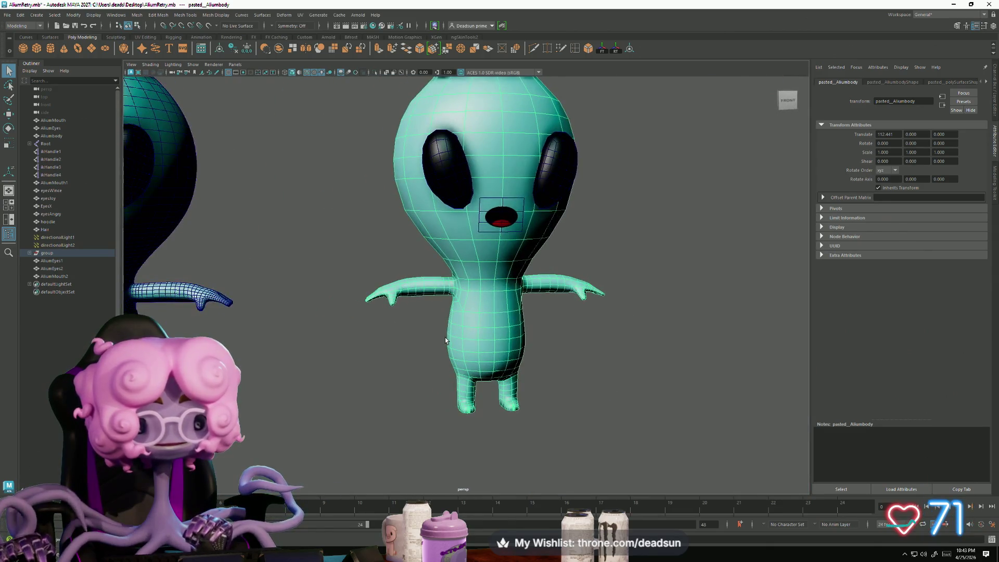
scroll(447, 336, up, 3)
right_drag(471, 315, 489, 328)
mouse_move(522, 376)
alt+mouse_down()
mouse_move(494, 389)
mouse_move(502, 378)
mouse_move(516, 385)
mouse_move(561, 305)
mouse_move(490, 374)
mouse_move(493, 355)
mouse_move(437, 341)
mouse_move(349, 346)
mouse_move(393, 297)
mouse_move(532, 212)
alt+mouse_up()
scroll(494, 389, down, 5)
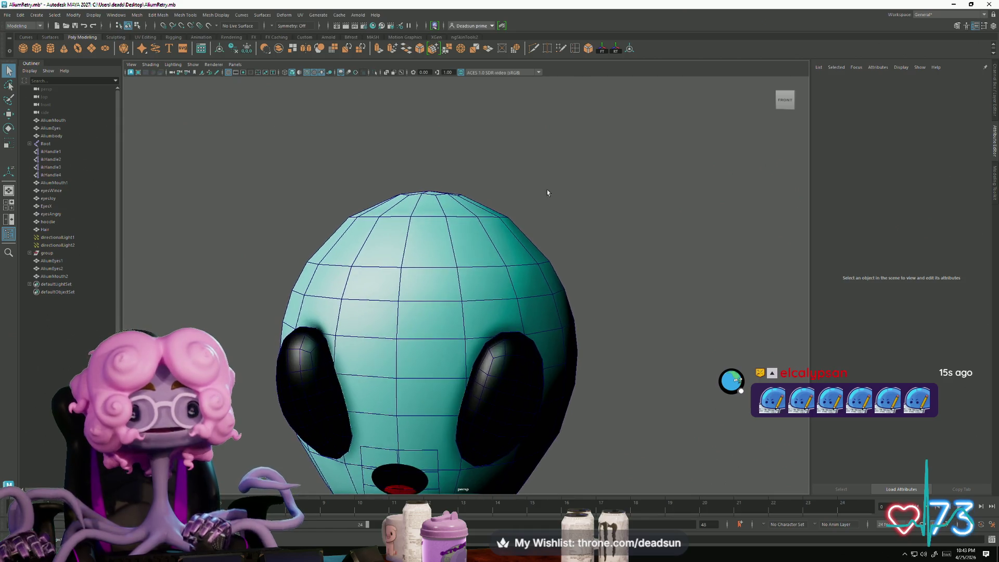
Step: Insert an edge loop across the upper part of the alien's head
double_click(574, 48)
click(408, 244)
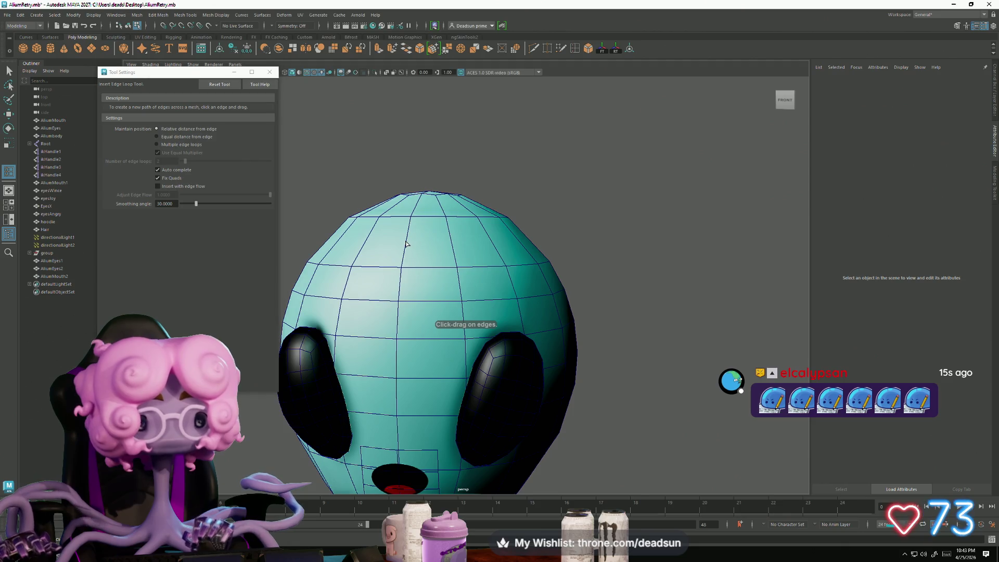
click(408, 245)
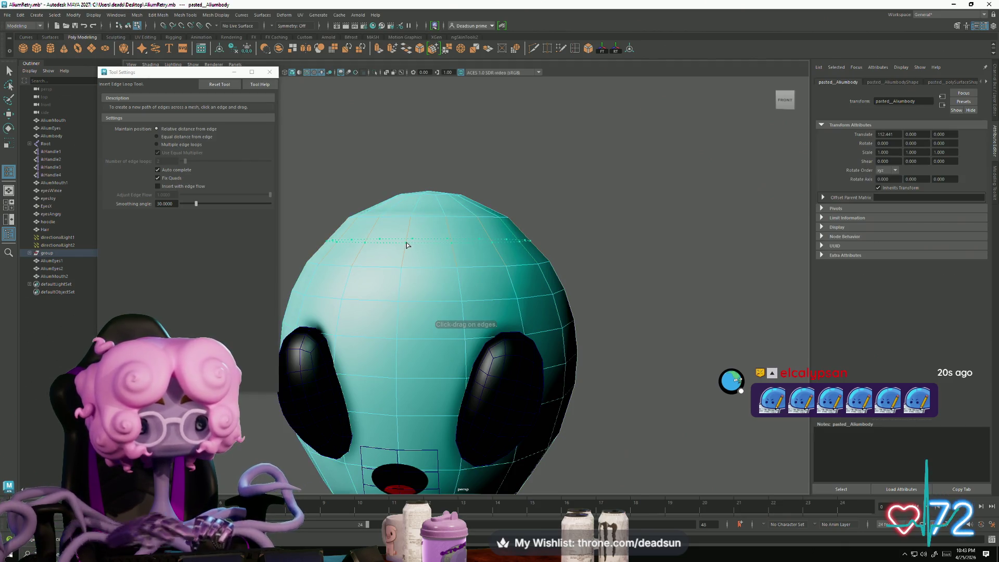
click(407, 245)
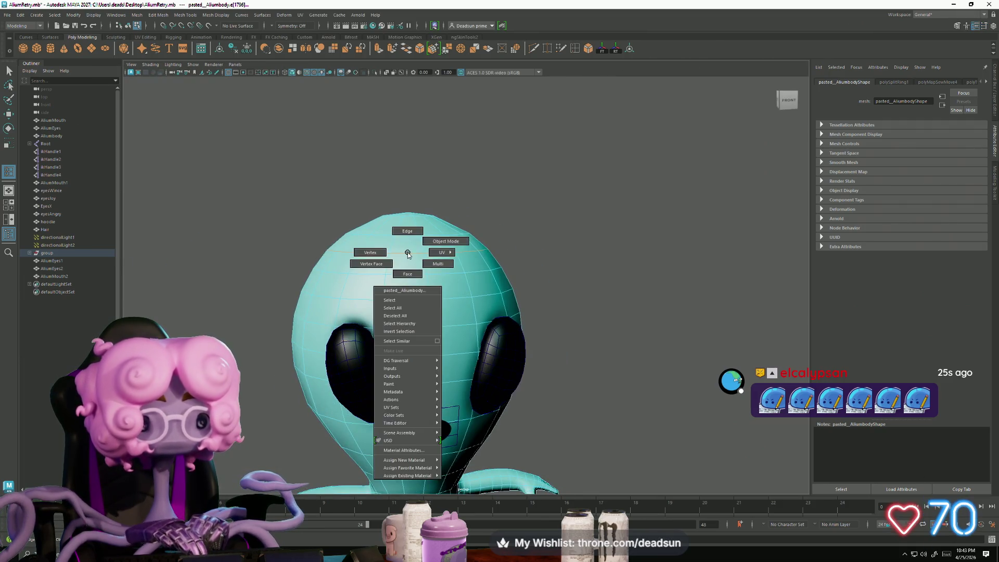
mouse_move(502, 212)
alt+mouse_down()
mouse_move(338, 288)
mouse_move(285, 297)
mouse_move(282, 336)
mouse_move(290, 208)
mouse_move(282, 298)
mouse_move(486, 271)
alt+mouse_up()
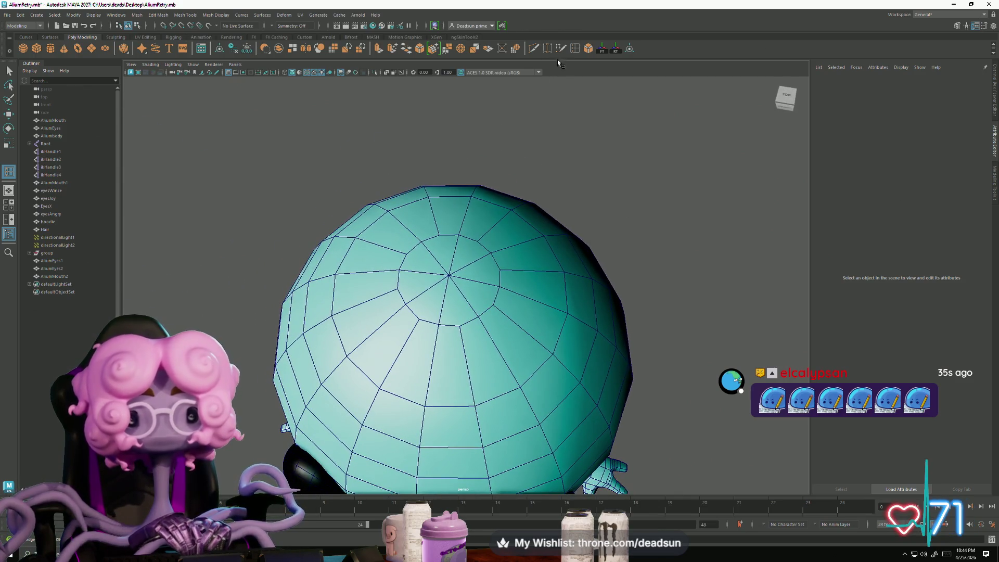
Step: Cut edges from surrounding points into the crown's centre vertex and commit each cut
click(396, 287)
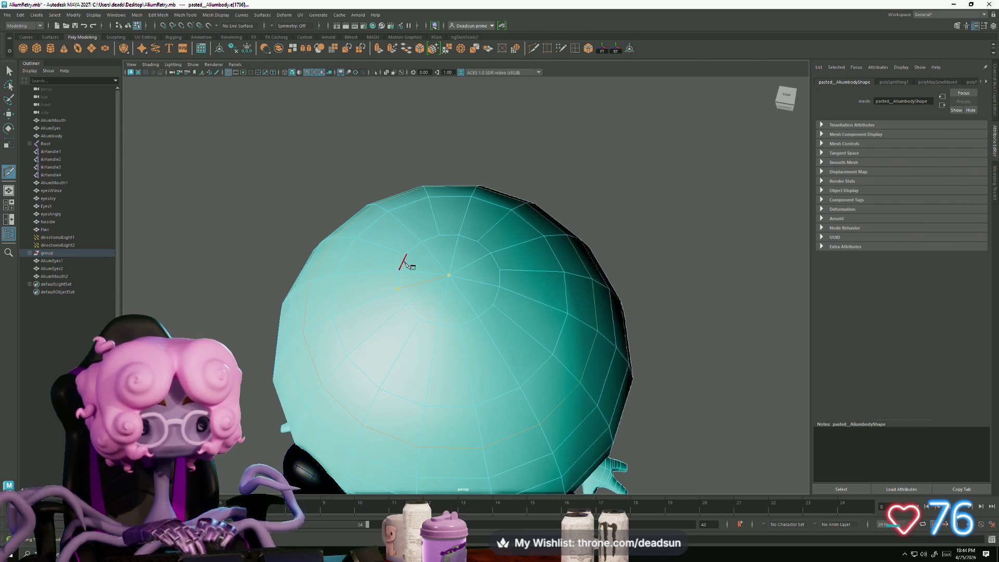
key(F9)
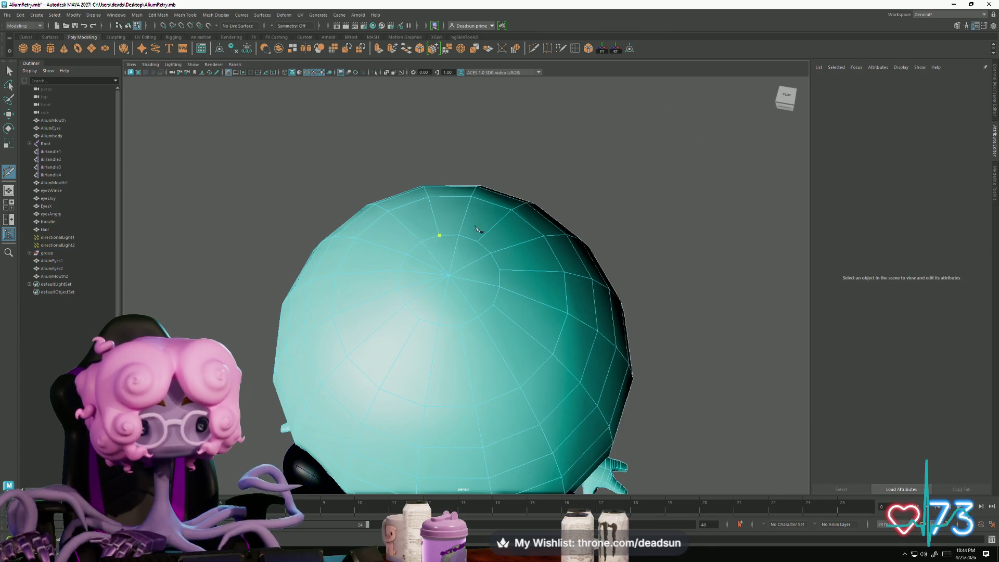
click(449, 275)
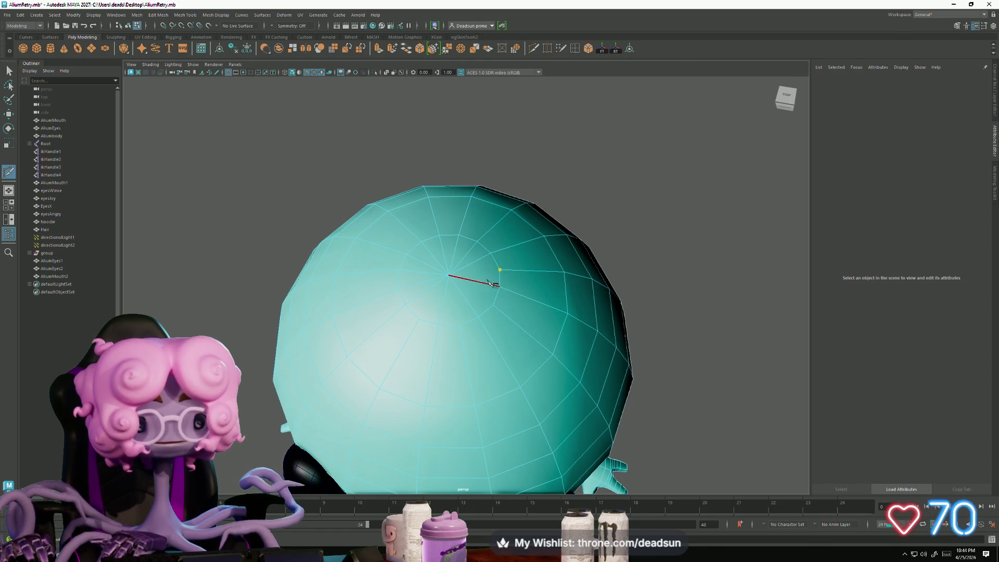
click(448, 274)
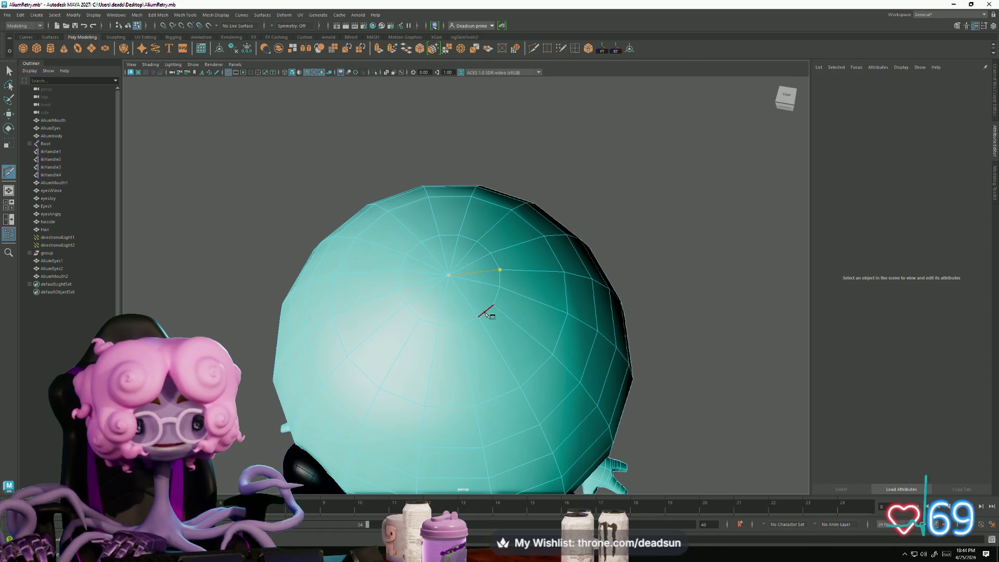
key(Return)
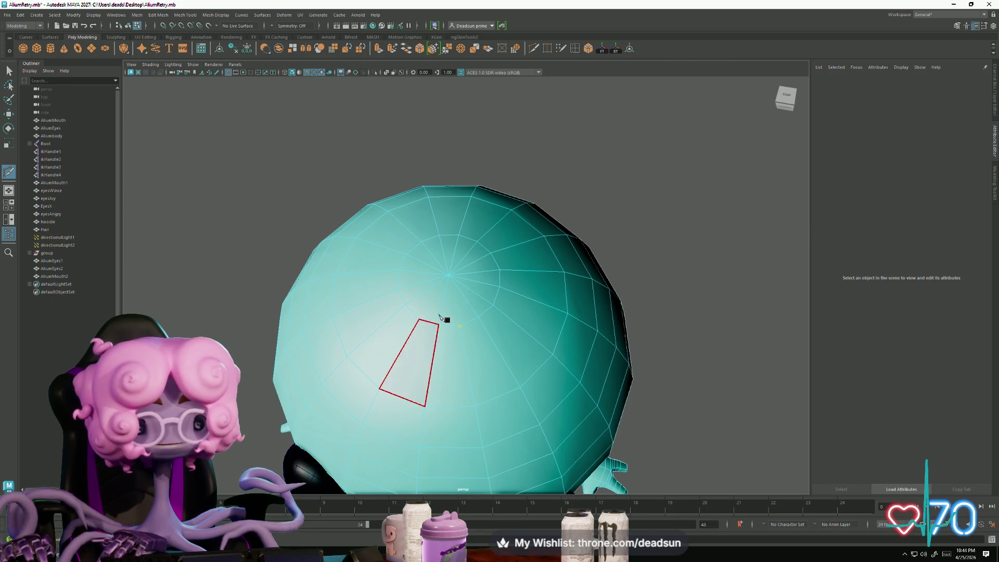
key(Return)
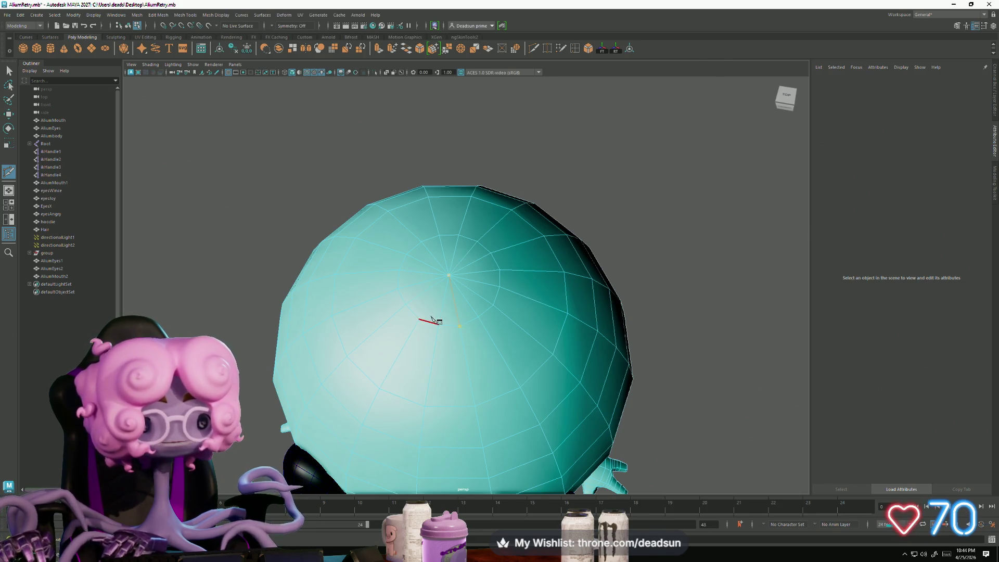
key(Return)
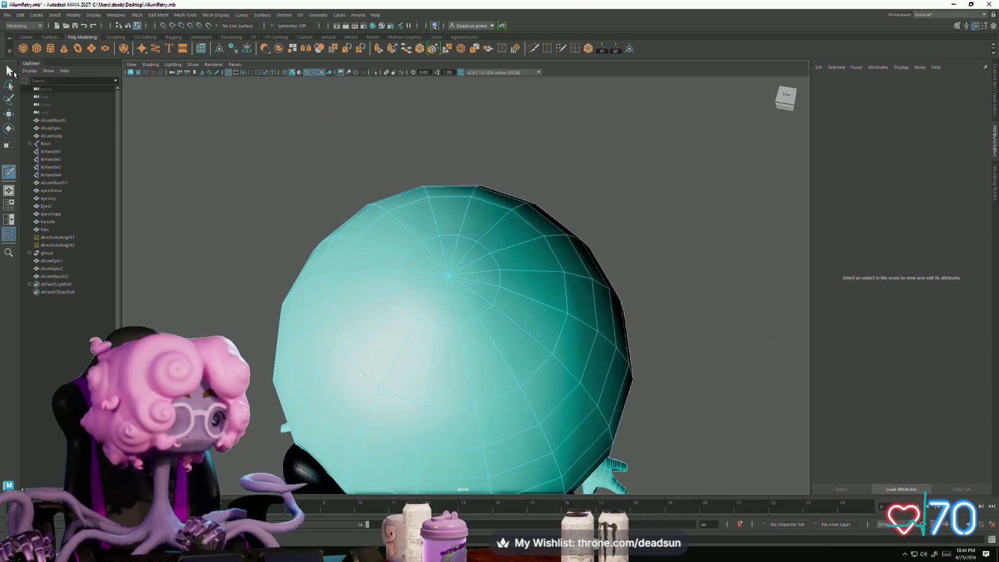
mouse_move(401, 292)
alt+mouse_down()
mouse_move(464, 327)
mouse_move(399, 326)
mouse_move(402, 295)
mouse_move(414, 289)
mouse_move(376, 308)
mouse_move(384, 341)
mouse_move(395, 317)
alt+mouse_up()
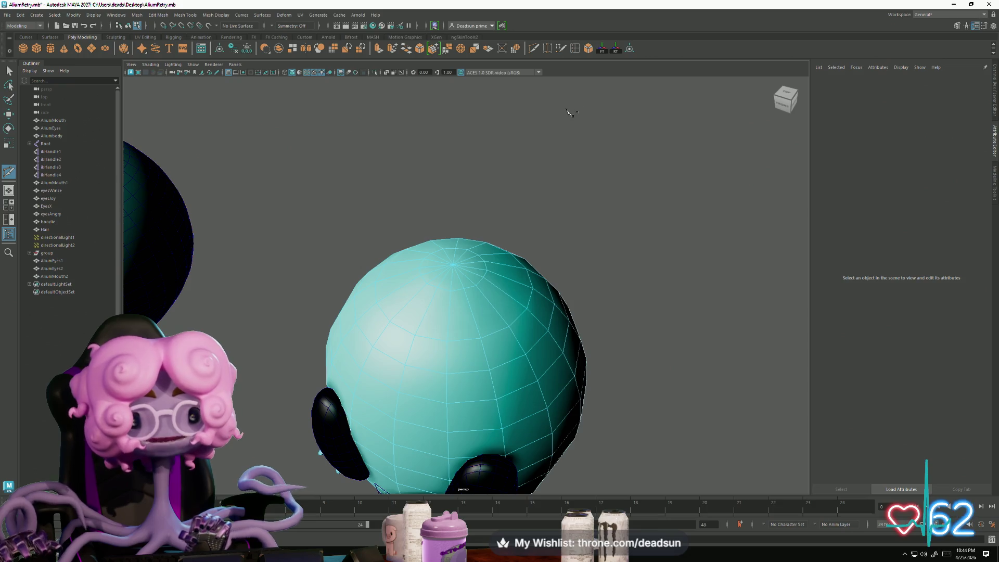
Step: Add an edge loop near the top of the head and raise it slightly upward
click(574, 48)
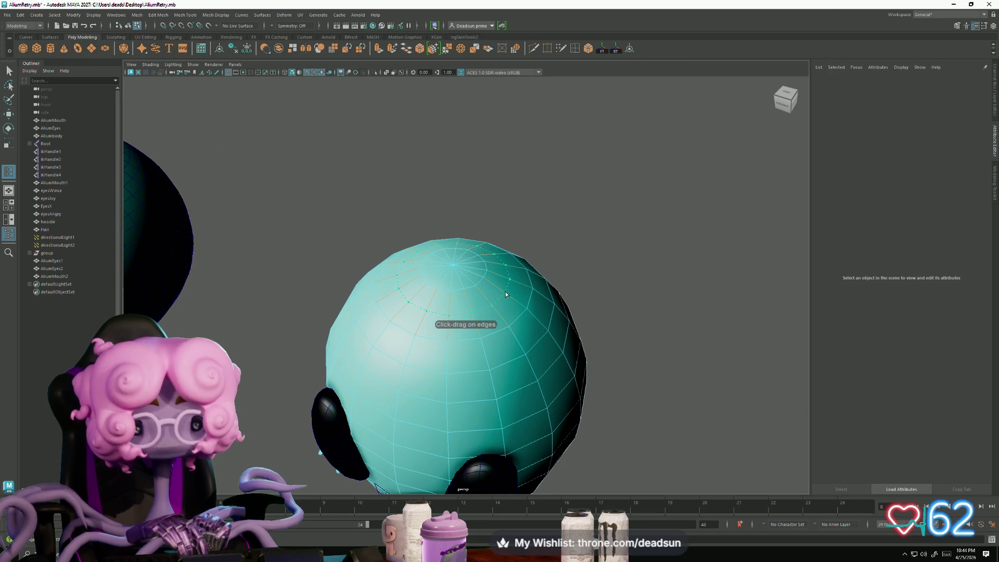
click(505, 295)
alt+drag(505, 294, 510, 300)
key(w)
drag(462, 246, 456, 232)
scroll(546, 301, down, 5)
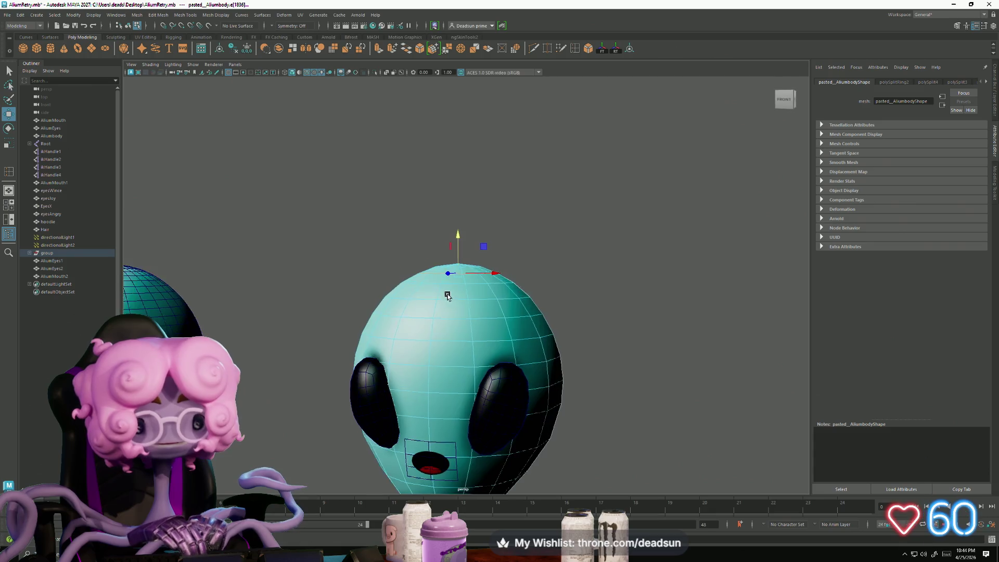
click(585, 266)
Step: Orbit to a front view of both aliens and select the right alien's body
mouse_move(463, 325)
alt+mouse_down()
mouse_move(490, 318)
mouse_move(432, 364)
mouse_move(458, 360)
alt+mouse_up()
alt+middle_drag(458, 360, 392, 252)
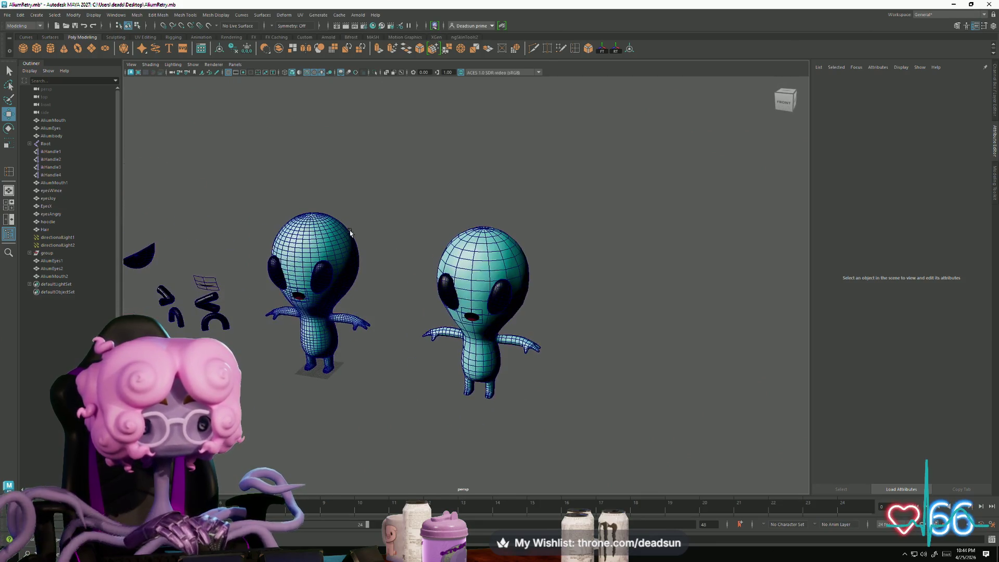
right_drag(484, 270, 544, 256)
mouse_move(544, 256)
alt+mouse_down()
mouse_move(548, 303)
mouse_move(542, 286)
mouse_move(536, 333)
mouse_move(541, 316)
alt+mouse_up()
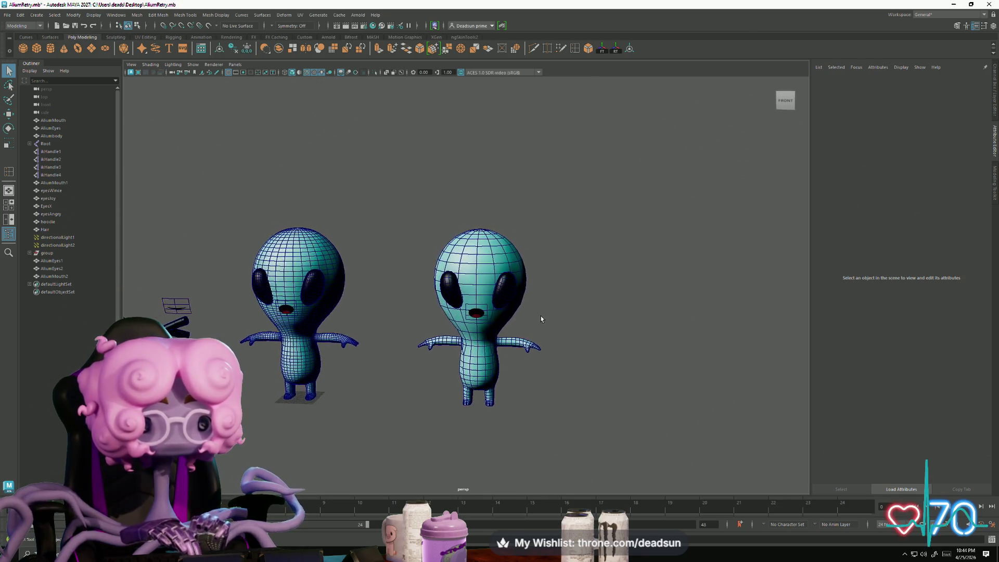
alt+right_drag(541, 317, 399, 313)
mouse_move(399, 313)
alt+mouse_down()
mouse_move(402, 364)
mouse_move(401, 348)
alt+mouse_up()
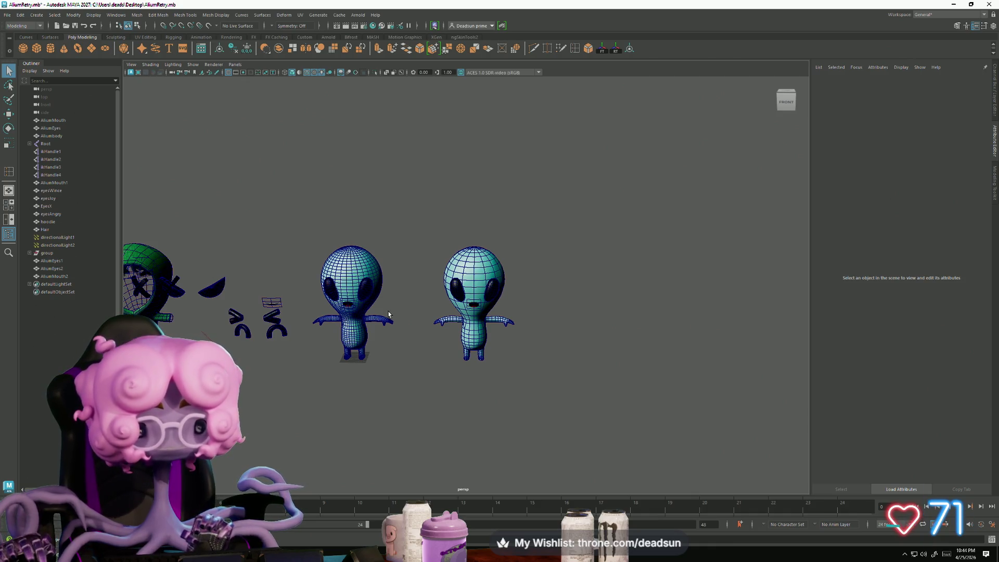
alt+drag(387, 321, 390, 323)
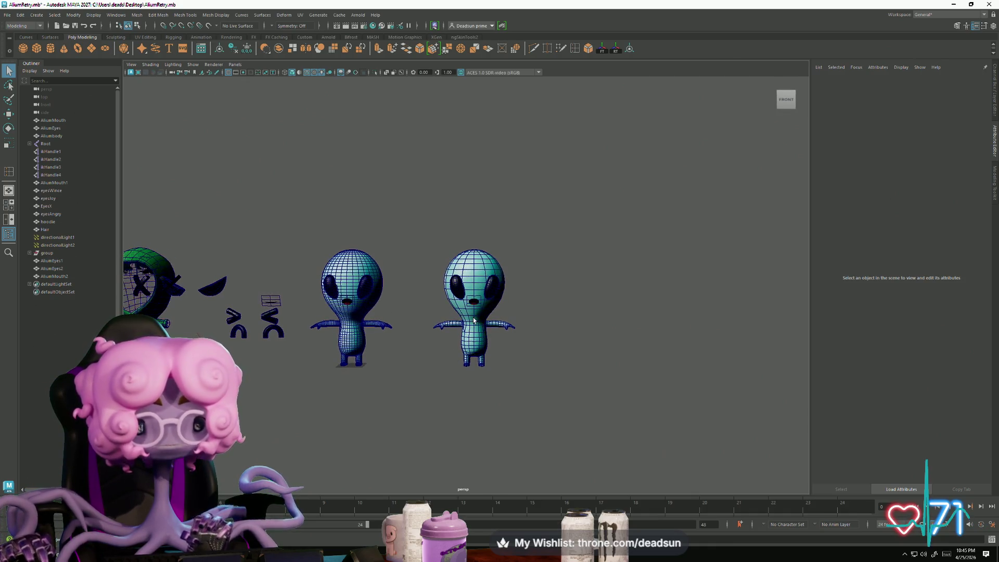
click(464, 326)
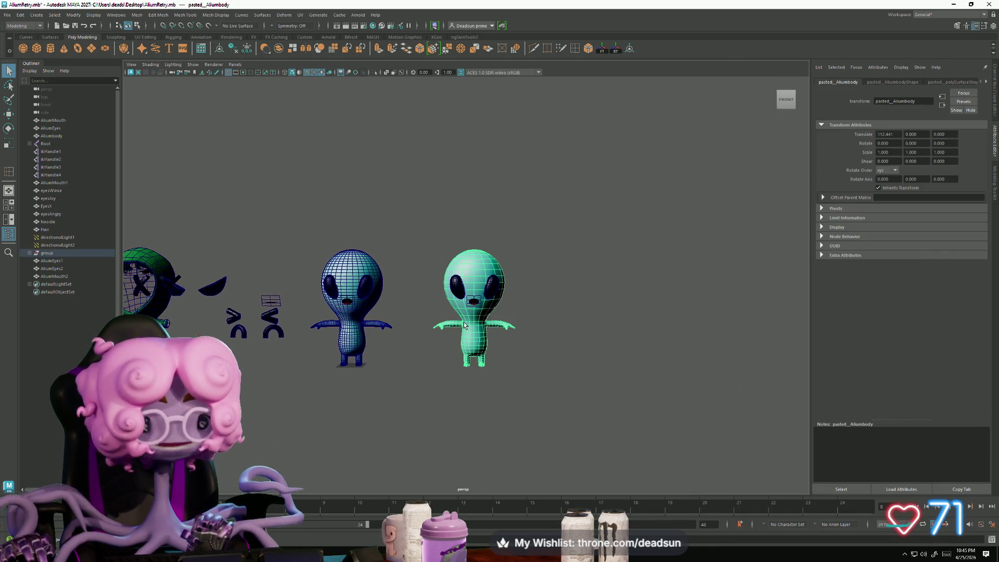
Step: Browse the viewport Shading options, then orbit in close on the alien's face
click(130, 65)
mouse_move(146, 64)
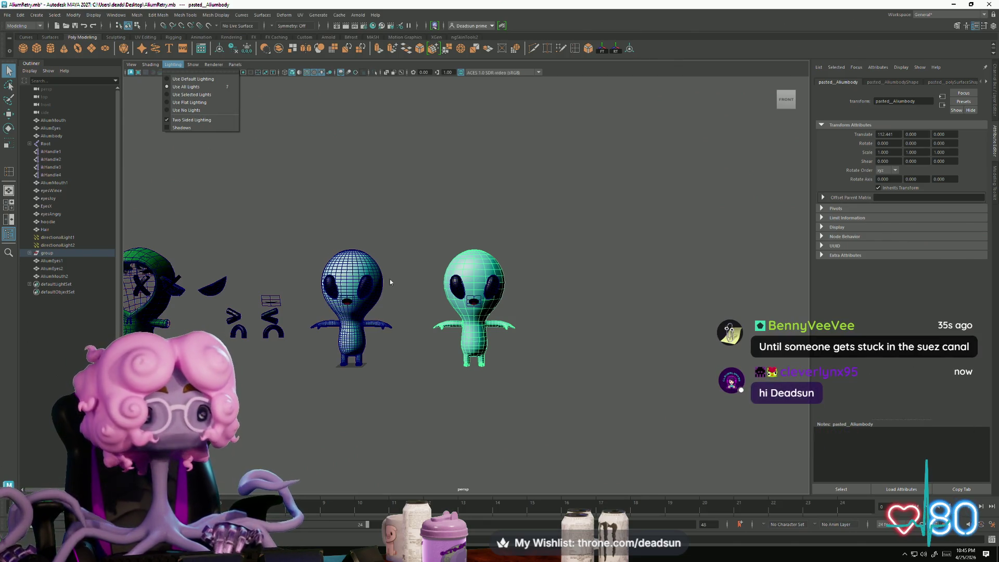
click(395, 263)
mouse_move(395, 262)
alt+mouse_down()
mouse_move(684, 337)
mouse_move(679, 286)
mouse_move(666, 317)
mouse_move(603, 294)
mouse_move(487, 291)
mouse_move(520, 299)
mouse_move(557, 333)
mouse_move(587, 307)
alt+mouse_up()
scroll(521, 291, up, 5)
scroll(571, 283, down, 4)
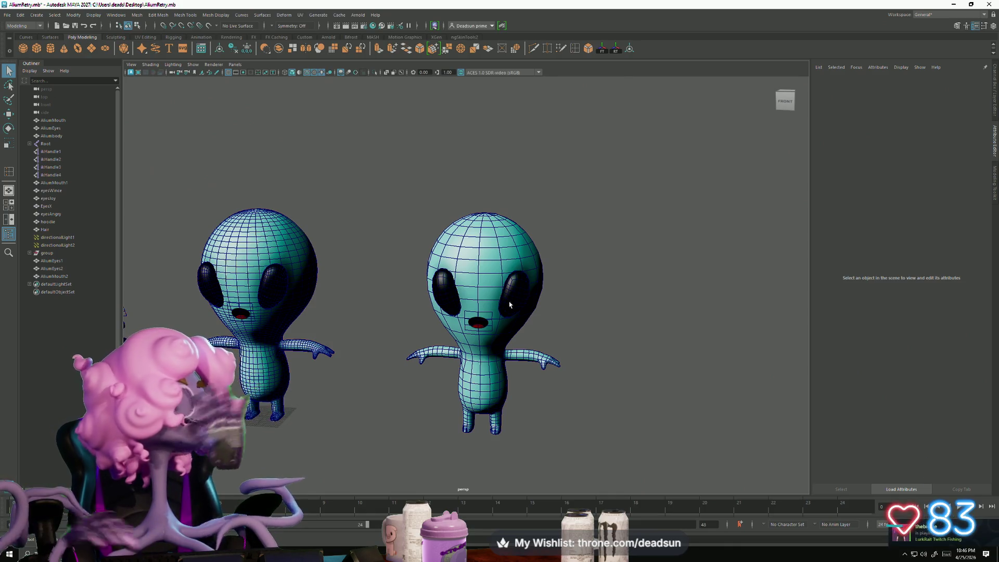
Step: Orbit around the aliens and frame the right alien to inspect it
alt+drag(431, 389, 476, 313)
right_drag(478, 307, 596, 293)
mouse_move(597, 292)
alt+mouse_down()
mouse_move(588, 338)
mouse_move(517, 391)
mouse_move(504, 414)
mouse_move(520, 401)
mouse_move(427, 386)
mouse_move(567, 416)
alt+mouse_up()
click(548, 363)
click(519, 410)
alt+right_drag(567, 416, 479, 352)
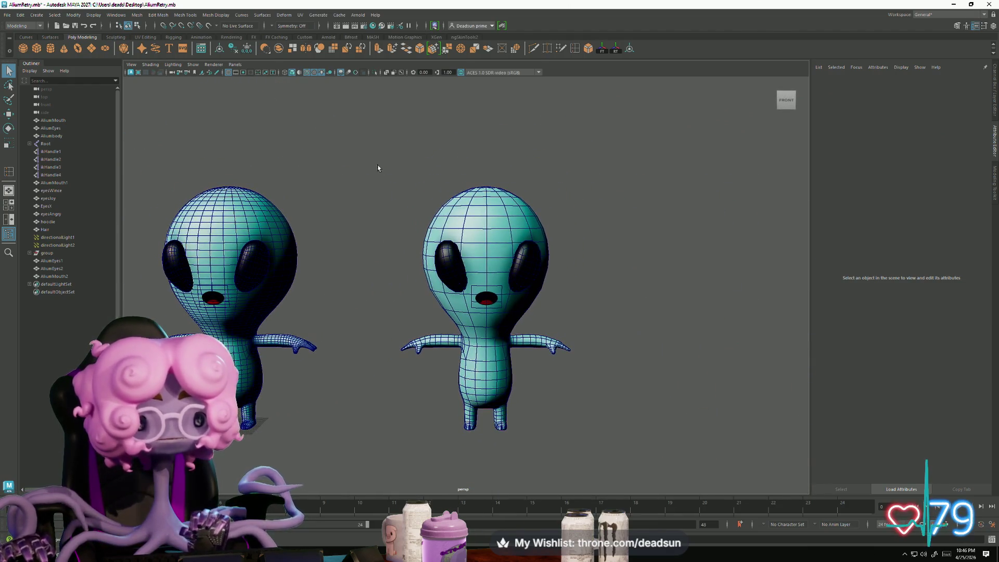
drag(626, 468, 579, 463)
key(f)
click(591, 448)
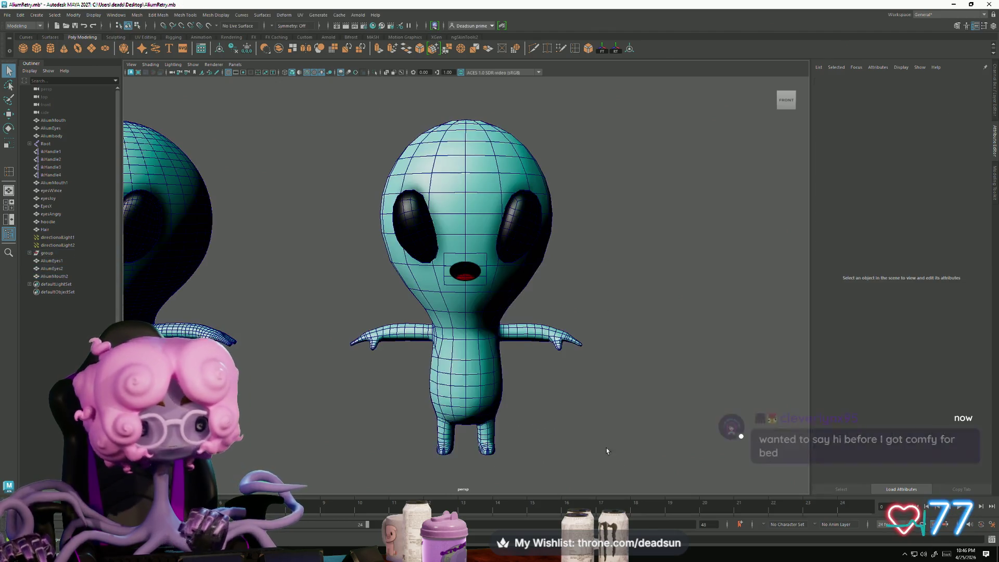
alt+right_drag(591, 448, 573, 412)
mouse_move(573, 412)
alt+mouse_down()
mouse_move(578, 364)
mouse_move(583, 411)
mouse_move(589, 404)
mouse_move(573, 368)
mouse_move(557, 385)
mouse_move(561, 425)
alt+mouse_up()
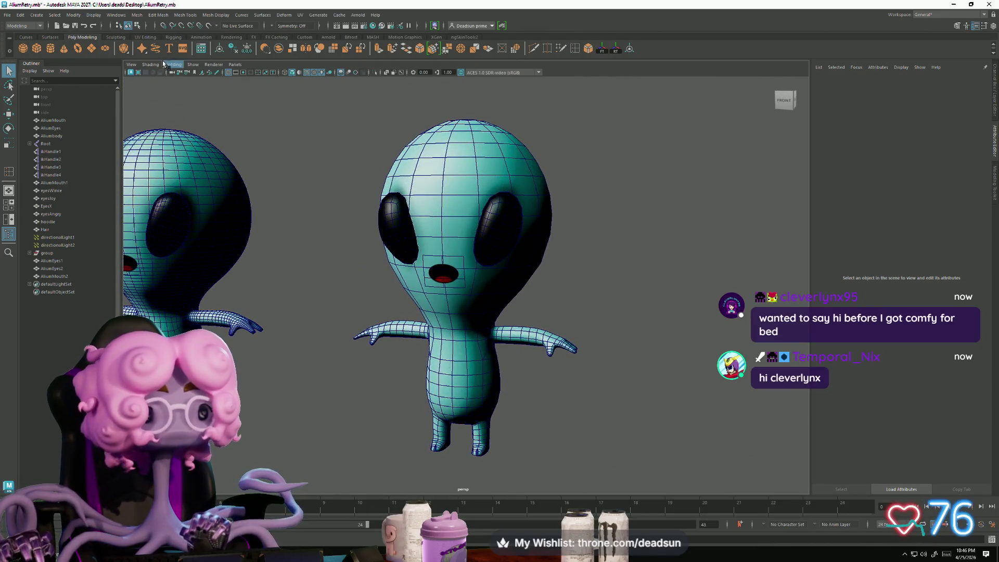
Step: Turn off Wireframe on Shaded and zoom out to show both aliens
click(131, 65)
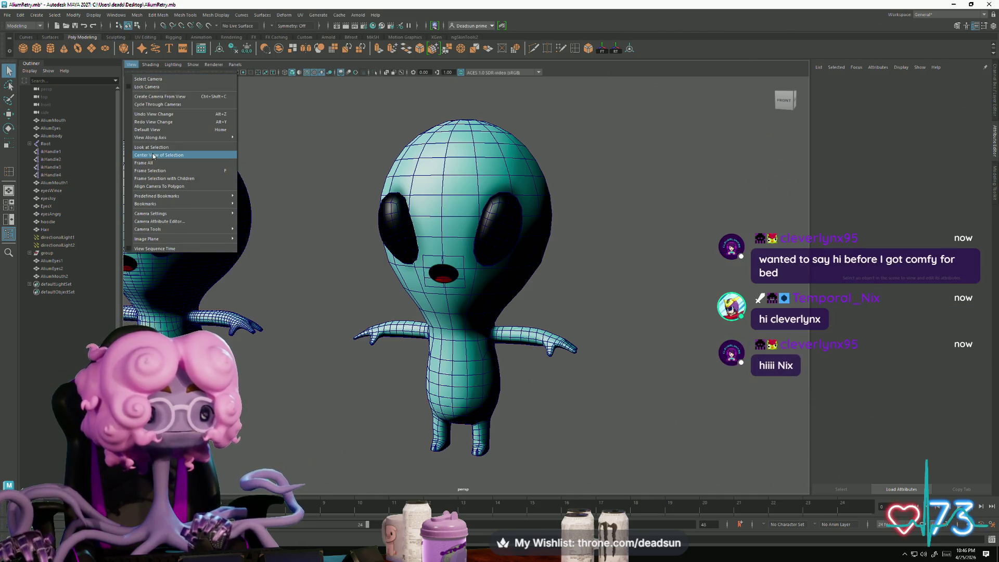
mouse_move(151, 66)
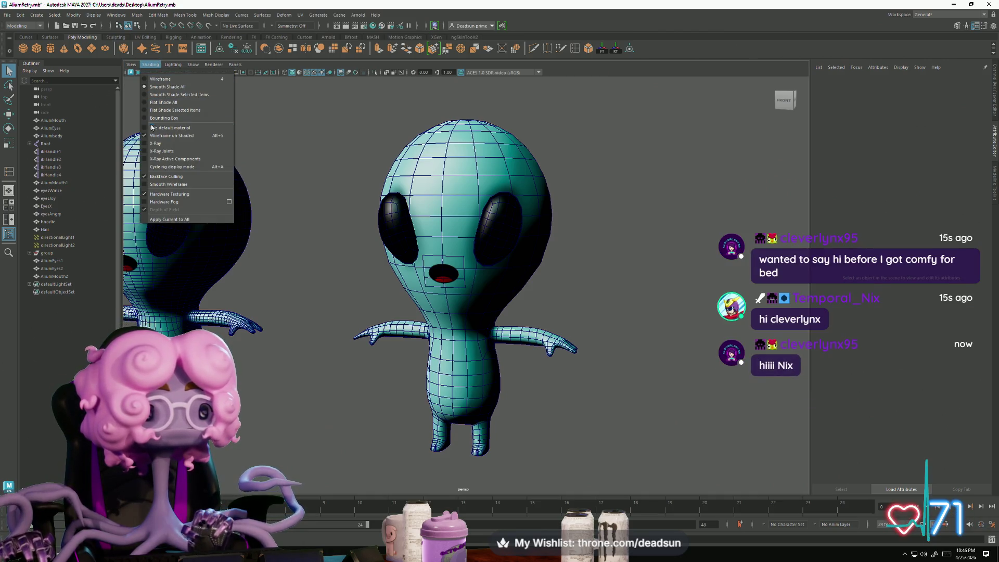
click(153, 138)
mouse_move(278, 211)
alt+mouse_down()
mouse_move(392, 302)
mouse_move(421, 342)
alt+mouse_up()
alt+right_drag(421, 342, 420, 287)
Step: Frame the right alien, then orbit back to a front view of both aliens
mouse_move(541, 393)
mouse_down()
mouse_move(531, 403)
mouse_move(513, 398)
mouse_move(519, 416)
mouse_move(506, 417)
mouse_up()
key(f)
click(514, 401)
mouse_move(506, 416)
alt+right_down()
mouse_move(414, 342)
mouse_move(390, 350)
alt+right_up()
alt+drag(391, 351, 383, 356)
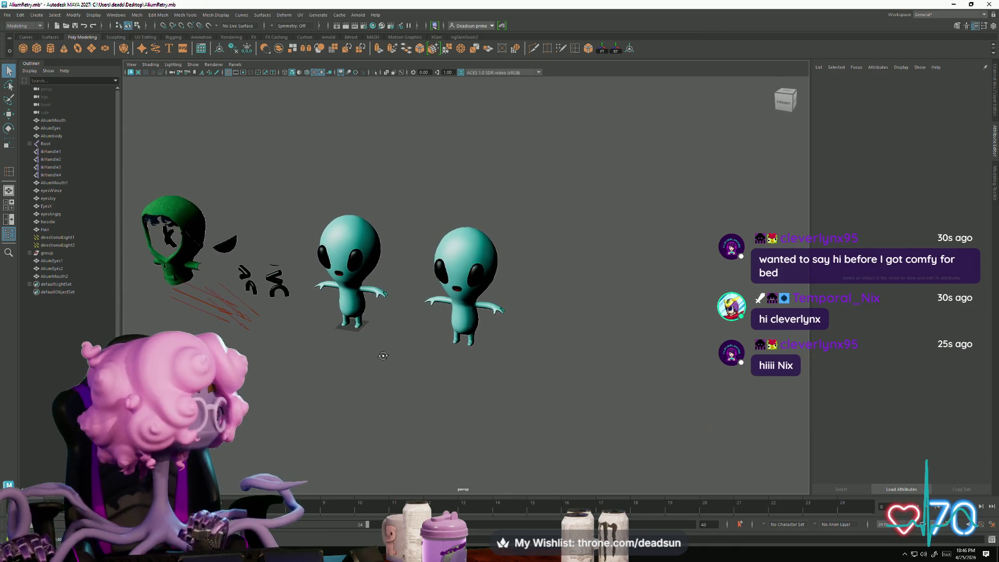
alt+right_drag(384, 359, 455, 388)
Step: Select the right alien's body and dolly in on it
click(467, 341)
mouse_move(467, 343)
alt+mouse_down()
mouse_move(482, 387)
mouse_move(510, 365)
mouse_move(526, 312)
mouse_move(582, 383)
mouse_move(507, 379)
mouse_move(424, 392)
mouse_move(429, 381)
alt+mouse_up()
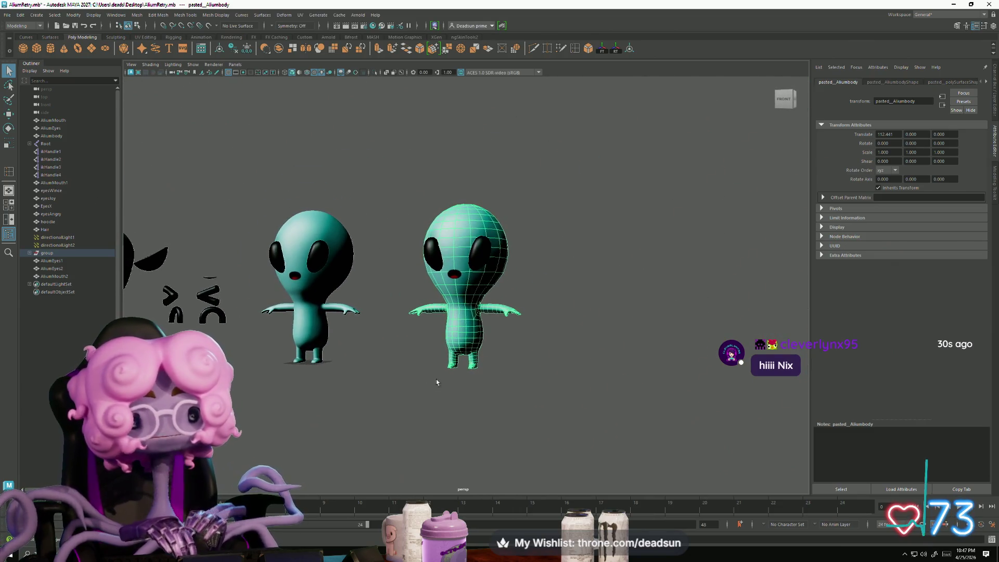
alt+right_drag(430, 380, 460, 359)
alt+right_drag(546, 395, 449, 324)
drag(461, 291, 404, 267)
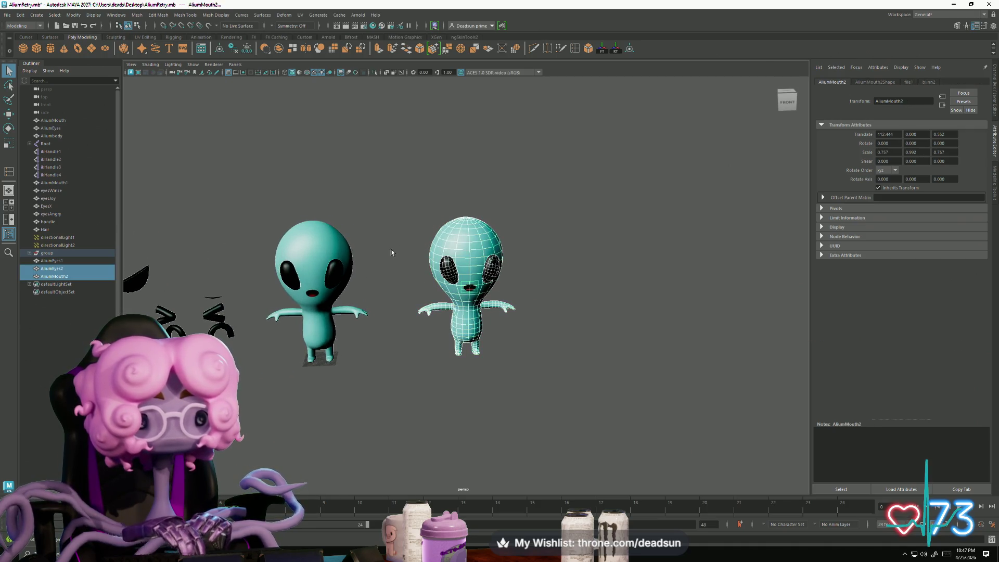
click(409, 233)
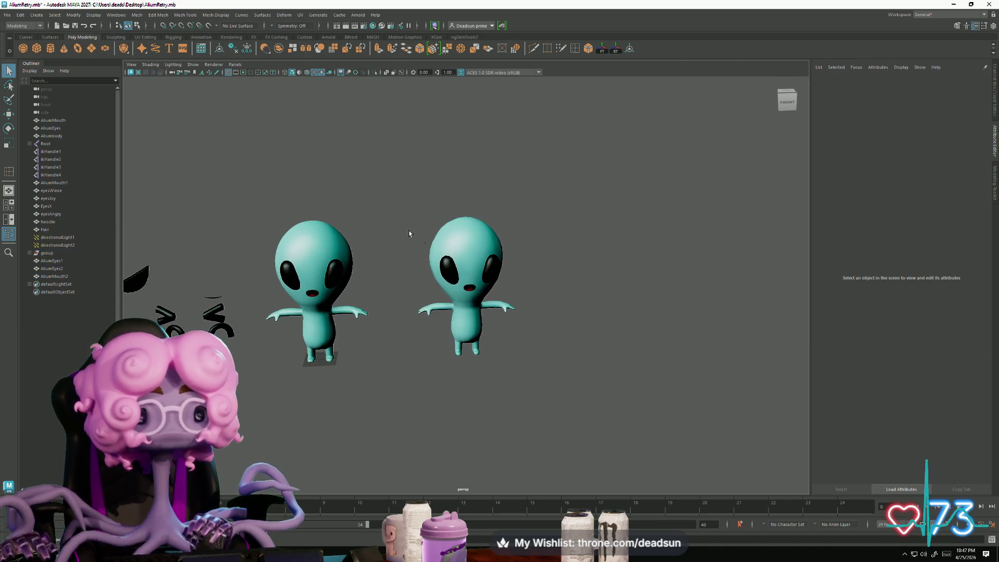
click(473, 343)
alt+right_drag(474, 344, 493, 358)
Step: Switch the body to Face mode and select the faces around the legs and feet
mouse_move(493, 358)
alt+mouse_down()
mouse_move(461, 311)
mouse_move(466, 379)
mouse_move(435, 351)
alt+mouse_up()
alt+right_drag(434, 350, 530, 419)
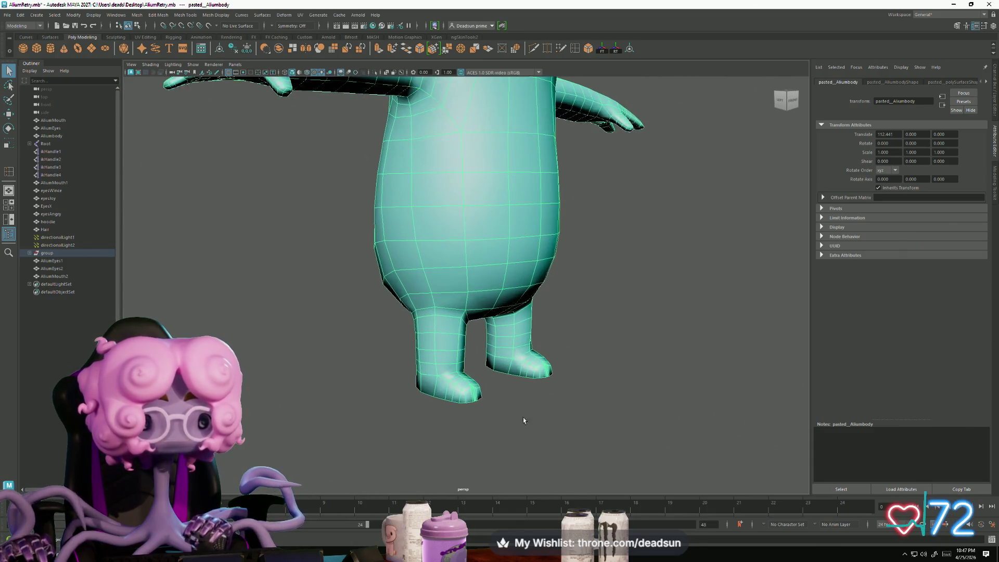
key(ctrl+shift+a)
alt+drag(463, 398, 465, 356)
right_click(465, 356)
click(461, 336)
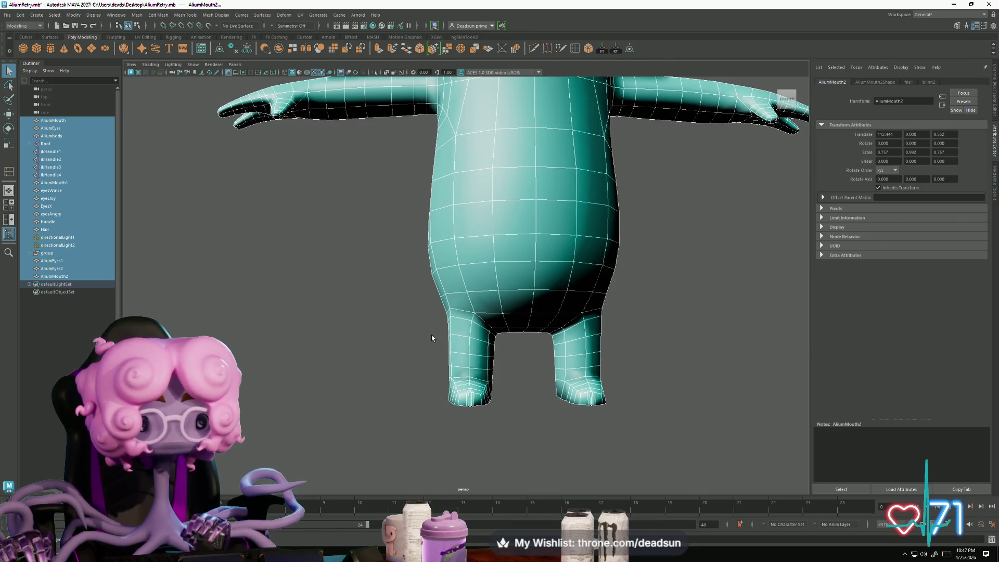
drag(425, 347, 646, 445)
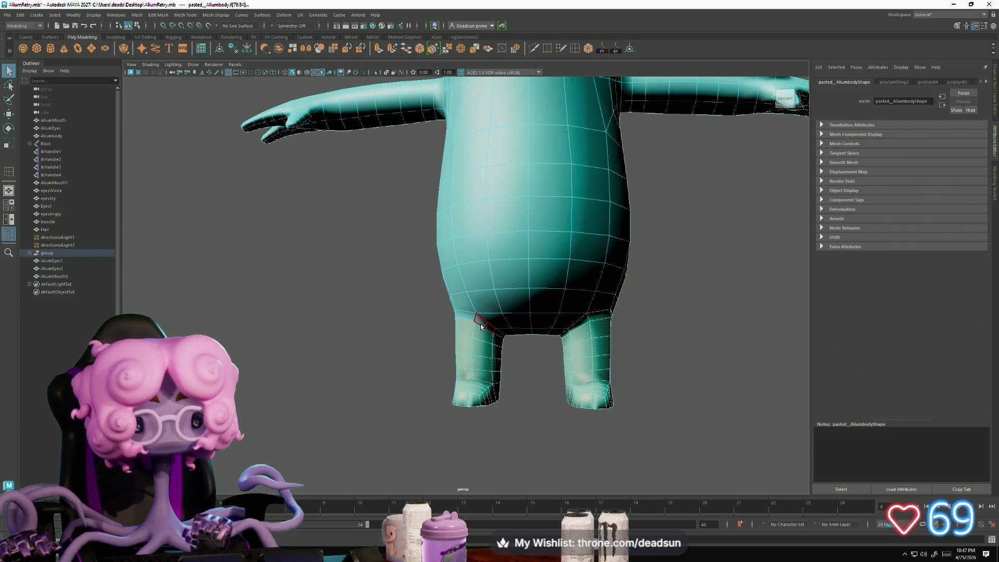
Step: Rotate the feet to point forward and slide them into place beneath the legs
drag(471, 317, 471, 318)
alt+drag(471, 319, 492, 379)
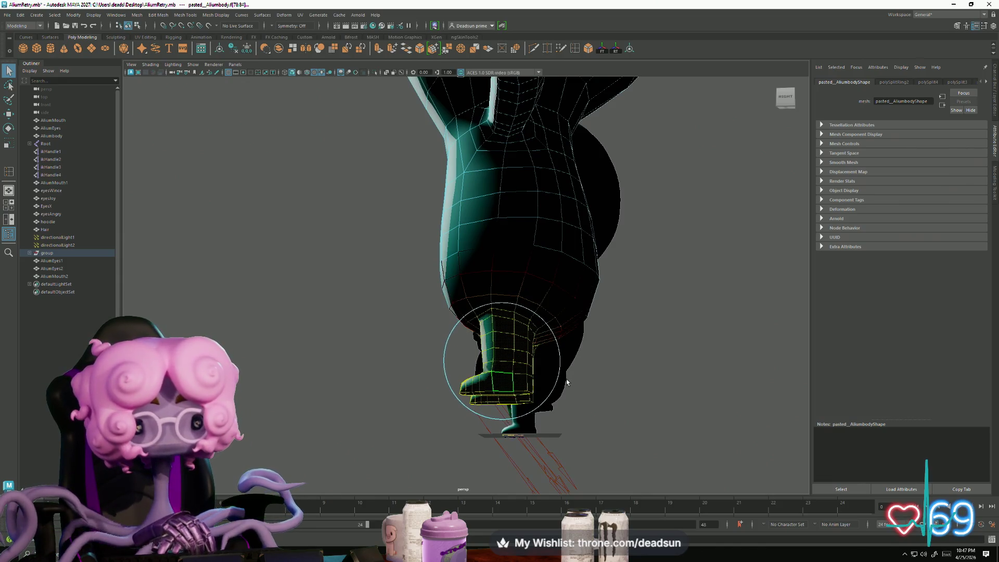
alt+drag(504, 390, 341, 477)
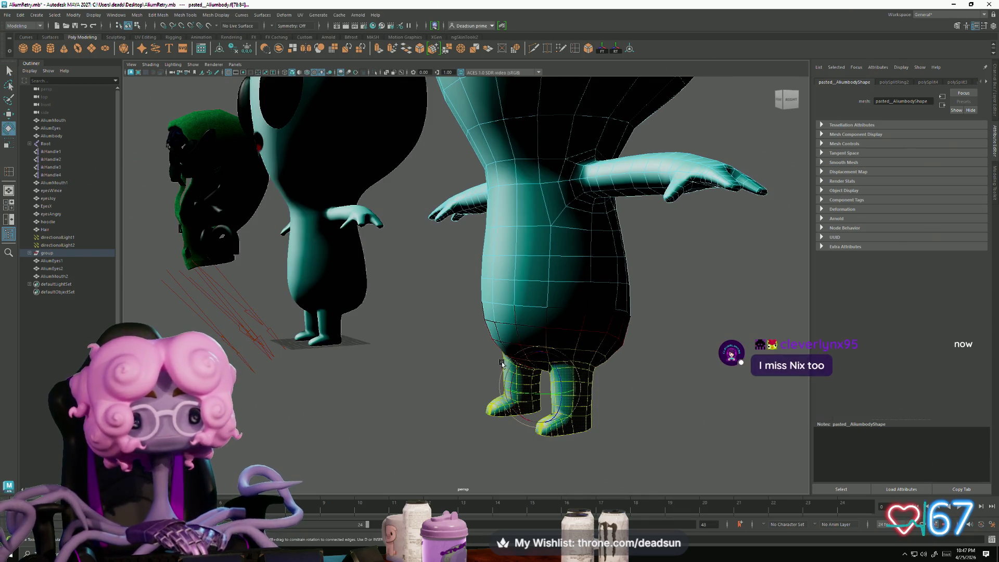
mouse_move(519, 370)
mouse_down()
mouse_move(560, 350)
mouse_move(538, 325)
mouse_up()
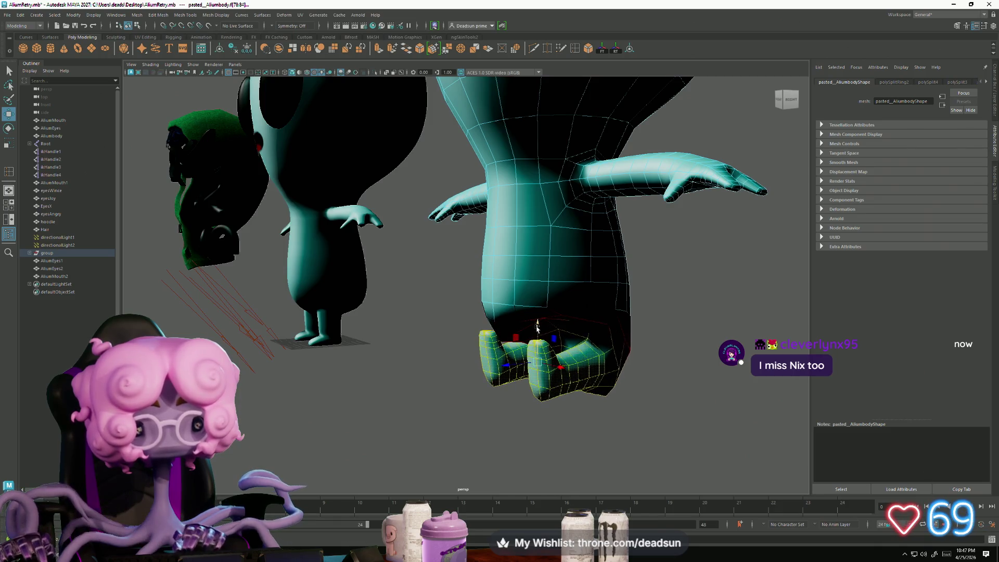
mouse_move(516, 364)
mouse_down()
mouse_move(440, 378)
mouse_move(507, 368)
mouse_move(501, 403)
mouse_move(562, 388)
mouse_move(610, 368)
mouse_move(631, 323)
mouse_move(599, 398)
mouse_move(519, 359)
mouse_up()
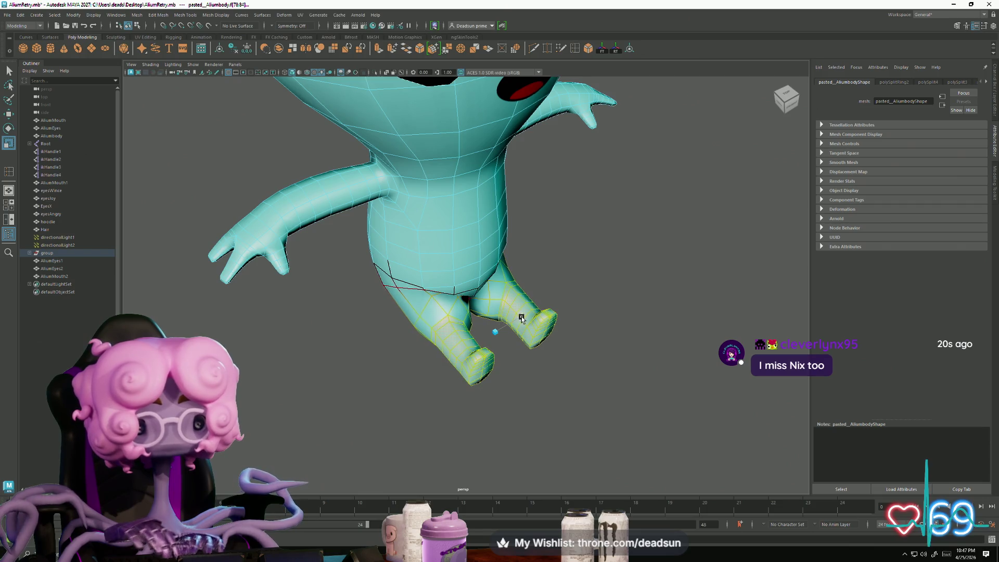
Step: Orbit under the torso, return to Face mode, and pick a face at the crotch
alt+drag(537, 365, 493, 397)
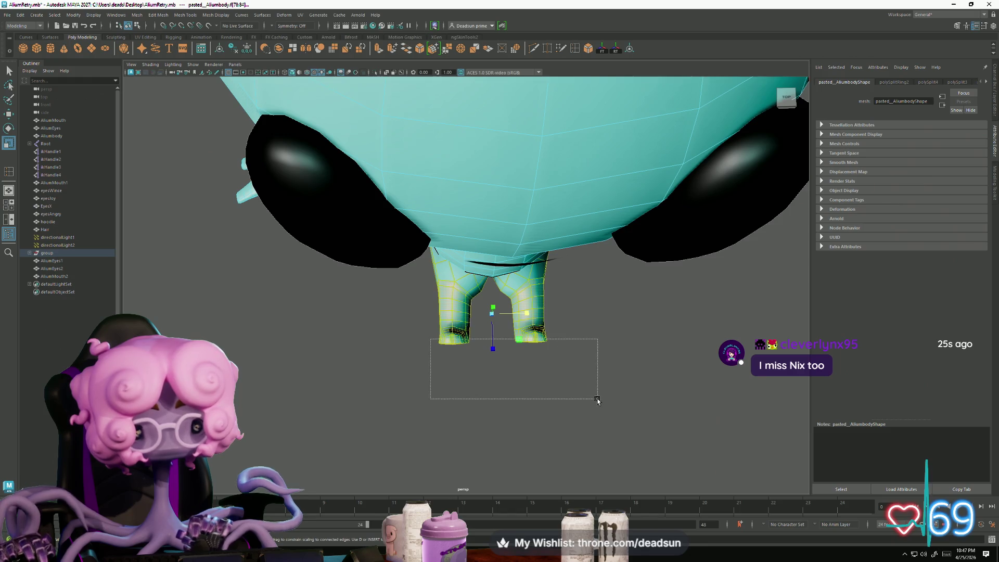
alt+drag(566, 349, 557, 347)
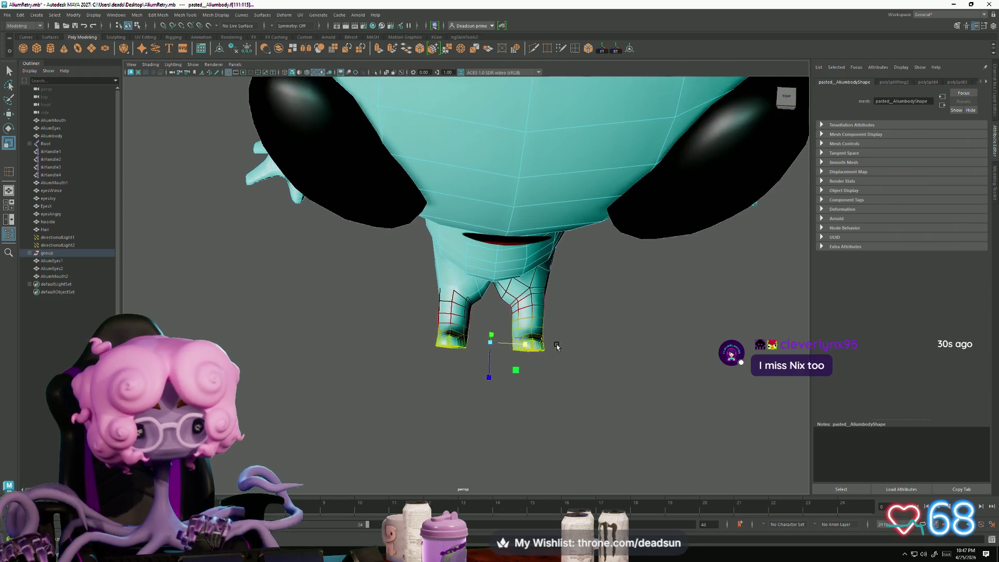
mouse_move(527, 352)
alt+mouse_down()
mouse_move(489, 364)
mouse_move(503, 355)
alt+mouse_up()
mouse_move(496, 316)
right_down()
mouse_move(497, 352)
mouse_move(496, 338)
right_up()
click(508, 355)
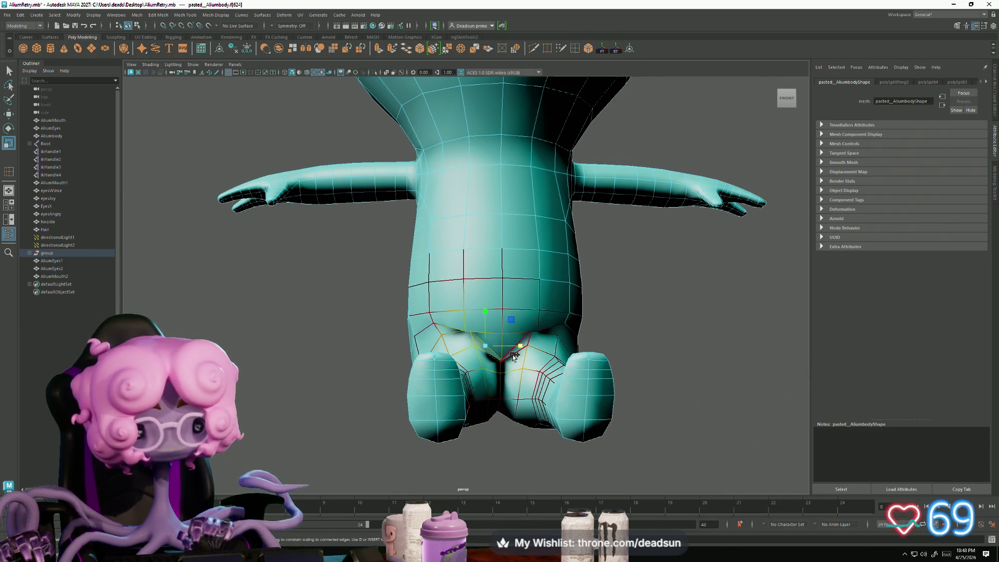
scroll(513, 354, up, 3)
mouse_move(502, 401)
alt+mouse_down()
mouse_move(571, 432)
mouse_move(516, 421)
mouse_move(408, 361)
mouse_move(364, 412)
mouse_move(457, 401)
mouse_move(439, 401)
mouse_move(513, 408)
mouse_move(601, 385)
mouse_move(517, 379)
mouse_move(562, 383)
mouse_move(520, 379)
mouse_move(498, 319)
alt+mouse_up()
click(357, 401)
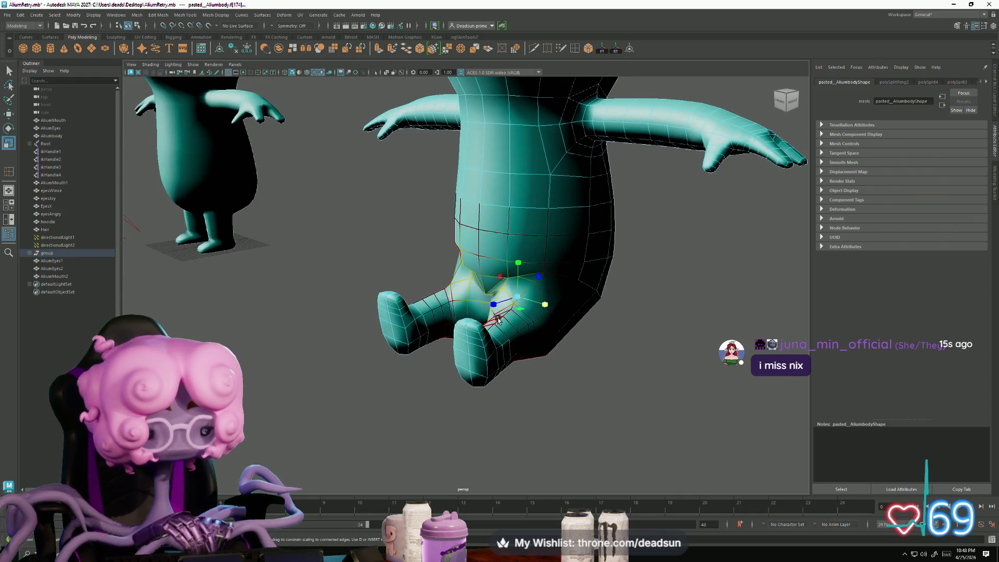
Step: Smooth the crotch faces with Mesh Tools > Average Vertices at 10 iterations
click(162, 11)
mouse_move(177, 16)
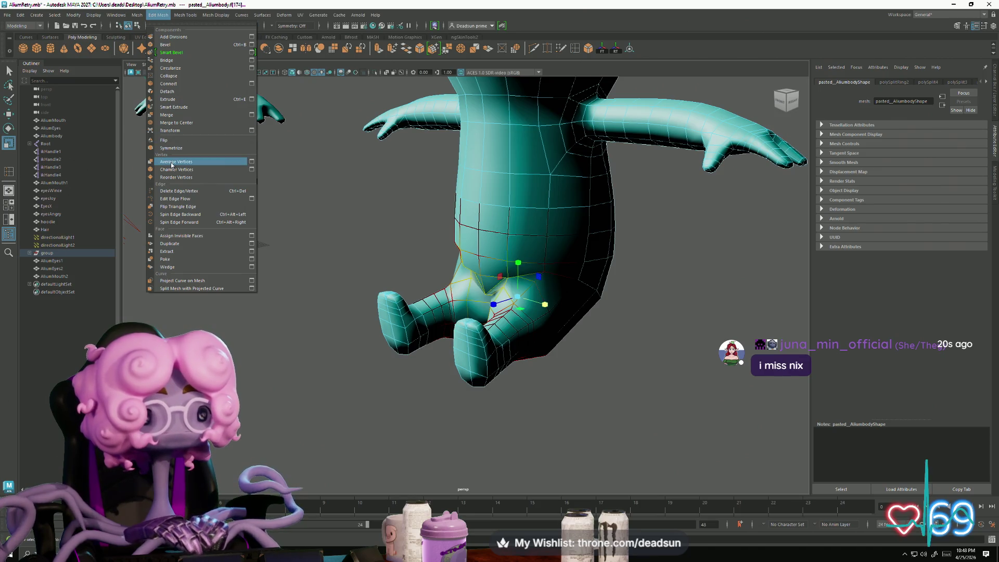
click(172, 164)
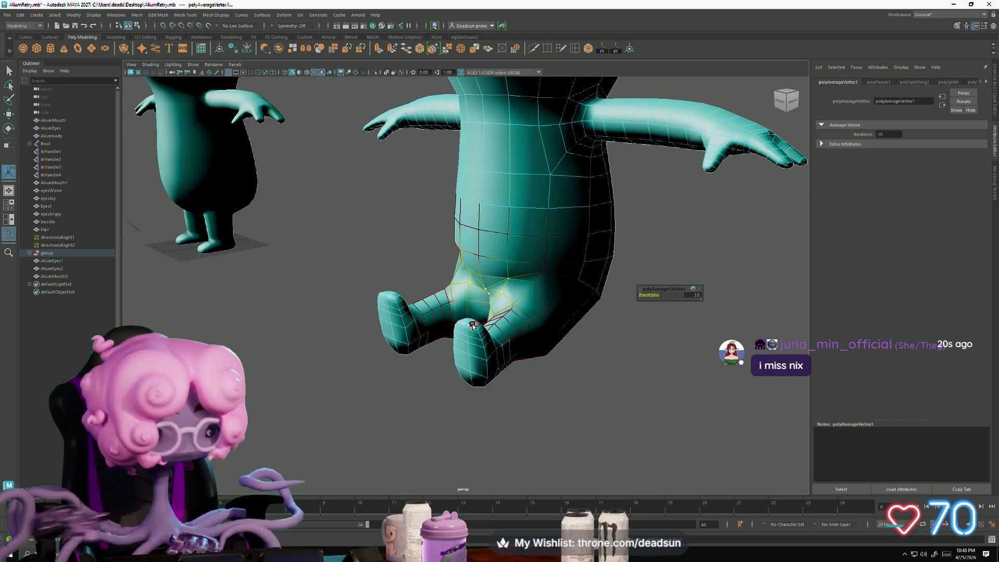
Step: Marquee-select the lower-body vertices around the crotch from several angles
mouse_move(527, 320)
alt+mouse_down()
mouse_move(593, 320)
mouse_move(581, 321)
alt+mouse_up()
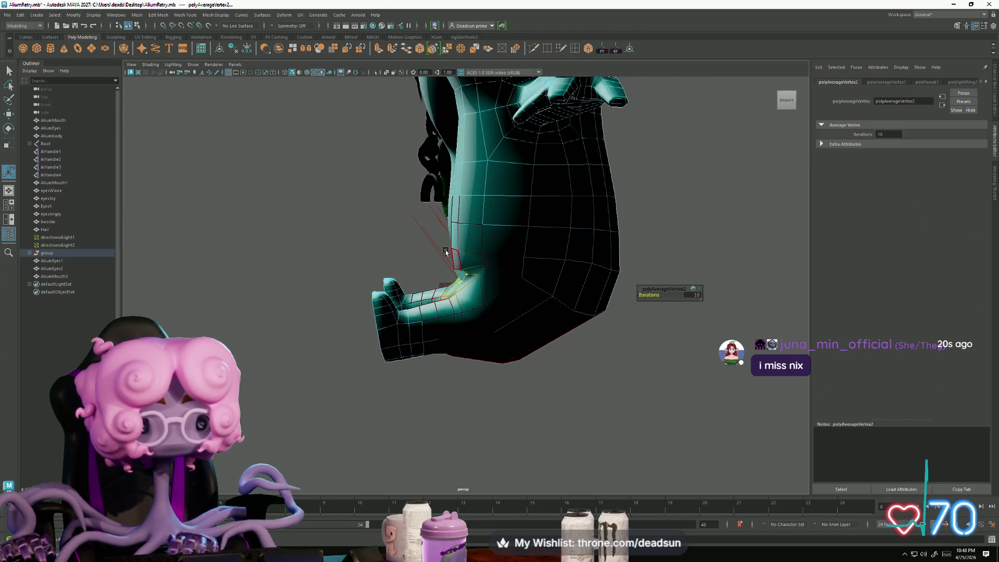
mouse_move(514, 291)
mouse_down()
mouse_move(520, 308)
mouse_move(481, 308)
mouse_move(486, 292)
mouse_up()
right_drag(487, 291, 458, 279)
drag(580, 289, 581, 288)
mouse_move(631, 310)
alt+mouse_down()
mouse_move(532, 310)
mouse_move(534, 302)
alt+mouse_up()
mouse_move(598, 370)
alt+mouse_down()
mouse_move(552, 364)
mouse_move(705, 384)
alt+mouse_up()
mouse_move(535, 218)
mouse_down()
mouse_move(615, 292)
mouse_move(791, 289)
mouse_move(647, 312)
mouse_move(509, 373)
mouse_move(402, 351)
mouse_up()
drag(486, 384, 486, 384)
mouse_move(603, 427)
alt+mouse_down()
mouse_move(464, 409)
mouse_move(519, 434)
alt+mouse_up()
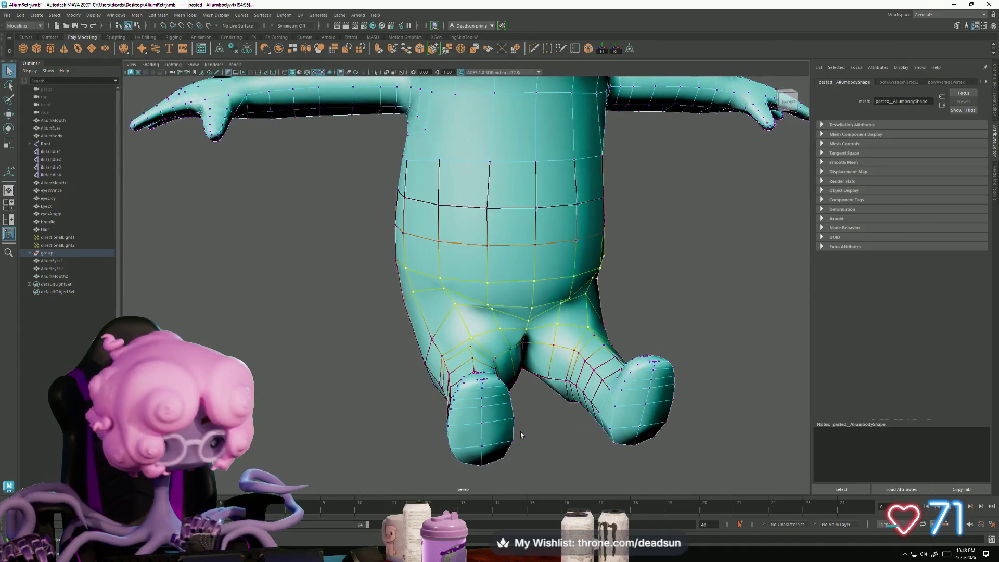
Step: Repeat vertex averaging on the lower body, then select the leg vertices for rotating
key(g)
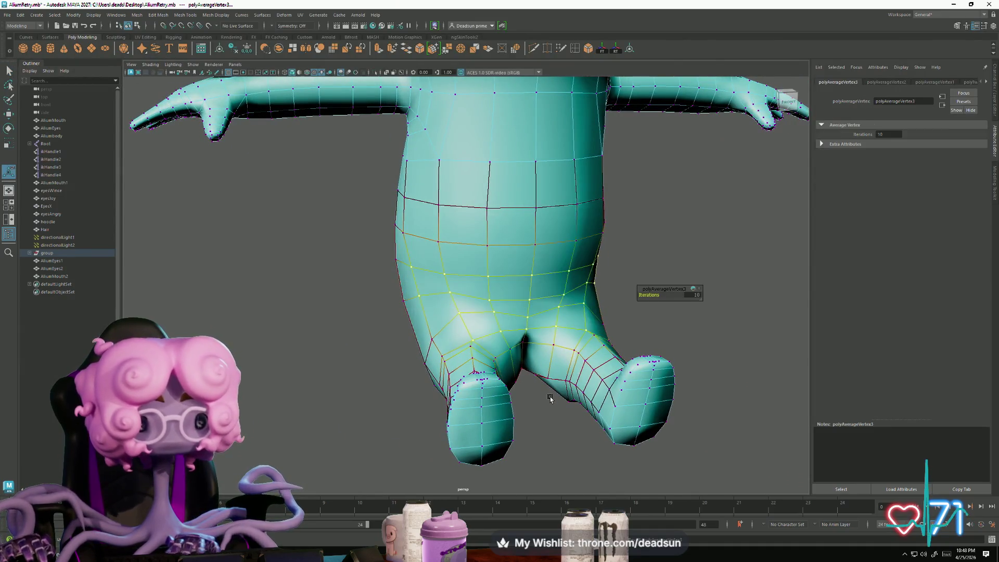
mouse_move(550, 396)
alt+mouse_down()
mouse_move(468, 334)
mouse_move(467, 319)
mouse_move(461, 408)
mouse_move(559, 370)
mouse_move(530, 388)
mouse_move(440, 333)
alt+mouse_up()
mouse_move(494, 366)
alt+mouse_down()
mouse_move(624, 395)
mouse_move(597, 392)
mouse_move(508, 340)
alt+mouse_up()
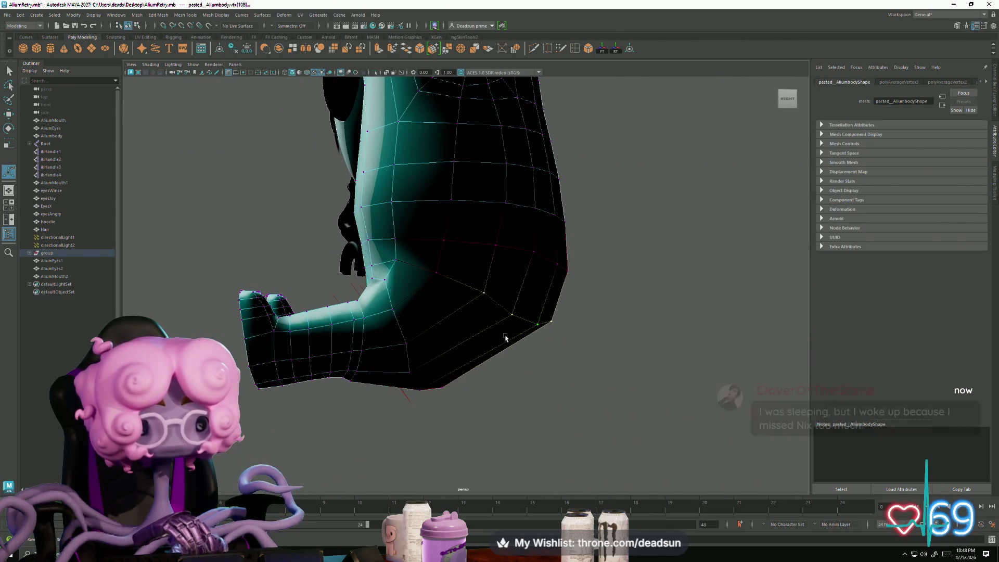
key(e)
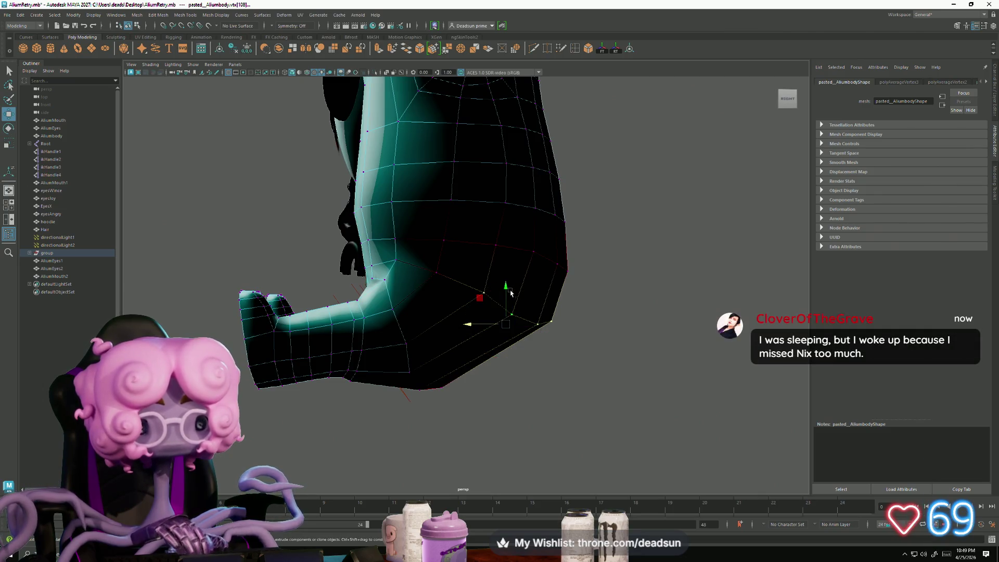
Step: Shift the foot vertices sideways with the Move tool to reshape the legs
mouse_move(577, 391)
alt+mouse_down()
mouse_move(383, 357)
mouse_move(406, 361)
mouse_move(447, 300)
alt+mouse_up()
key(e)
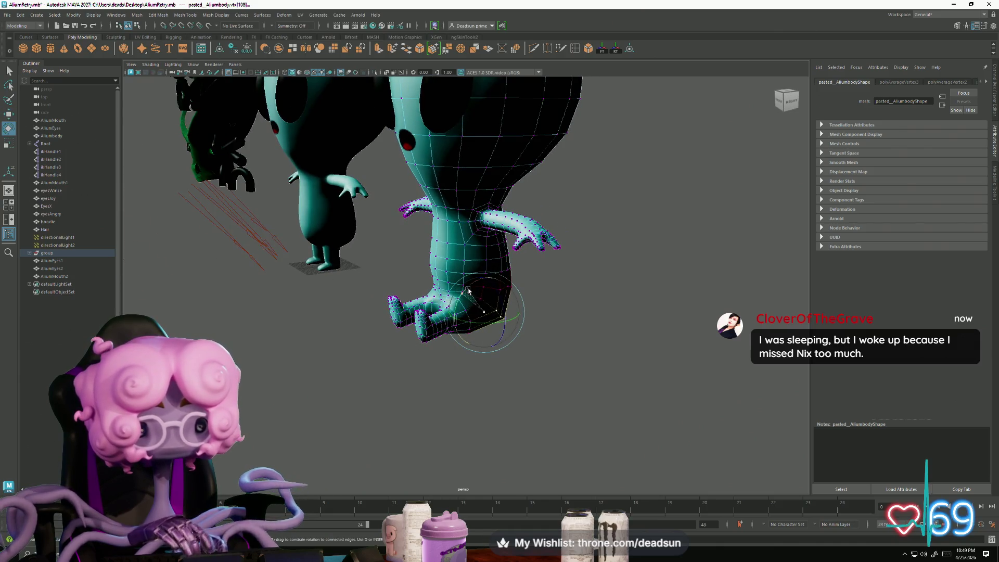
mouse_move(411, 334)
alt+mouse_down()
mouse_move(458, 364)
mouse_move(468, 290)
mouse_move(486, 263)
mouse_move(460, 281)
alt+mouse_up()
scroll(458, 364, up, 10)
scroll(470, 400, down, 5)
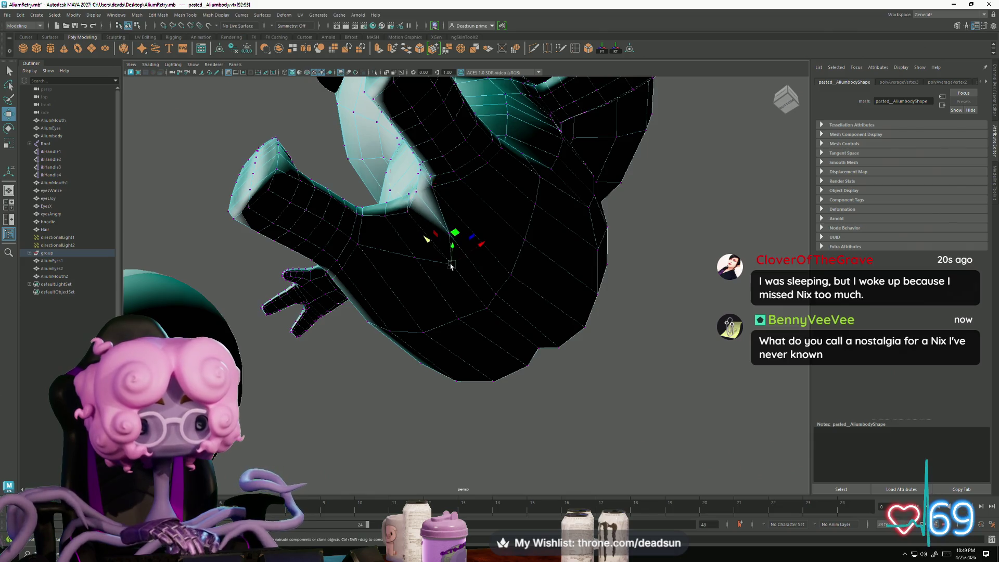
mouse_move(410, 222)
alt+mouse_down()
mouse_move(423, 292)
mouse_move(530, 412)
mouse_move(504, 297)
mouse_move(517, 293)
mouse_move(502, 292)
mouse_move(530, 290)
mouse_move(537, 276)
alt+mouse_up()
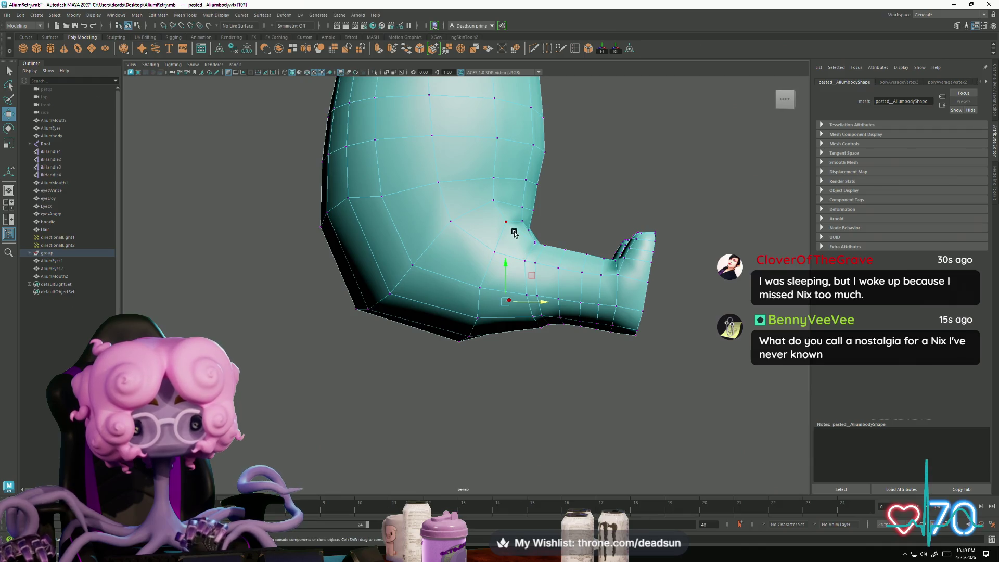
mouse_move(699, 354)
alt+mouse_down()
mouse_move(625, 385)
mouse_move(575, 426)
mouse_move(536, 364)
mouse_move(499, 401)
mouse_move(508, 406)
mouse_move(482, 395)
alt+mouse_up()
mouse_move(329, 367)
mouse_down()
mouse_move(349, 368)
mouse_move(337, 358)
mouse_move(364, 318)
mouse_move(388, 335)
mouse_move(497, 356)
mouse_up()
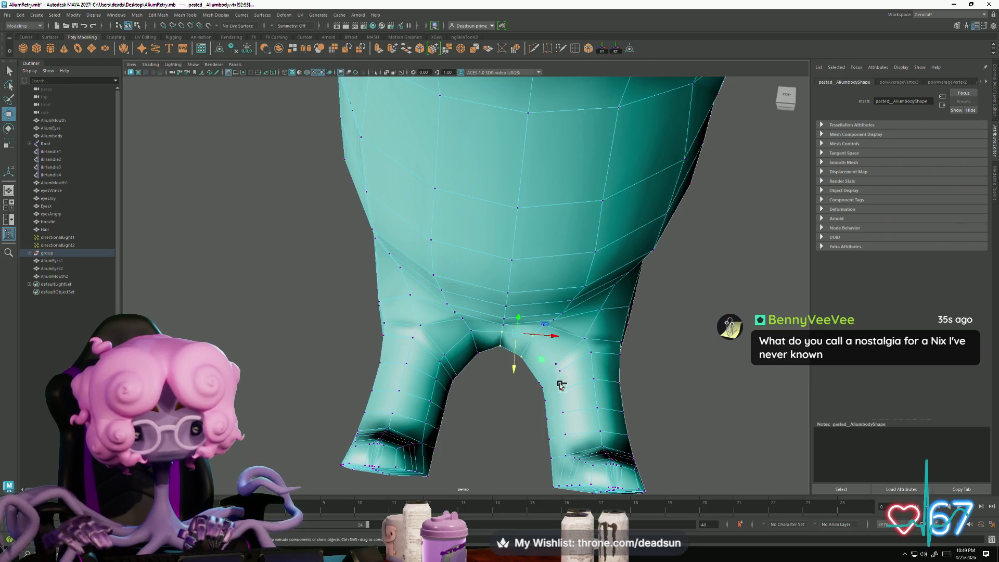
Step: Select faces on the inner thighs of the legs
click(502, 359)
mouse_move(498, 373)
alt+mouse_down()
mouse_move(512, 382)
mouse_move(537, 375)
alt+mouse_up()
right_drag(476, 334, 462, 330)
click(461, 330)
mouse_move(462, 330)
alt+mouse_down()
mouse_move(553, 328)
mouse_move(370, 320)
mouse_move(453, 338)
mouse_move(493, 381)
mouse_move(621, 413)
mouse_move(547, 318)
alt+mouse_up()
click(553, 328)
Step: Marquee-select the lower-body vertices and raise the feet with the Move tool's Y handle
right_drag(547, 318, 551, 300)
alt+drag(407, 358, 458, 361)
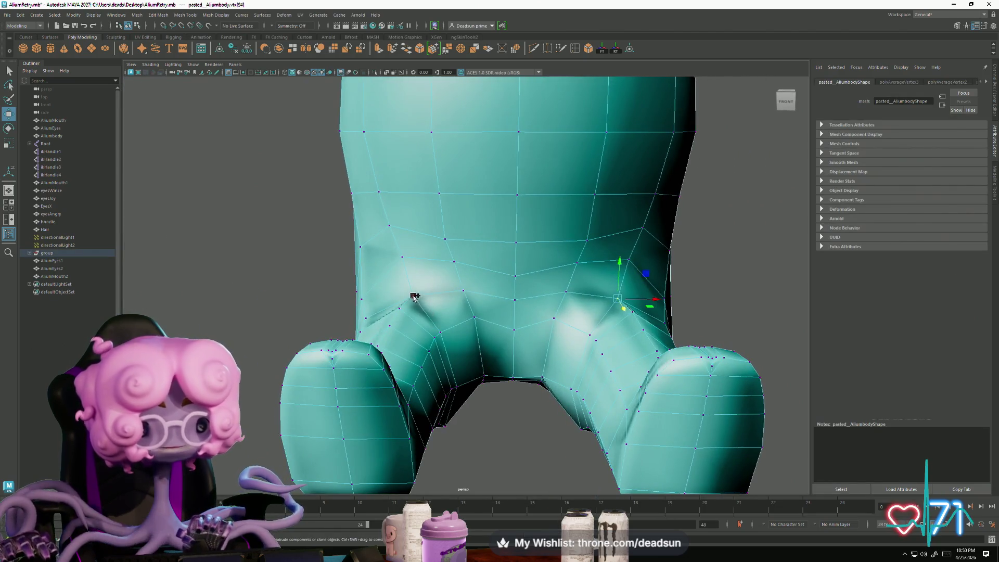
alt+drag(572, 336, 502, 299)
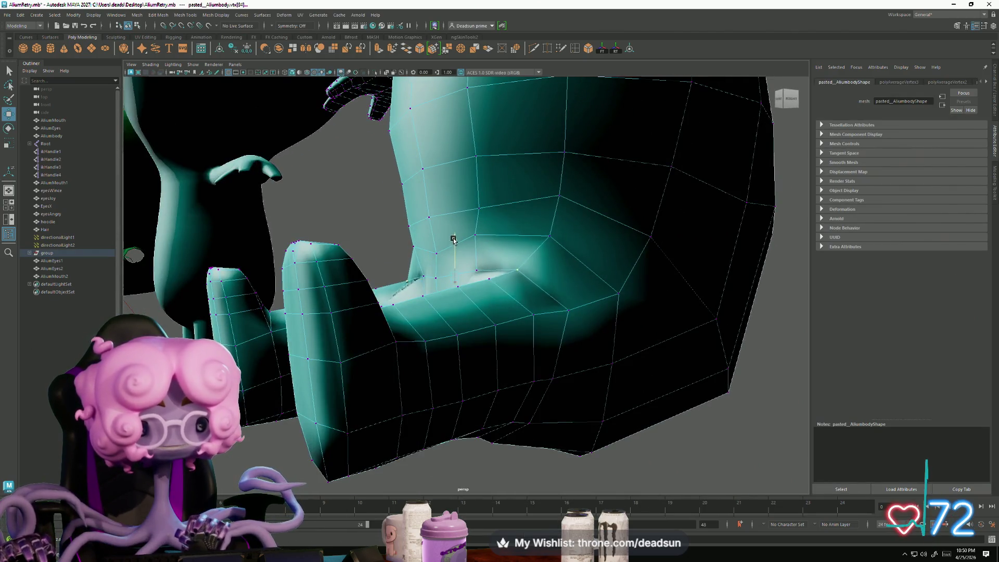
mouse_move(451, 235)
alt+mouse_down()
mouse_move(558, 328)
mouse_move(654, 333)
mouse_move(595, 330)
mouse_move(598, 357)
mouse_move(507, 394)
mouse_move(550, 389)
mouse_move(472, 394)
mouse_move(637, 398)
alt+mouse_up()
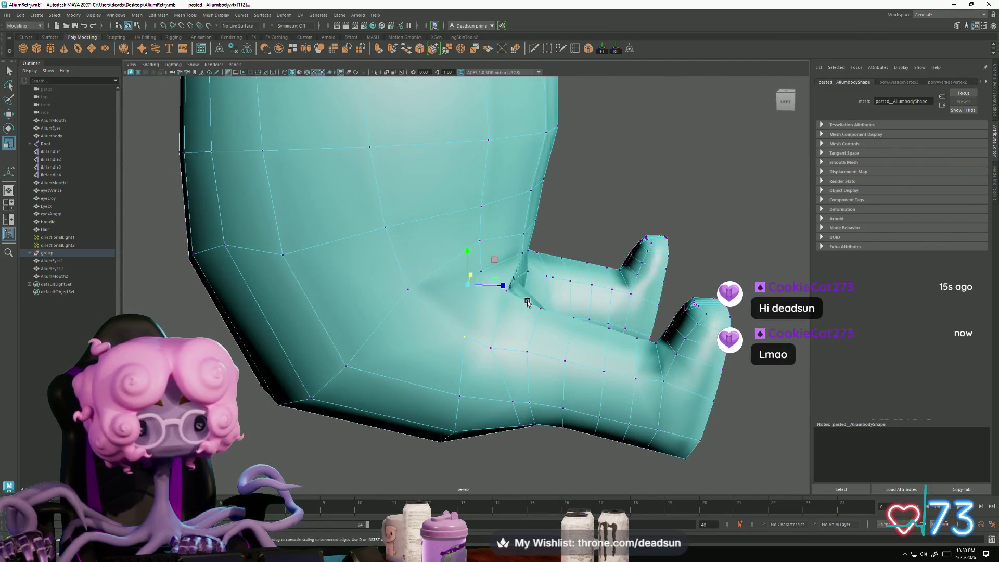
mouse_move(399, 281)
alt+mouse_down()
mouse_move(388, 285)
mouse_move(502, 403)
mouse_move(499, 390)
mouse_move(553, 390)
mouse_move(580, 373)
mouse_move(517, 373)
mouse_move(598, 435)
mouse_move(612, 338)
alt+mouse_up()
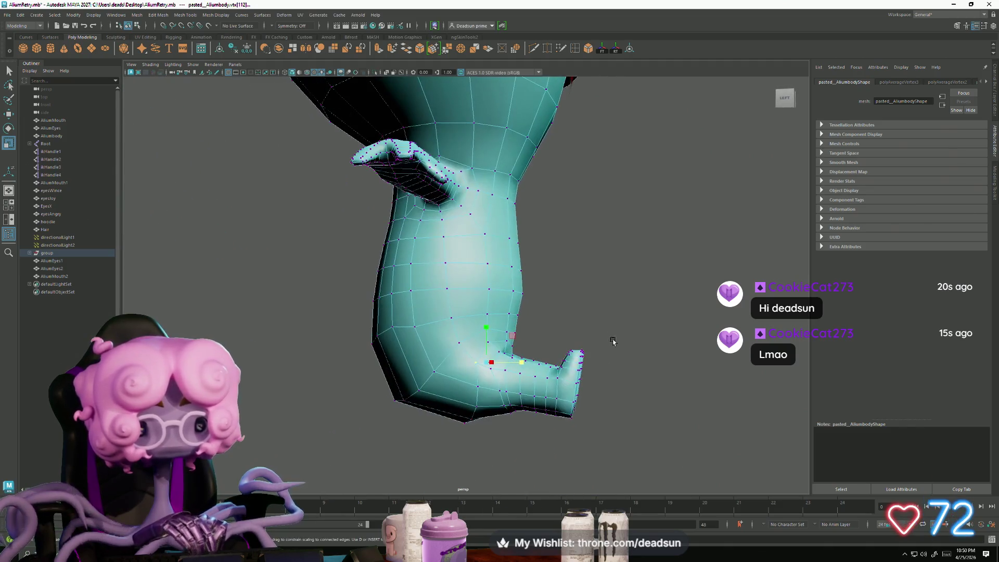
drag(346, 318, 334, 305)
drag(437, 353, 437, 353)
mouse_move(437, 353)
alt+mouse_down()
mouse_move(468, 375)
mouse_move(458, 352)
alt+mouse_up()
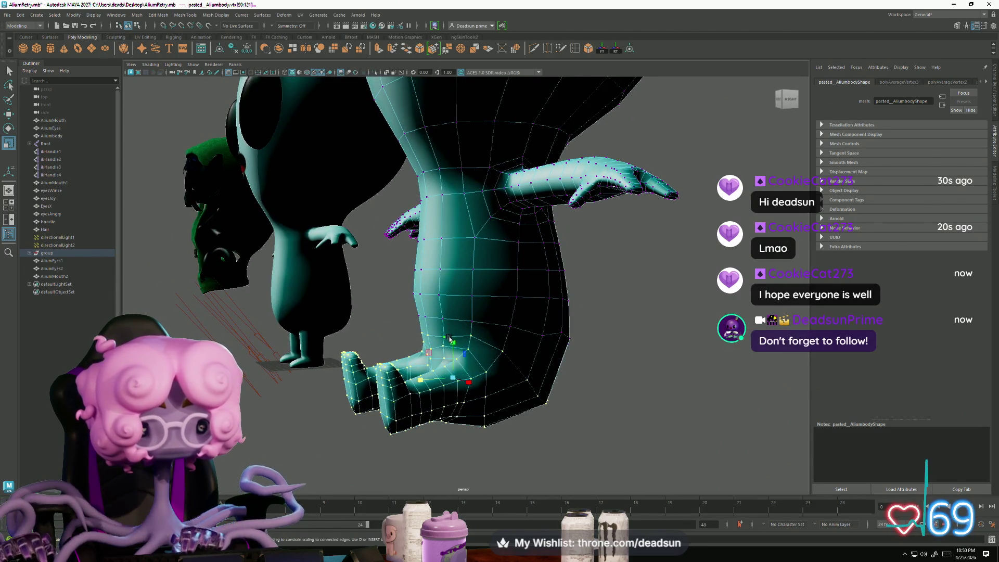
mouse_move(446, 343)
mouse_down()
mouse_move(459, 322)
mouse_move(444, 318)
mouse_move(465, 322)
mouse_move(445, 326)
mouse_up()
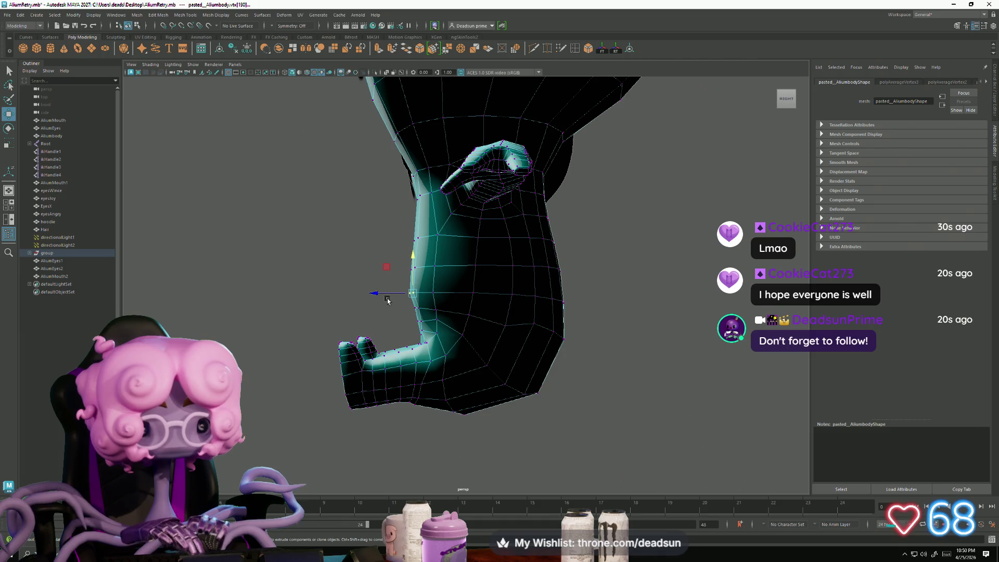
Step: Select a few vertices at the back of the character
alt+drag(382, 297, 587, 317)
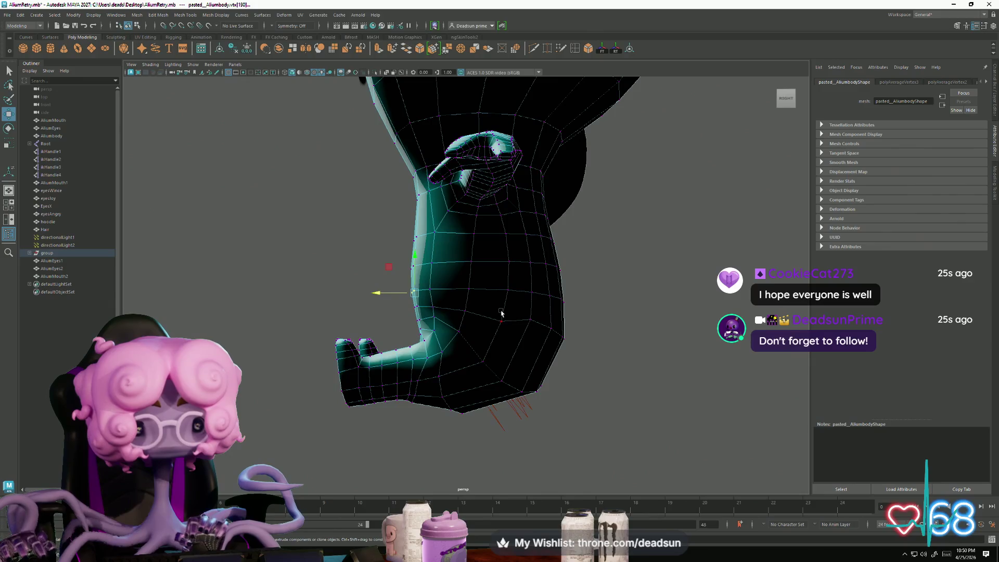
drag(592, 367, 593, 367)
alt+drag(592, 368, 499, 360)
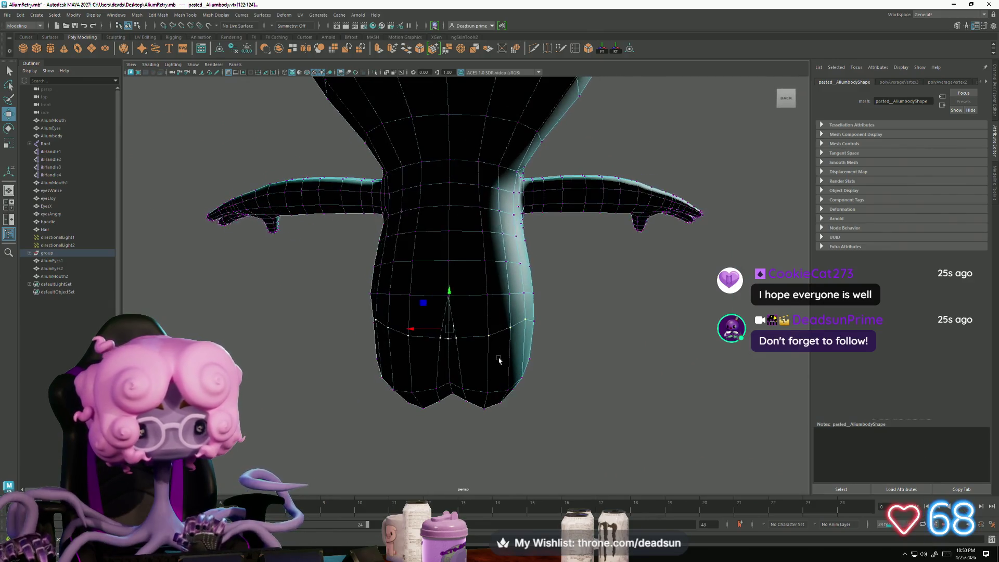
Step: Put the body into vertex mode via the marking menu and view it from below
mouse_move(450, 308)
alt+mouse_down()
mouse_move(516, 355)
mouse_move(552, 367)
mouse_move(527, 360)
alt+mouse_up()
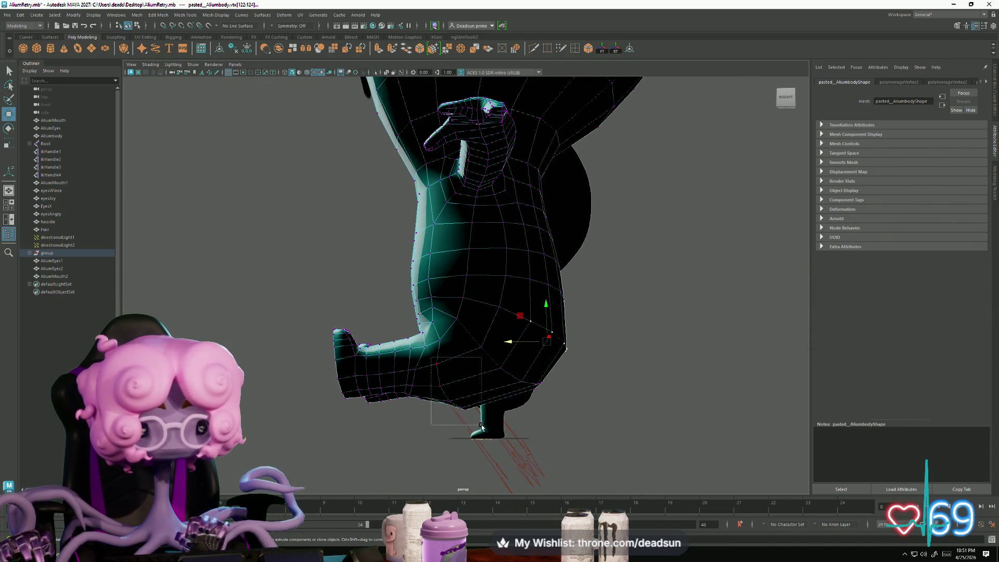
key(F8)
mouse_move(480, 424)
alt+mouse_down()
mouse_move(507, 435)
mouse_move(561, 417)
mouse_move(594, 420)
alt+mouse_up()
right_drag(480, 315, 440, 326)
scroll(461, 358, up, 3)
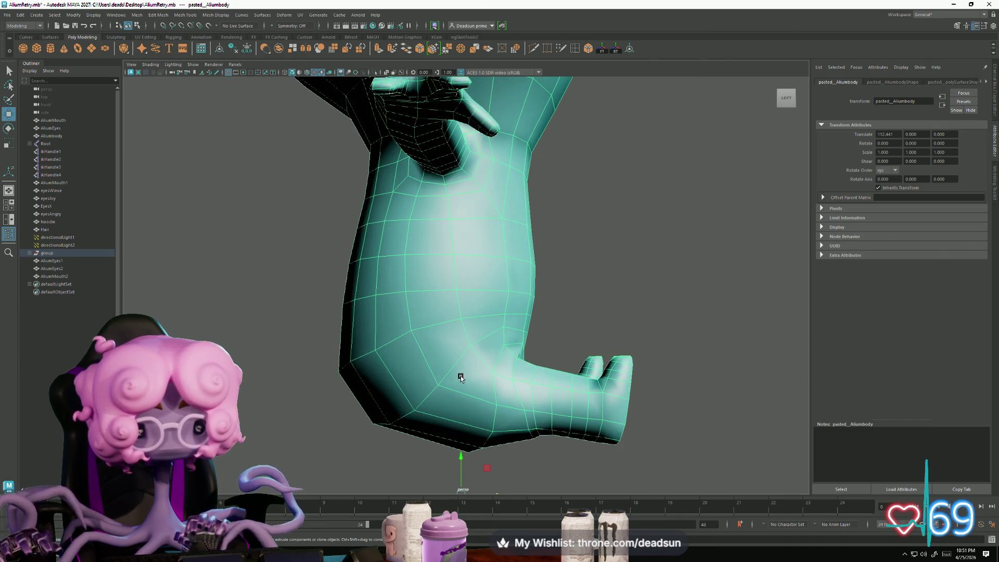
right_drag(446, 333, 456, 385)
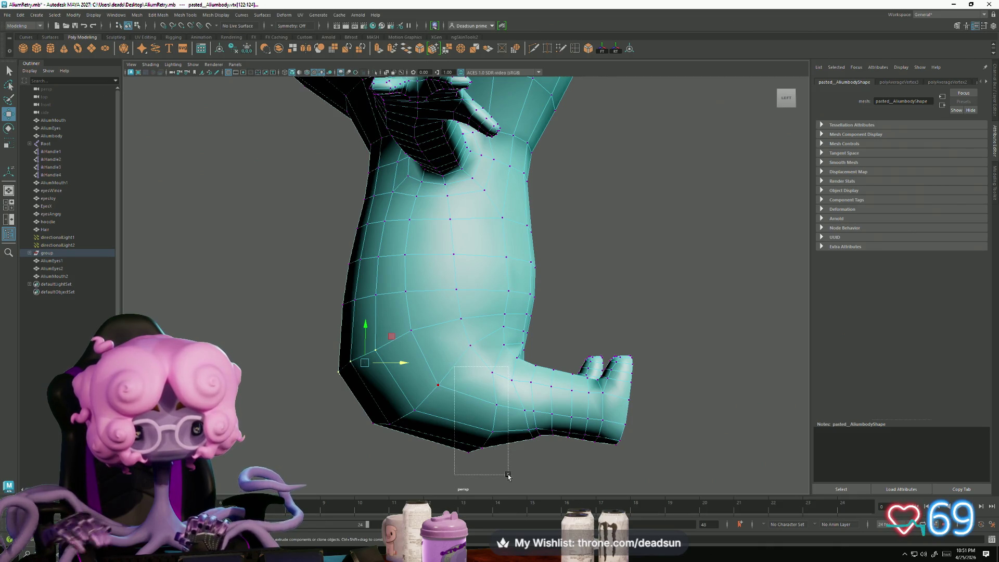
mouse_move(508, 472)
alt+mouse_down()
mouse_move(446, 423)
mouse_move(414, 415)
mouse_move(364, 468)
mouse_move(394, 418)
mouse_move(487, 416)
alt+mouse_up()
key(e)
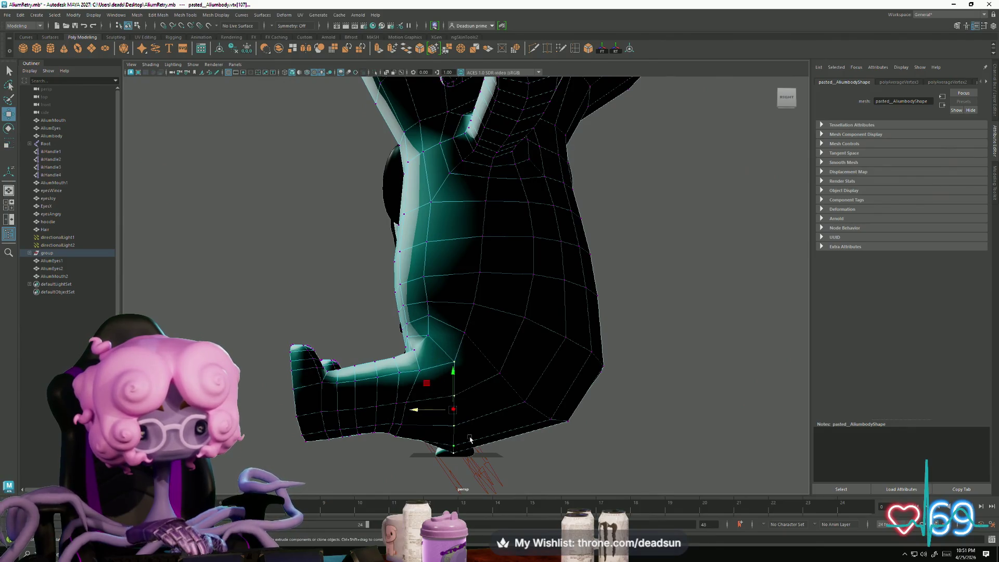
mouse_move(438, 474)
alt+mouse_down()
mouse_move(466, 416)
mouse_move(416, 474)
mouse_move(468, 415)
mouse_move(516, 461)
mouse_move(473, 445)
mouse_move(445, 473)
mouse_move(454, 368)
alt+mouse_up()
mouse_move(420, 426)
alt+mouse_down()
mouse_move(457, 364)
mouse_move(446, 339)
mouse_move(414, 400)
mouse_move(404, 380)
alt+mouse_up()
Step: Select the vertex and edges under the crotch between the legs, ready to scale
right_drag(399, 329, 419, 308)
mouse_move(411, 312)
alt+mouse_down()
mouse_move(395, 318)
mouse_move(401, 308)
alt+mouse_up()
click(411, 280)
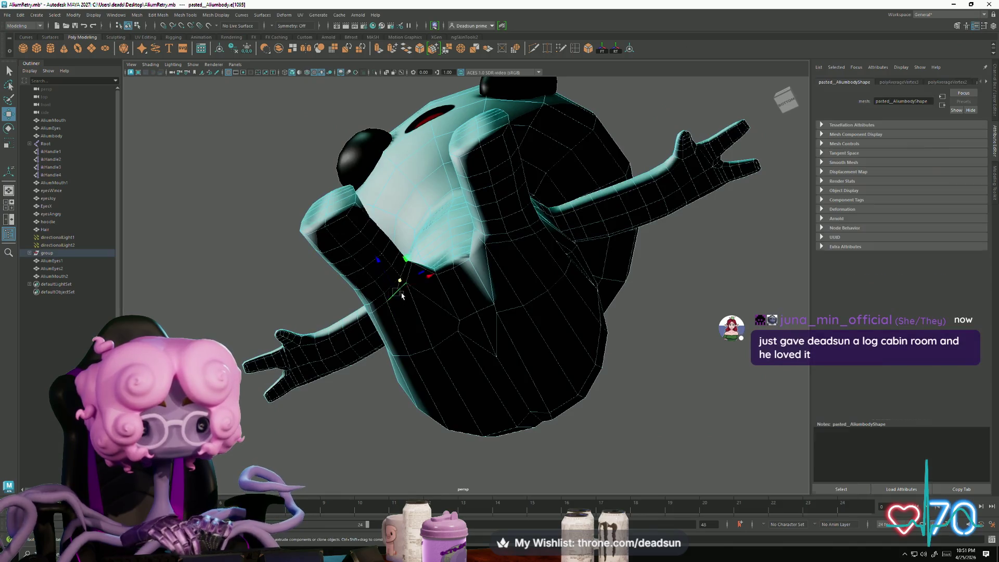
click(498, 252)
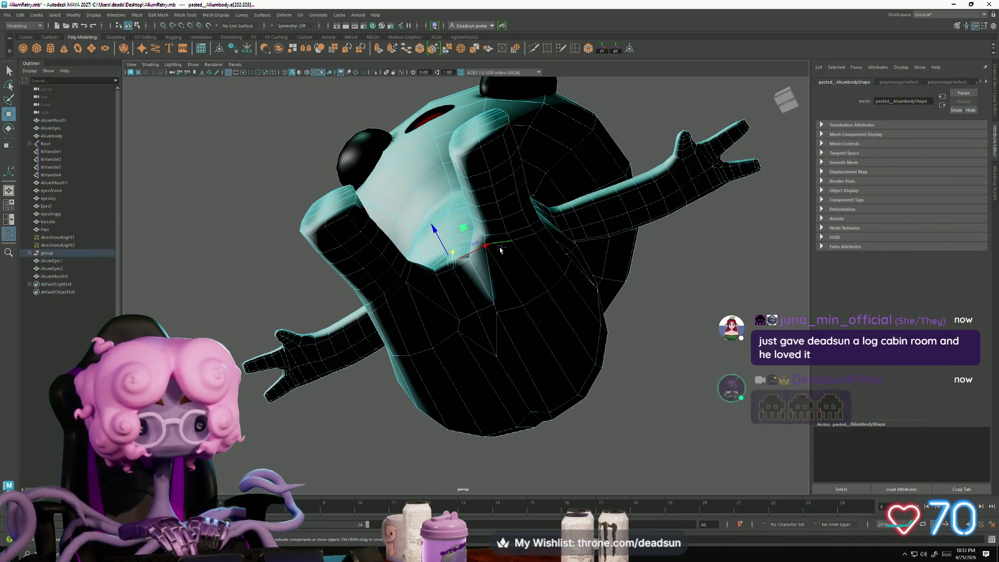
mouse_move(479, 239)
alt+mouse_down()
mouse_move(515, 301)
mouse_move(517, 364)
mouse_move(504, 373)
alt+mouse_up()
scroll(545, 330, up, 5)
scroll(513, 411, up, 3)
mouse_move(537, 412)
alt+mouse_down()
mouse_move(475, 413)
mouse_move(457, 401)
mouse_move(574, 397)
mouse_move(520, 411)
mouse_move(562, 378)
mouse_move(514, 471)
mouse_move(468, 426)
mouse_move(499, 437)
mouse_move(502, 455)
mouse_move(406, 414)
mouse_move(342, 318)
alt+mouse_up()
key(r)
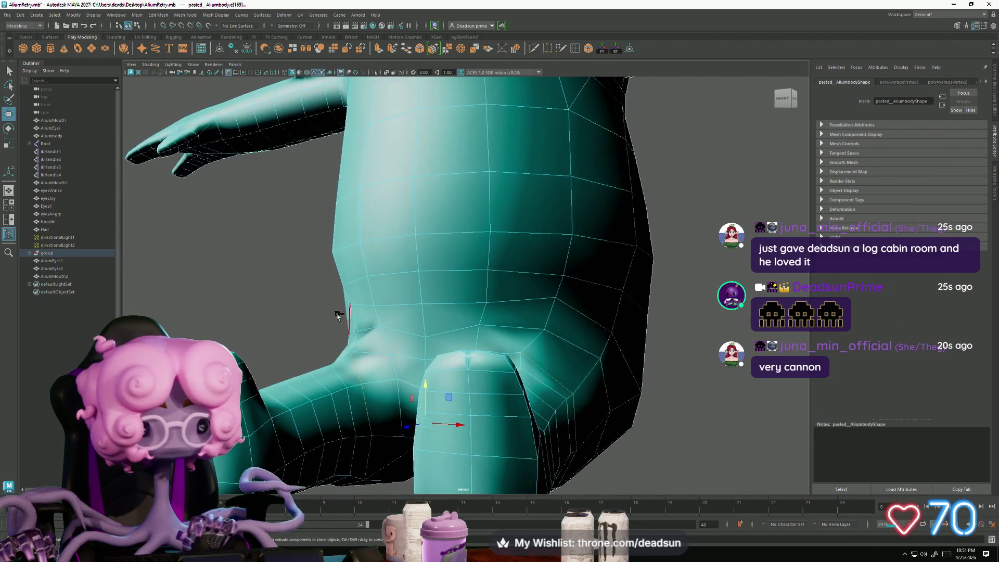
alt+drag(581, 392, 385, 394)
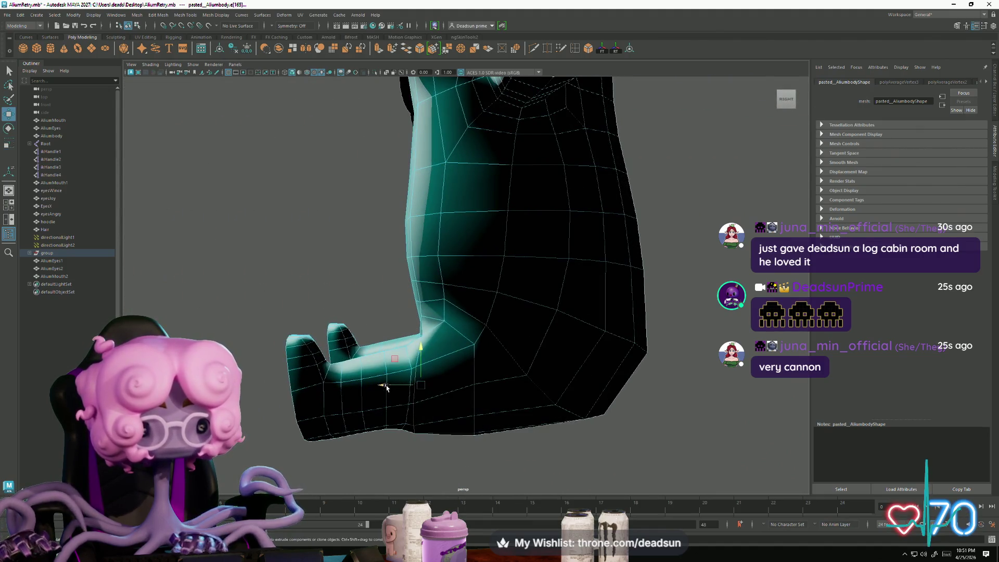
mouse_move(406, 388)
alt+mouse_down()
mouse_move(461, 425)
mouse_move(495, 428)
alt+mouse_up()
Step: Pull an underside vertex inward and upward to tighten the seam between the legs
mouse_move(415, 315)
right_down()
mouse_move(381, 345)
mouse_move(378, 315)
right_up()
click(441, 342)
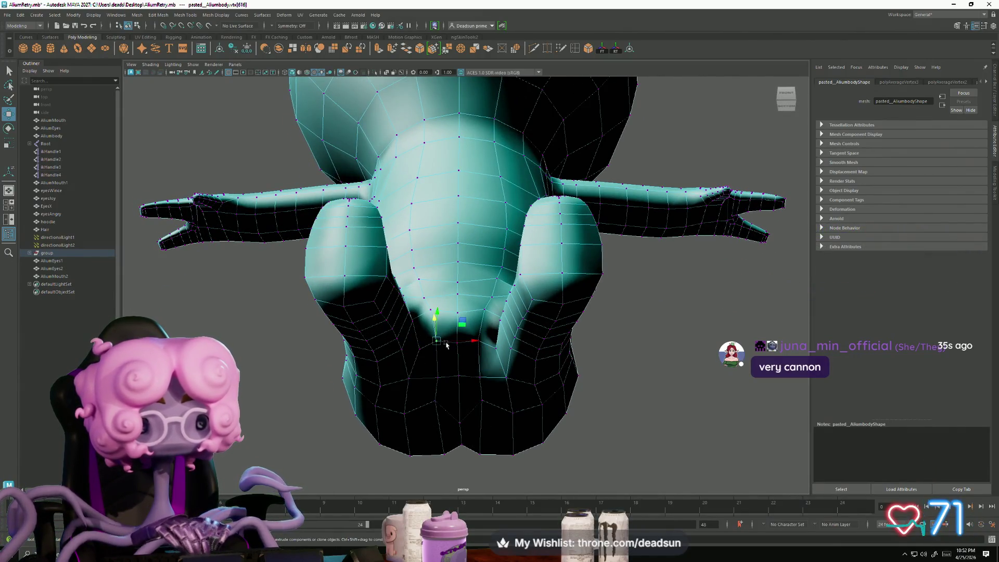
scroll(482, 372, up, 3)
mouse_move(481, 373)
alt+mouse_down()
mouse_move(473, 390)
mouse_move(473, 244)
alt+mouse_up()
click(473, 240)
drag(454, 207, 457, 231)
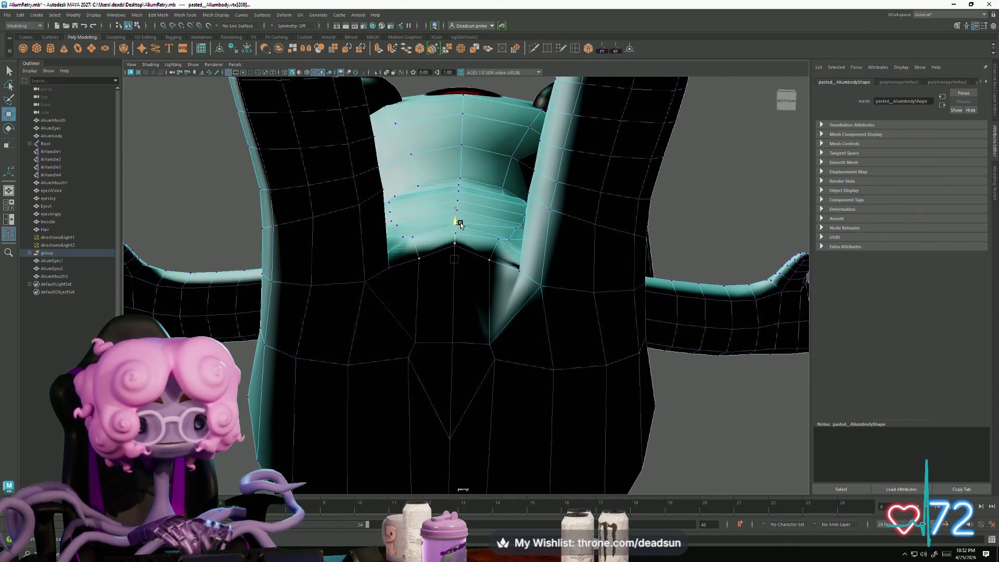
mouse_move(437, 284)
alt+mouse_down()
mouse_move(458, 271)
mouse_move(416, 307)
mouse_move(433, 292)
alt+mouse_up()
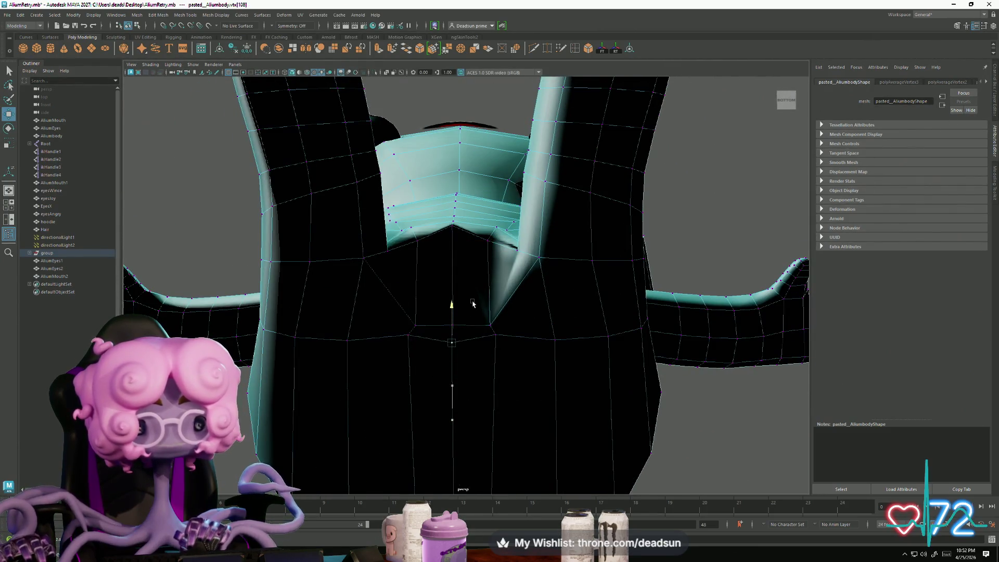
mouse_move(446, 353)
alt+mouse_down()
mouse_move(420, 440)
mouse_move(401, 417)
mouse_move(436, 305)
mouse_move(419, 273)
mouse_move(410, 276)
mouse_move(414, 305)
alt+mouse_up()
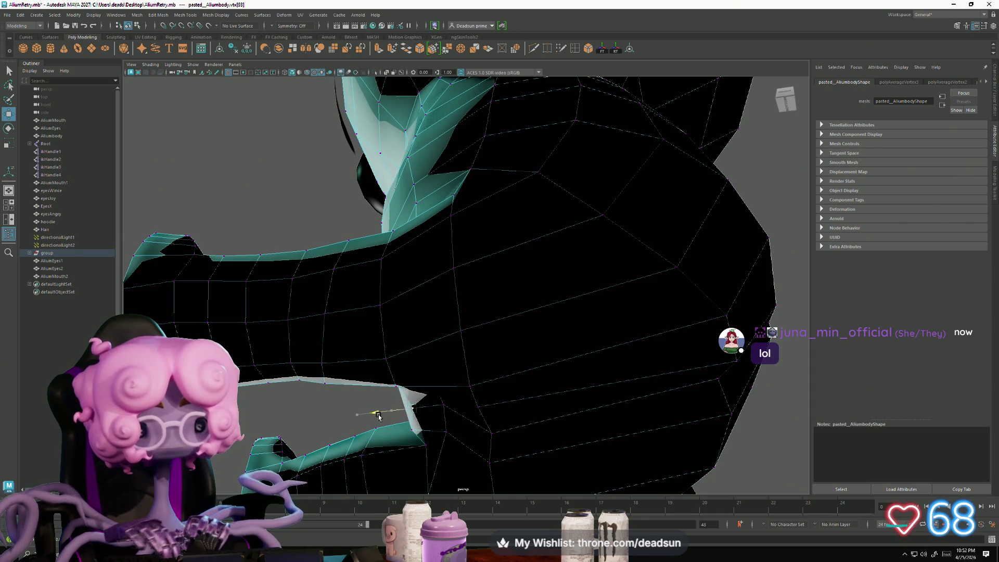
mouse_move(372, 423)
alt+mouse_down()
mouse_move(411, 439)
mouse_move(421, 398)
alt+mouse_up()
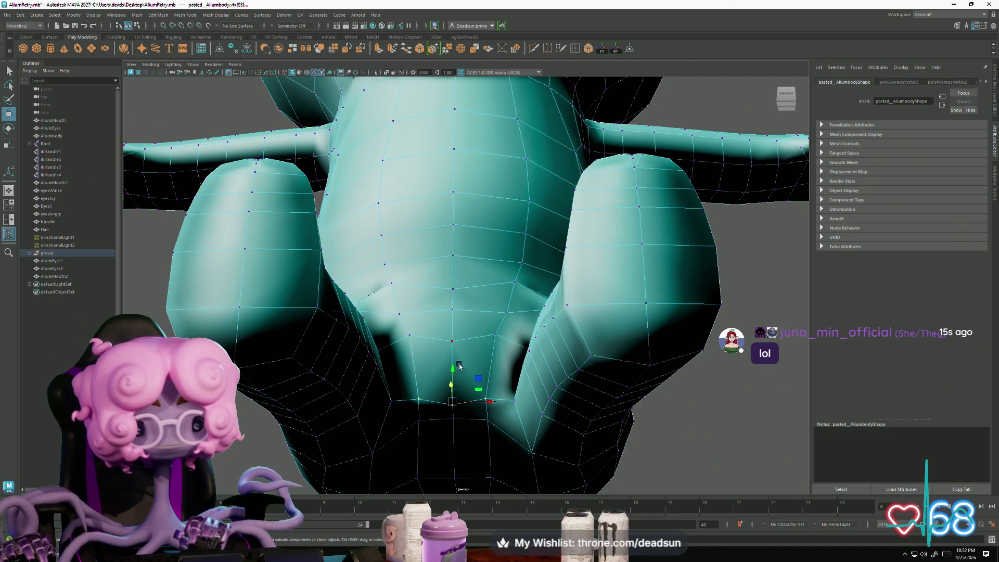
mouse_move(456, 352)
alt+mouse_down()
mouse_move(448, 396)
mouse_move(474, 414)
mouse_move(410, 393)
alt+mouse_up()
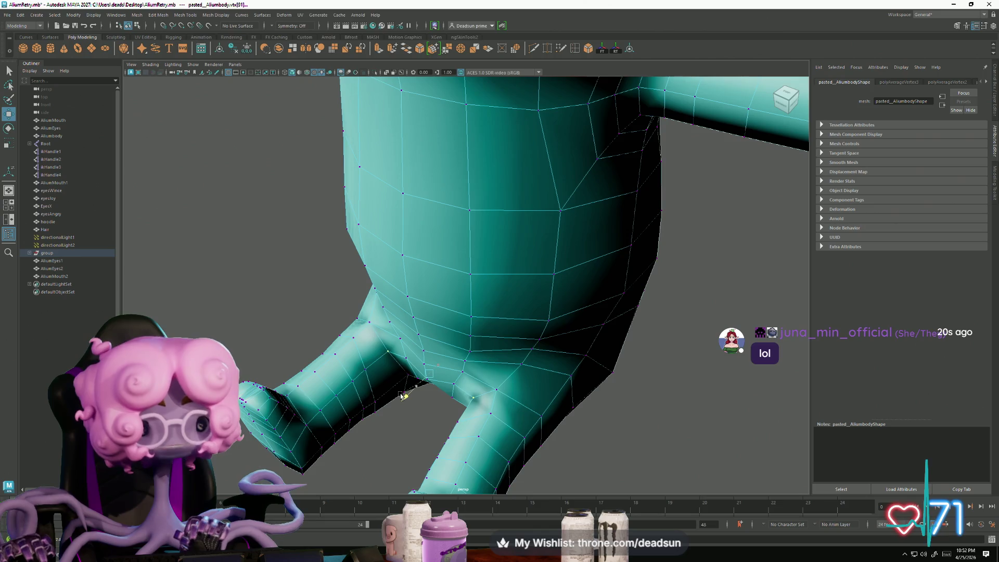
mouse_move(454, 429)
alt+mouse_down()
mouse_move(443, 408)
mouse_move(451, 380)
alt+mouse_up()
alt+drag(410, 406, 511, 385)
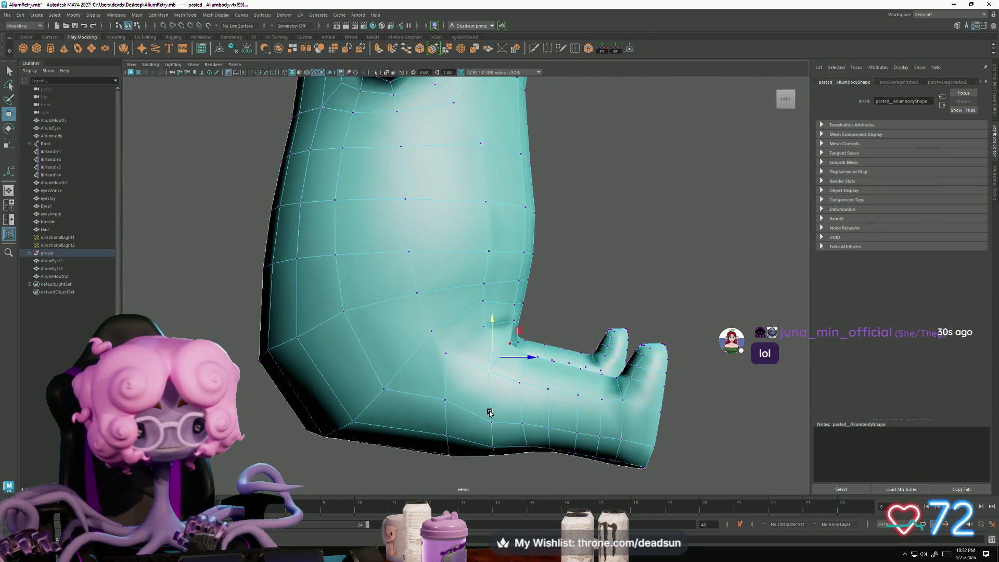
alt+drag(489, 412, 456, 389)
mouse_move(607, 420)
alt+mouse_down()
mouse_move(506, 379)
mouse_move(506, 406)
mouse_move(487, 428)
mouse_move(499, 372)
alt+mouse_up()
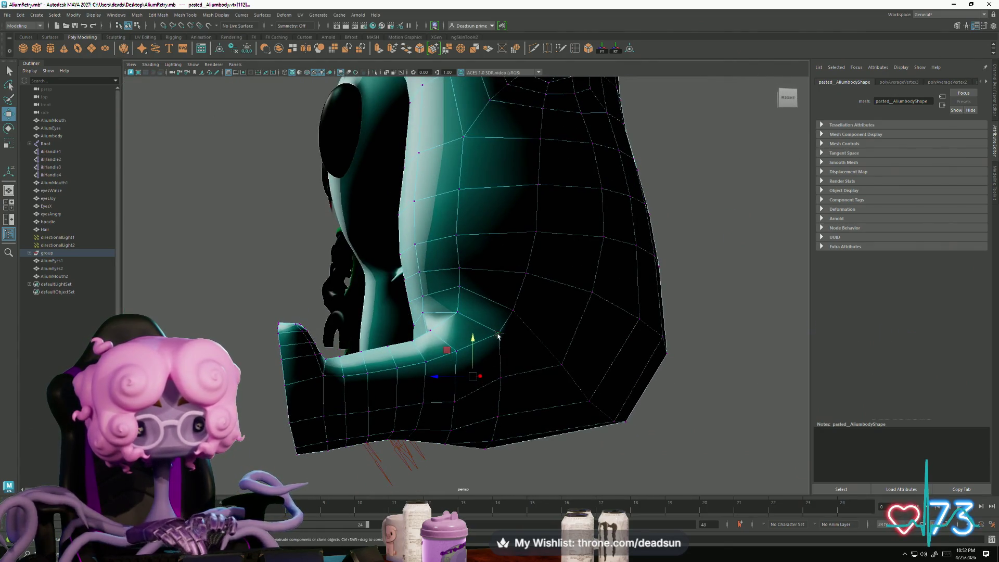
alt+drag(497, 417, 468, 364)
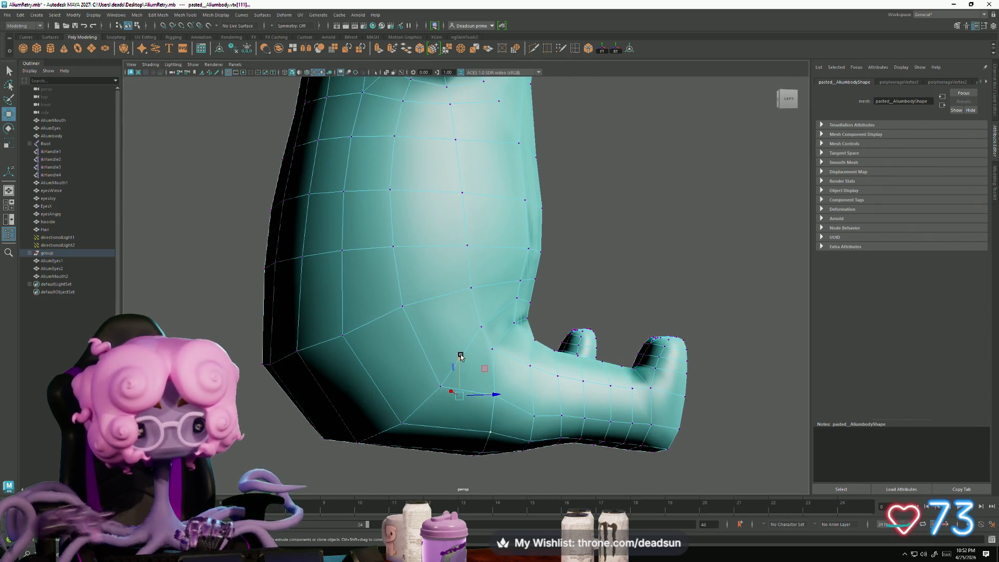
mouse_move(518, 406)
alt+mouse_down()
mouse_move(470, 414)
mouse_move(363, 404)
alt+mouse_up()
alt+right_drag(363, 404, 389, 372)
click(378, 363)
mouse_move(377, 363)
alt+mouse_down()
mouse_move(398, 329)
mouse_move(452, 375)
mouse_move(465, 408)
alt+mouse_up()
key(r)
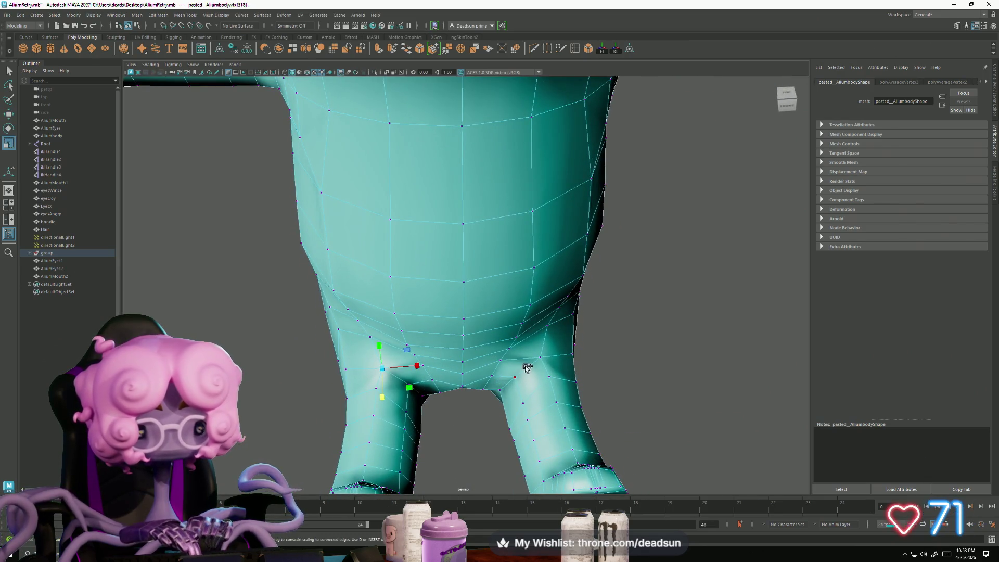
mouse_move(455, 348)
alt+mouse_down()
mouse_move(364, 336)
mouse_move(277, 340)
mouse_move(441, 254)
alt+mouse_up()
Step: Return to object mode, select the alien body and frame it
right_drag(441, 254, 452, 251)
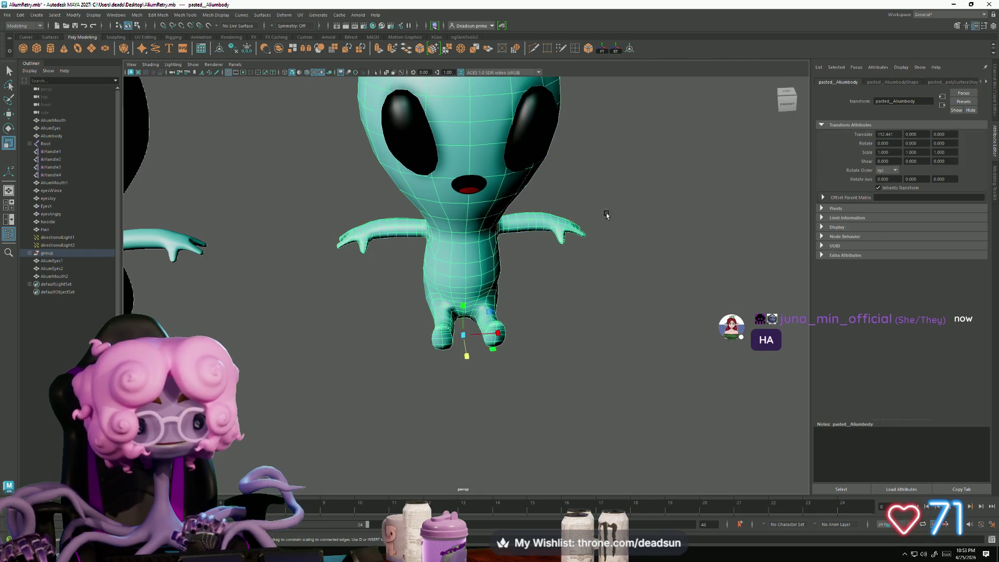
click(593, 221)
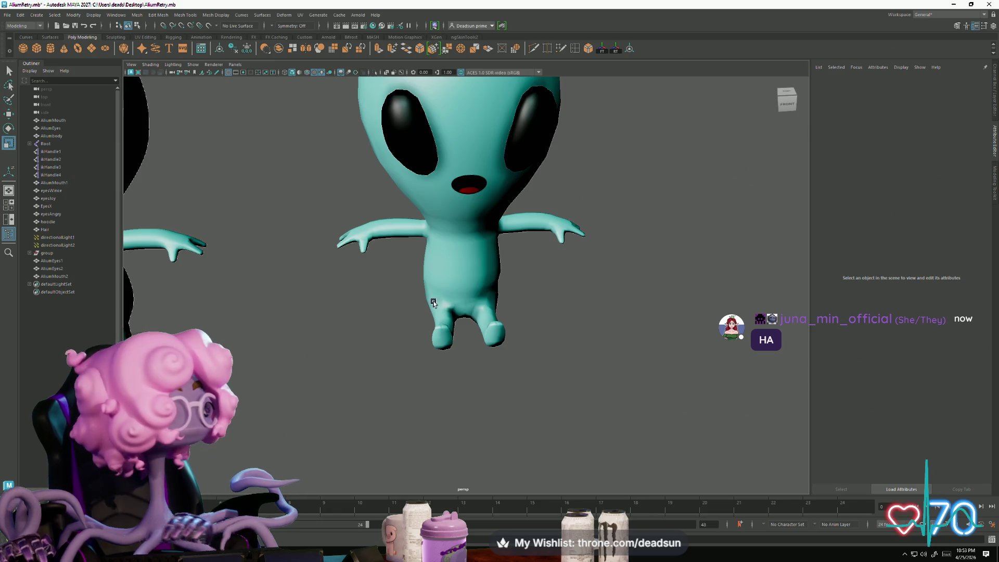
mouse_move(448, 261)
alt+mouse_down()
mouse_move(462, 350)
mouse_move(439, 357)
mouse_move(452, 332)
alt+mouse_up()
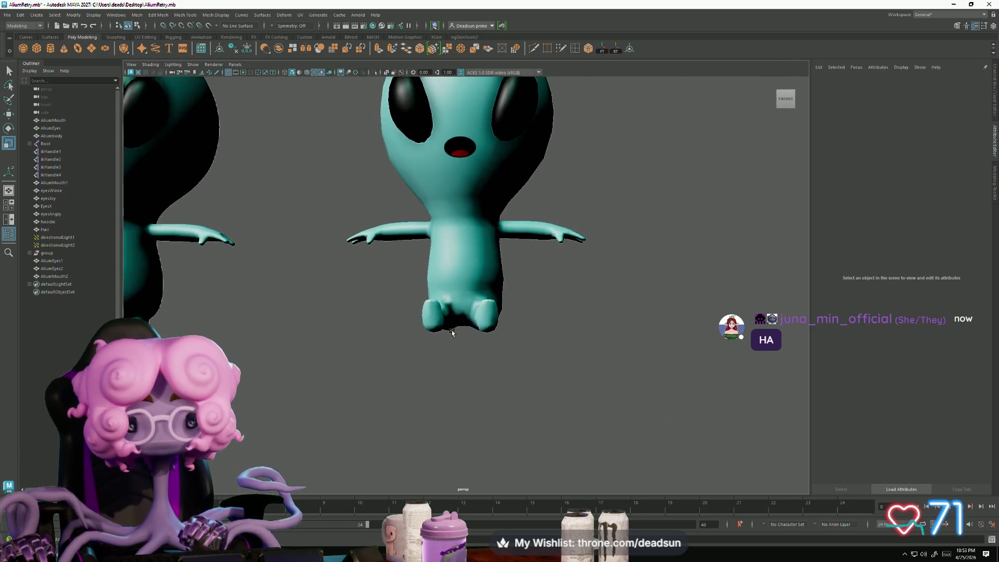
click(453, 333)
key(f)
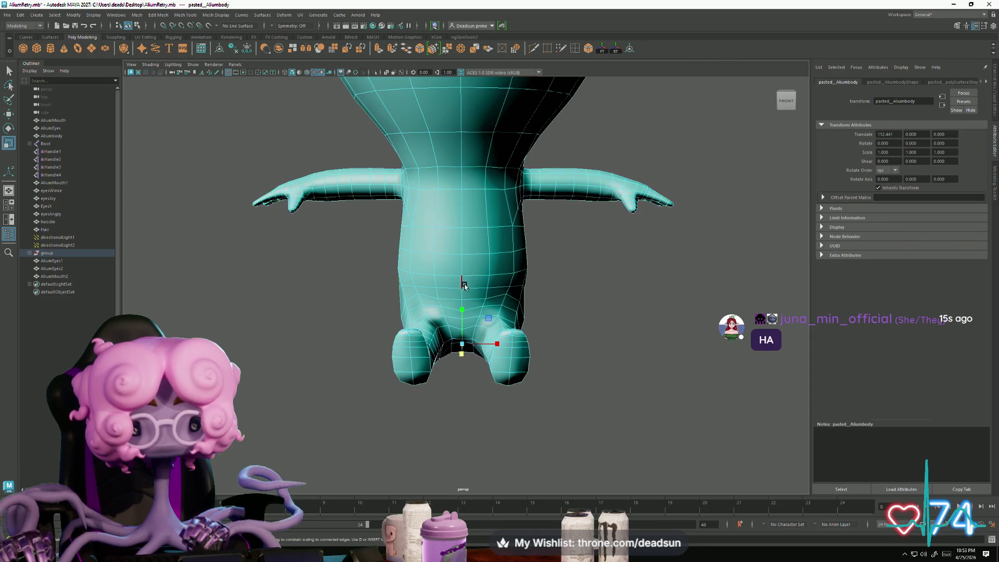
Step: Select the edge loop around the belly with the Scale tool active
key(F10)
click(470, 290)
mouse_move(470, 289)
alt+mouse_down()
mouse_move(526, 315)
mouse_move(497, 312)
mouse_move(526, 317)
mouse_move(416, 388)
mouse_move(407, 417)
alt+mouse_up()
scroll(368, 395, up, 3)
alt+drag(407, 418, 469, 345)
key(e)
key(r)
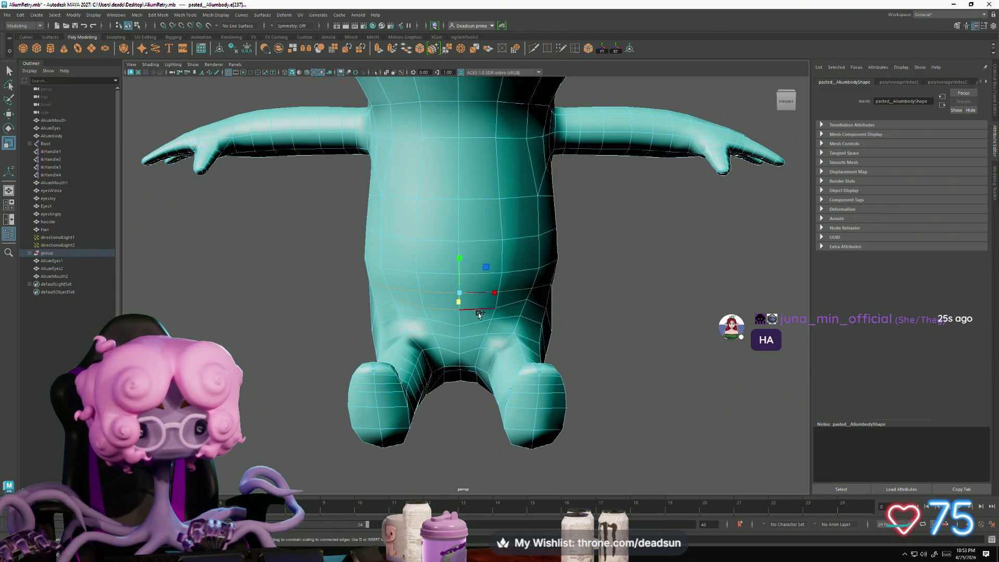
Step: Scale the belly loop outward along X with soft selection falloff
mouse_move(534, 332)
alt+mouse_down()
mouse_move(456, 341)
mouse_move(466, 329)
mouse_move(464, 357)
alt+mouse_up()
drag(493, 299, 493, 300)
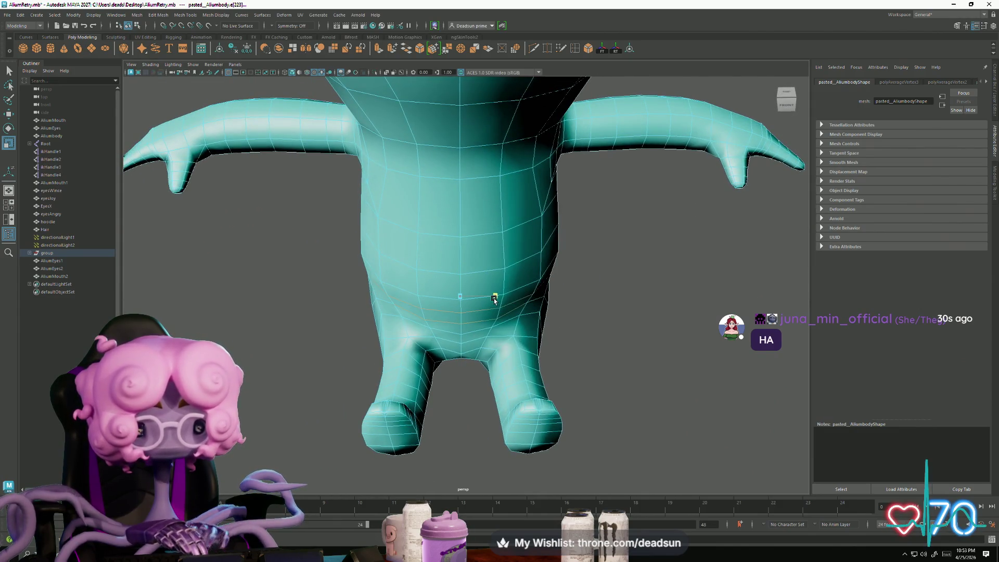
key(b)
mouse_move(497, 297)
mouse_down()
mouse_move(446, 316)
mouse_move(471, 315)
mouse_up()
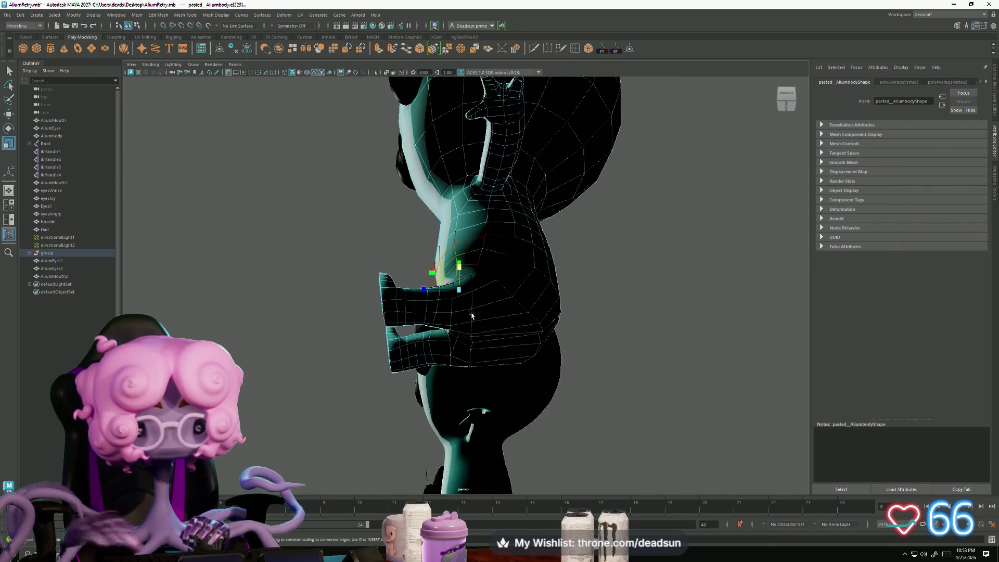
mouse_move(474, 378)
alt+mouse_down()
mouse_move(460, 410)
mouse_move(408, 282)
alt+mouse_up()
mouse_move(485, 320)
alt+mouse_down()
mouse_move(528, 348)
mouse_move(502, 335)
mouse_move(512, 348)
mouse_move(504, 384)
mouse_move(468, 390)
mouse_move(462, 381)
alt+mouse_up()
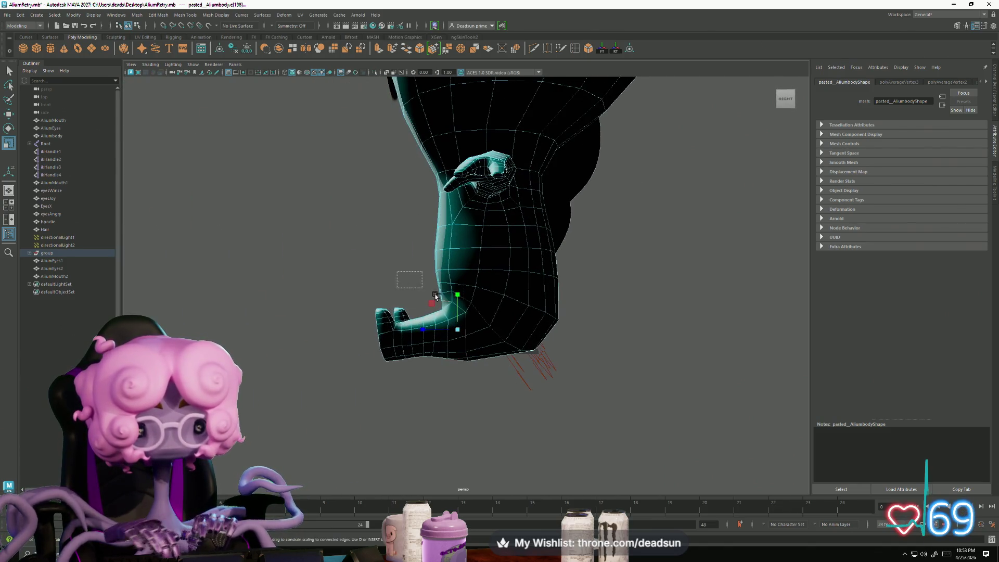
alt+drag(498, 319, 446, 325)
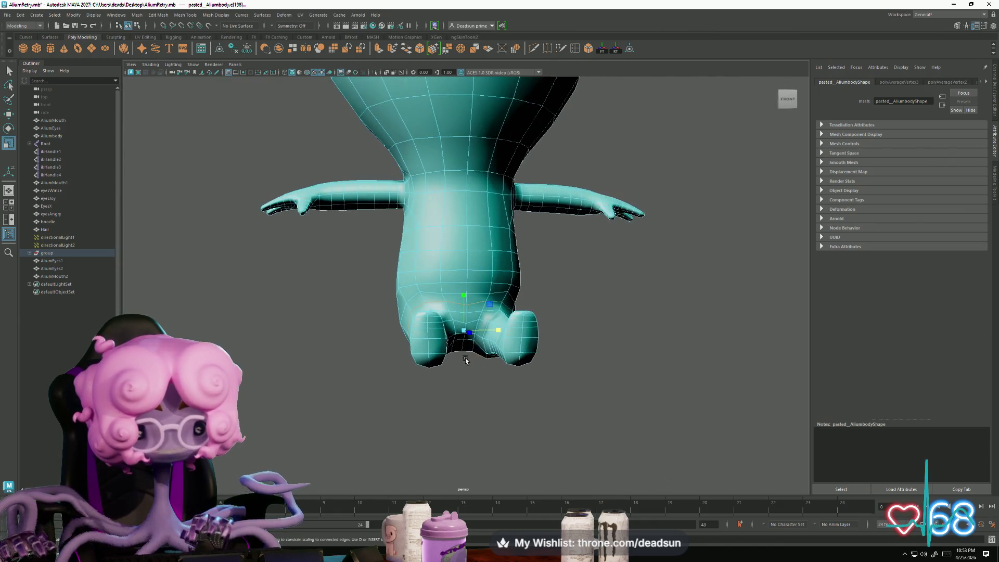
scroll(446, 326, up, 1)
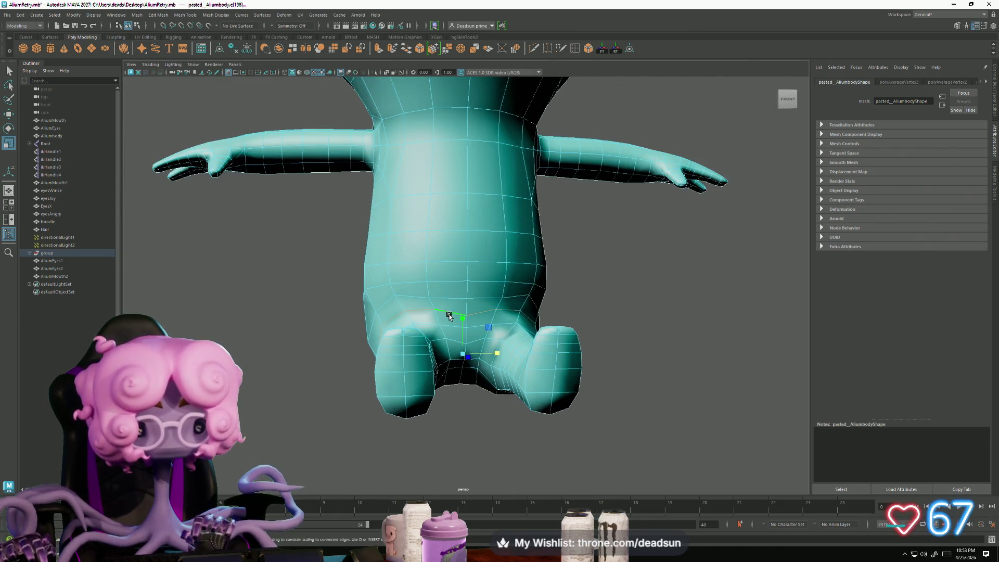
mouse_move(434, 314)
alt+mouse_down()
mouse_move(458, 328)
mouse_move(489, 329)
mouse_move(453, 322)
alt+mouse_up()
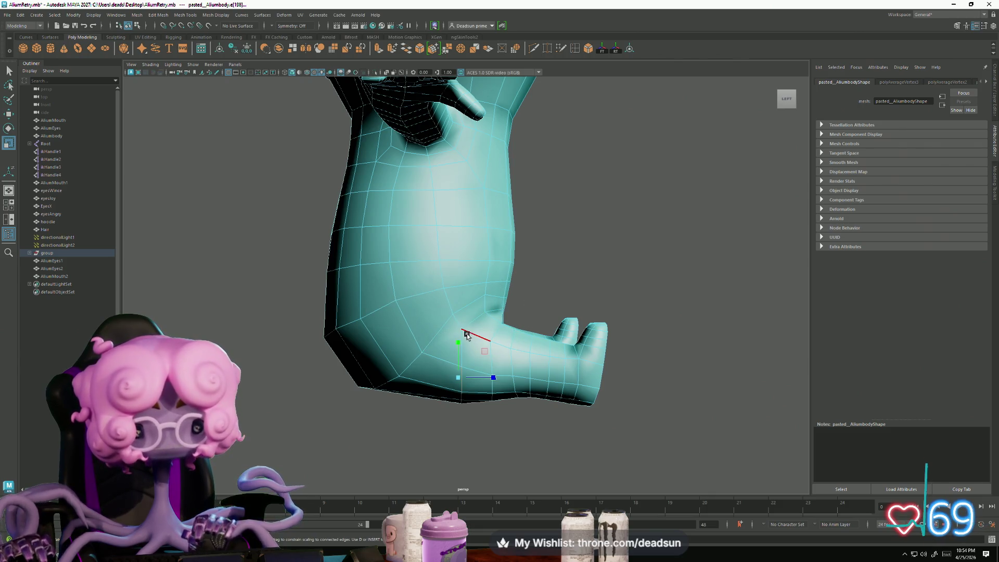
alt+drag(469, 412, 466, 405)
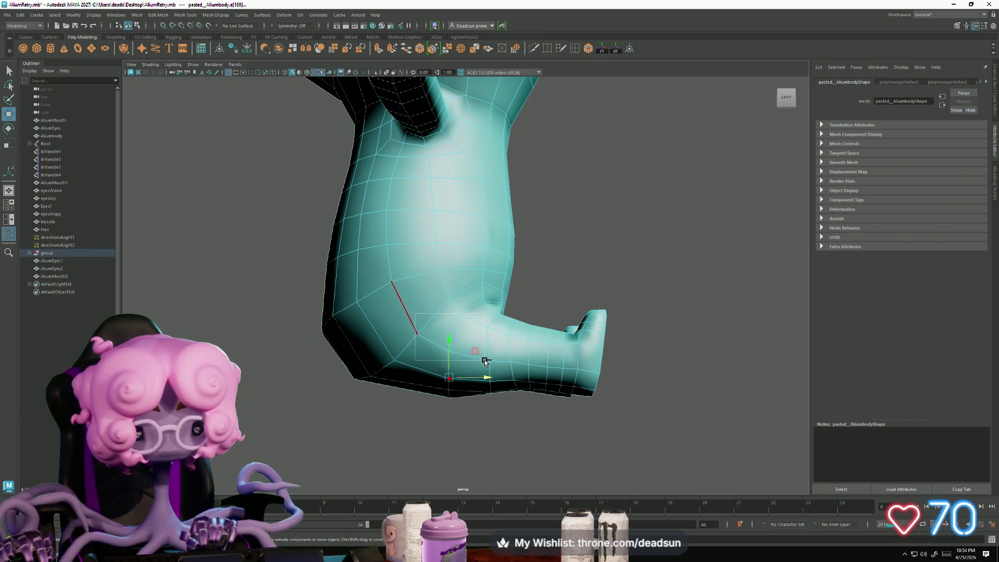
mouse_move(476, 378)
alt+mouse_down()
mouse_move(414, 400)
mouse_move(424, 388)
mouse_move(588, 399)
alt+mouse_up()
mouse_move(543, 375)
alt+mouse_down()
mouse_move(591, 369)
mouse_move(608, 384)
mouse_move(424, 313)
alt+mouse_up()
mouse_move(459, 267)
alt+mouse_down()
mouse_move(431, 391)
mouse_move(493, 392)
mouse_move(468, 357)
mouse_move(548, 363)
alt+mouse_up()
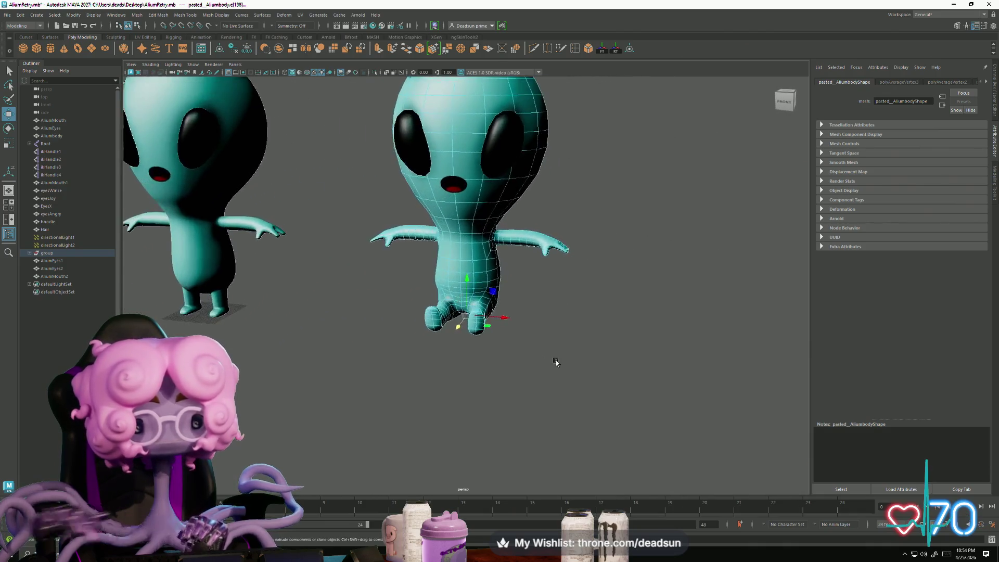
Step: Select the right-hand alien's body and face its front
scroll(468, 338, down, 5)
right_drag(468, 302, 507, 345)
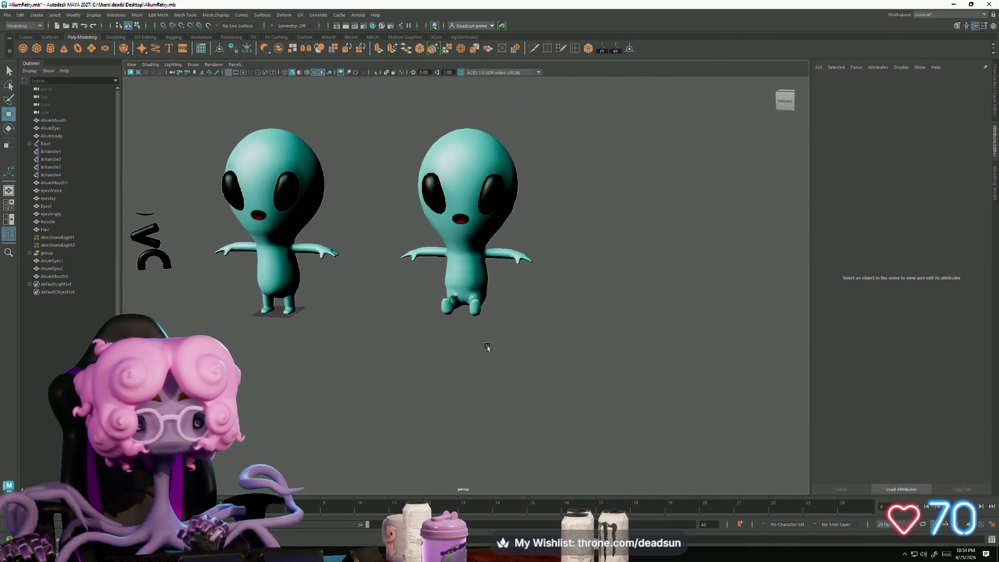
scroll(417, 397, down, 3)
mouse_move(417, 396)
alt+mouse_down()
mouse_move(417, 412)
mouse_move(421, 393)
alt+mouse_up()
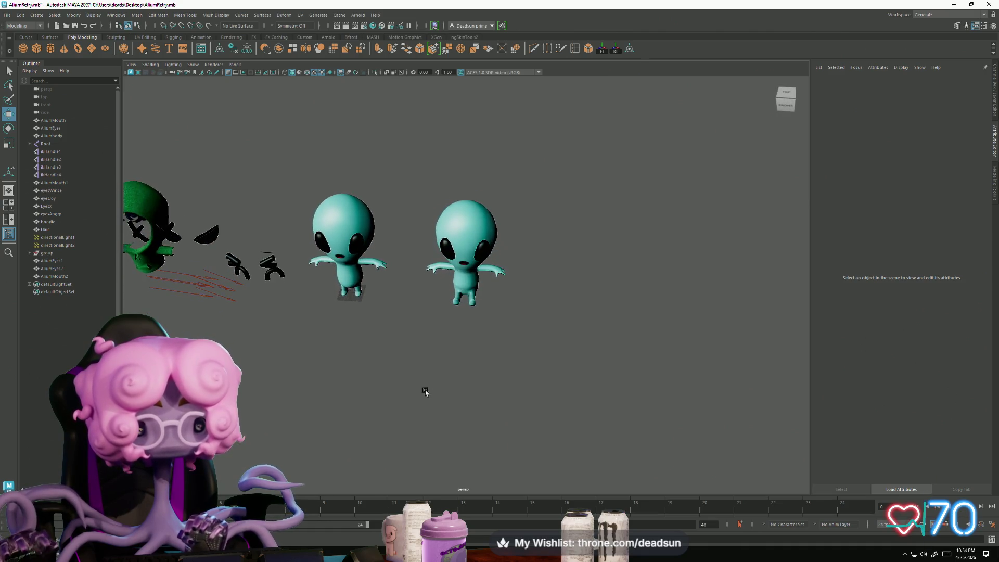
scroll(421, 319, up, 5)
click(522, 252)
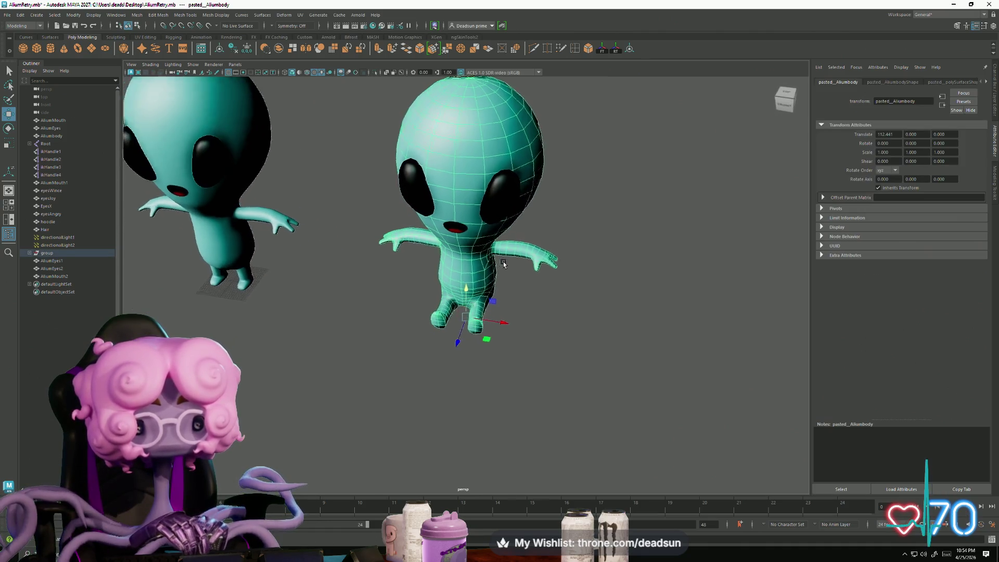
scroll(515, 268, up, 5)
alt+drag(491, 391, 504, 375)
scroll(504, 375, up, 4)
Step: Select one arm's vertices and move its rotate pivot to the shoulder, undoing a test rotation
right_drag(477, 277, 456, 279)
mouse_move(598, 324)
mouse_down()
mouse_move(659, 345)
mouse_move(553, 364)
mouse_move(564, 385)
mouse_move(463, 401)
mouse_move(451, 371)
mouse_up()
key(e)
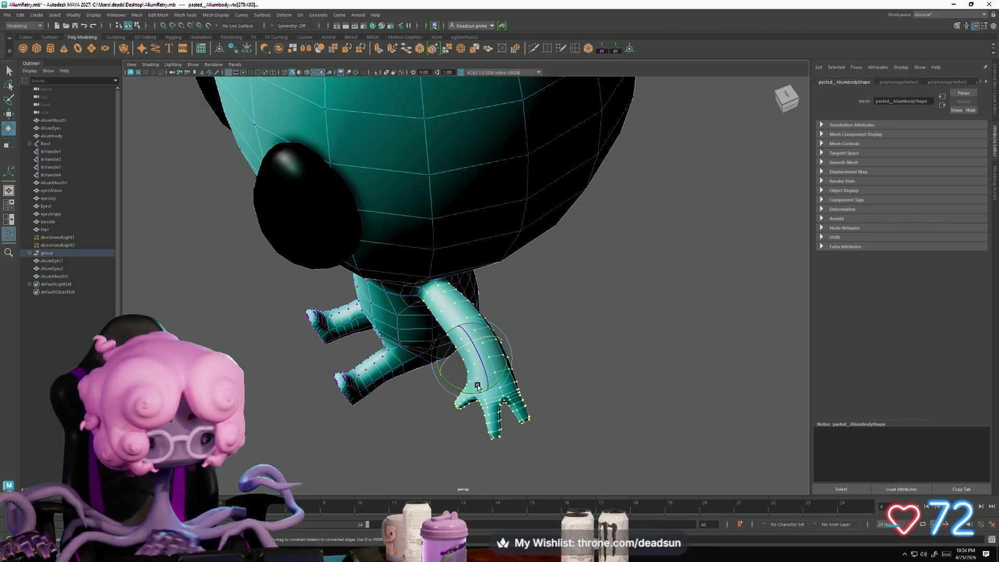
key(d)
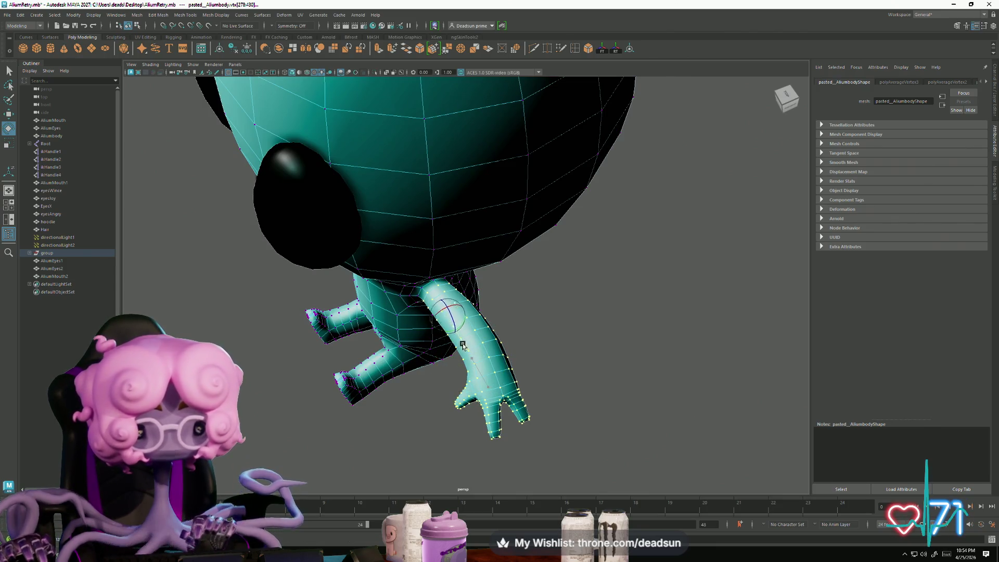
alt+drag(452, 323, 464, 310)
key(d)
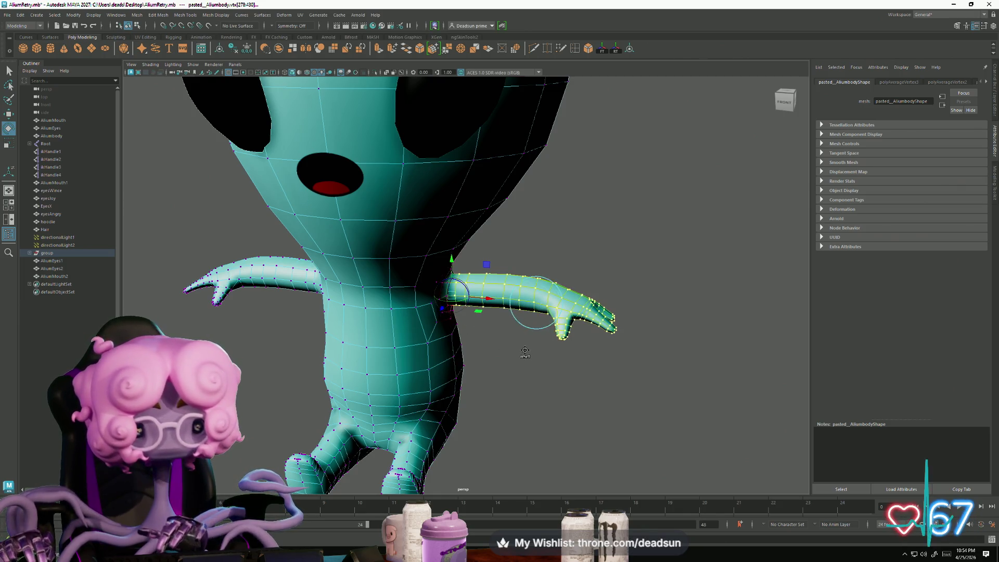
drag(459, 305, 460, 307)
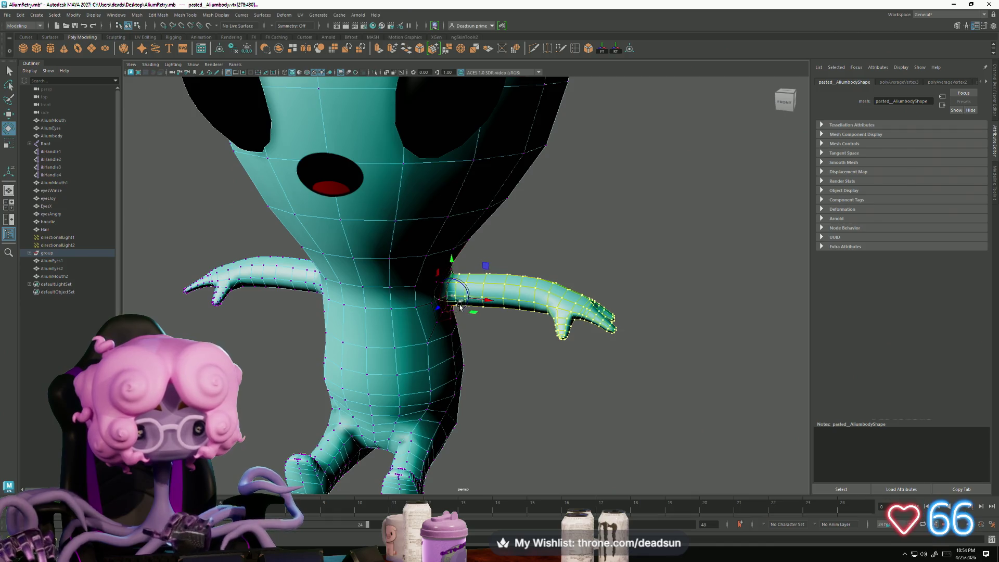
alt+drag(486, 346, 477, 385)
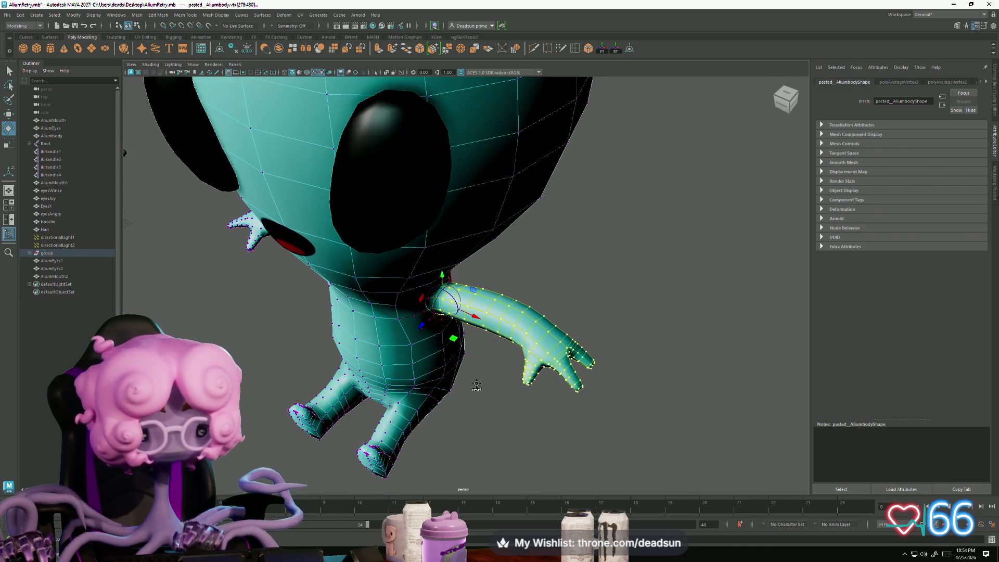
key(e)
drag(460, 327, 431, 336)
key(ctrl+z)
key(ctrl+z)
key(ctrl+z)
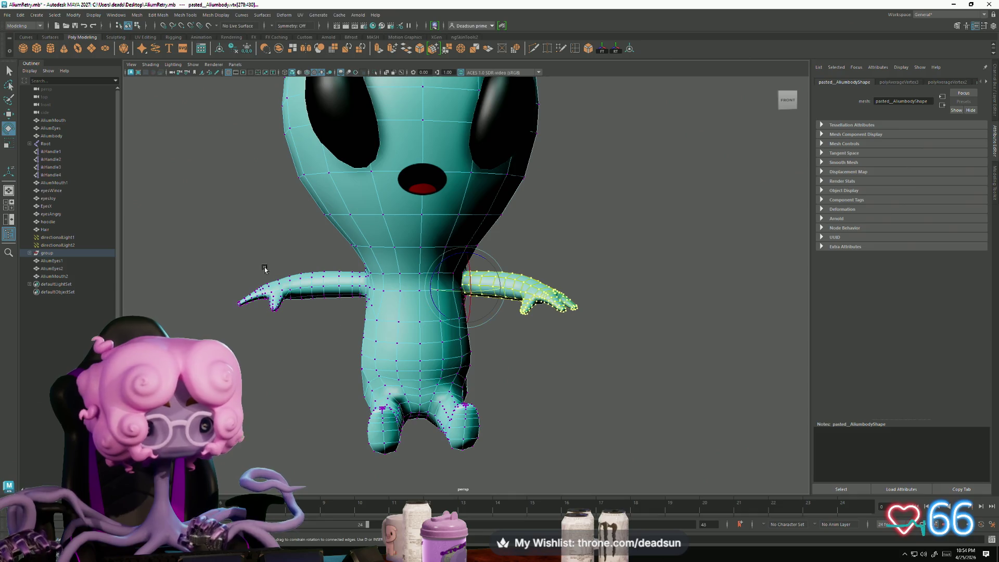
Step: Select the other arm's vertices and move its pivot toward the shoulder
drag(348, 324, 363, 321)
mouse_move(363, 323)
alt+mouse_down()
mouse_move(336, 365)
mouse_move(341, 395)
alt+mouse_up()
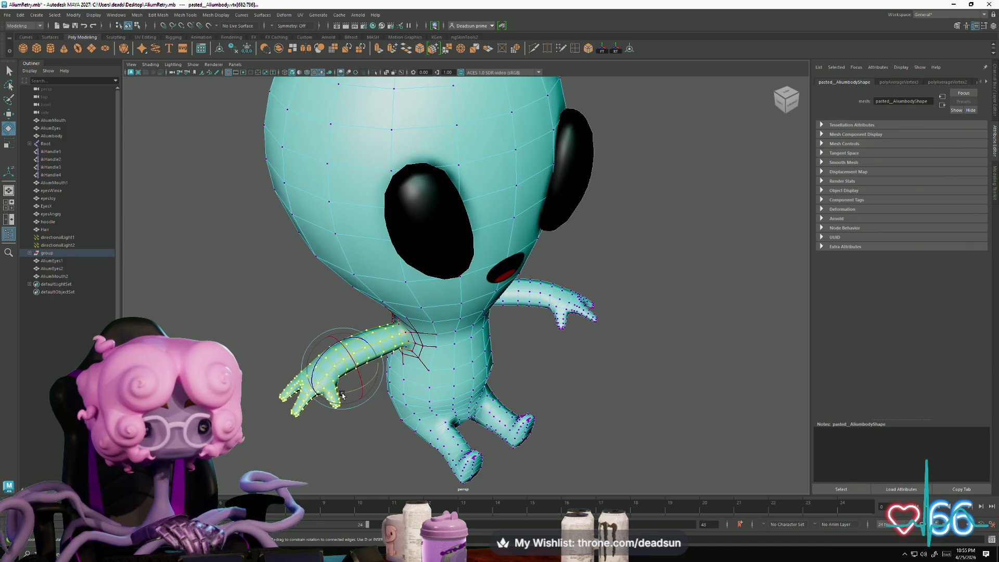
key(d)
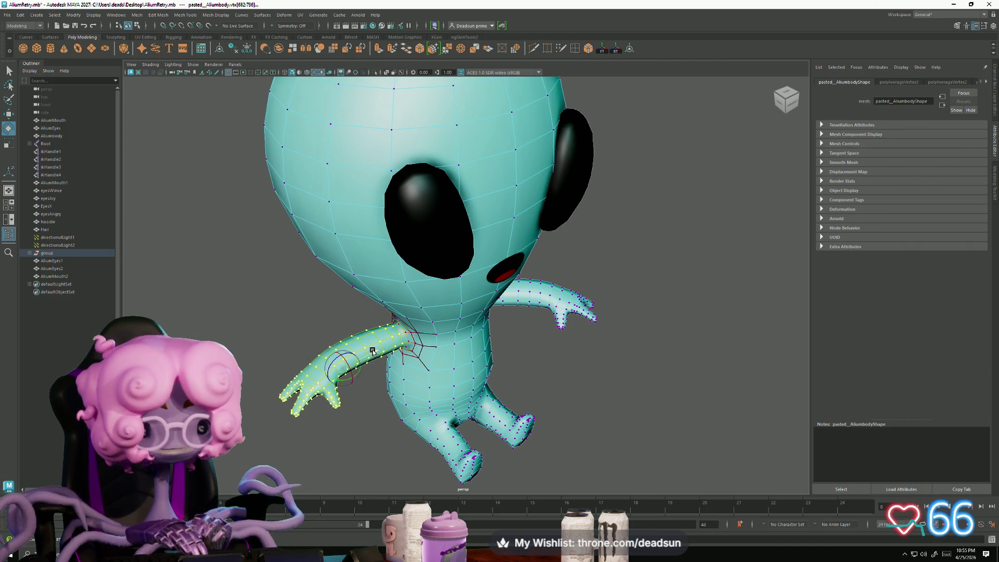
mouse_move(437, 337)
mouse_down()
mouse_move(406, 365)
mouse_move(398, 355)
mouse_up()
Step: Move the pivot to the shoulder joint and rotate the arm down toward the body
scroll(456, 414, up, 5)
key(d)
middle_drag(410, 438, 387, 445)
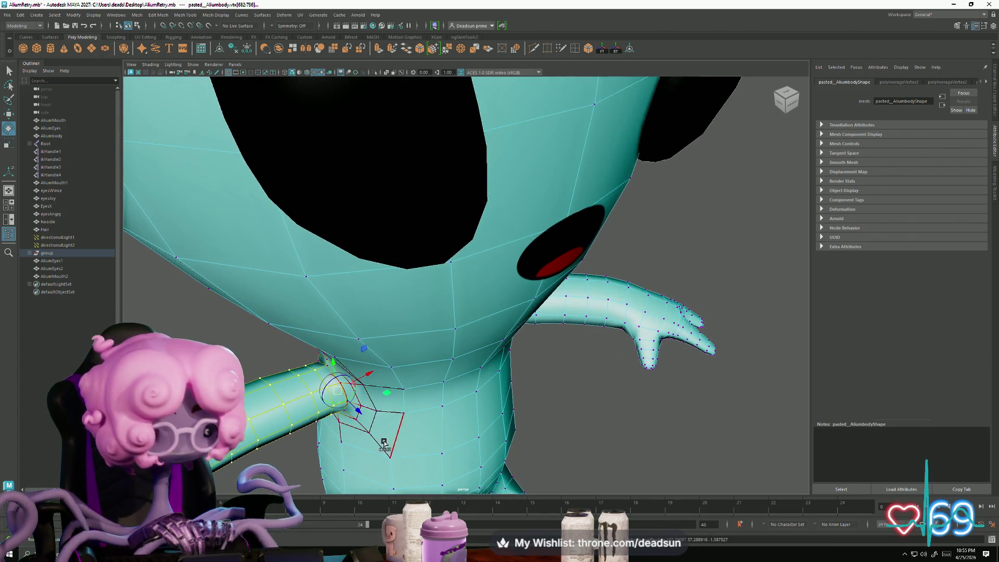
mouse_move(332, 408)
mouse_down()
mouse_move(478, 402)
mouse_move(377, 415)
mouse_up()
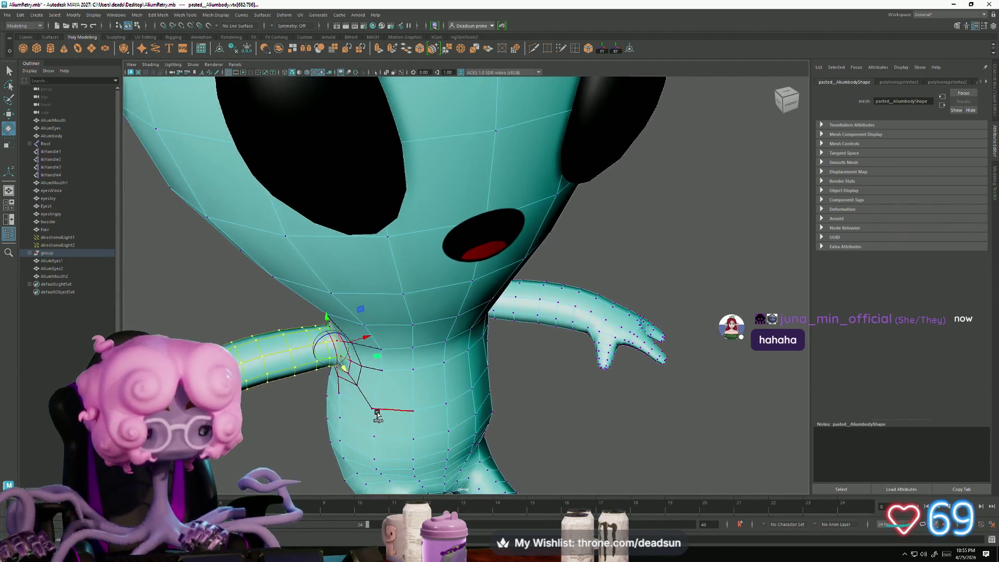
key(e)
mouse_move(341, 361)
mouse_down()
mouse_move(337, 377)
mouse_move(335, 364)
mouse_move(292, 366)
mouse_move(320, 325)
mouse_move(308, 325)
mouse_move(333, 367)
mouse_move(333, 411)
mouse_up()
Step: Clear the vertex selection and select two crumpled edges at the armpit
scroll(308, 325, down, 3)
scroll(217, 286, up, 5)
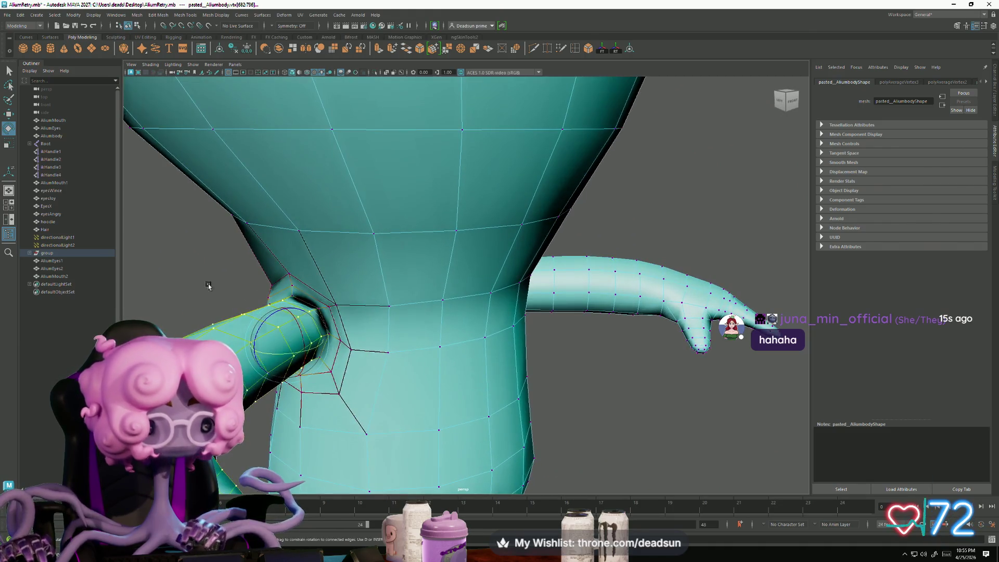
click(217, 286)
alt+drag(218, 286, 352, 335)
right_drag(352, 335, 323, 332)
click(360, 374)
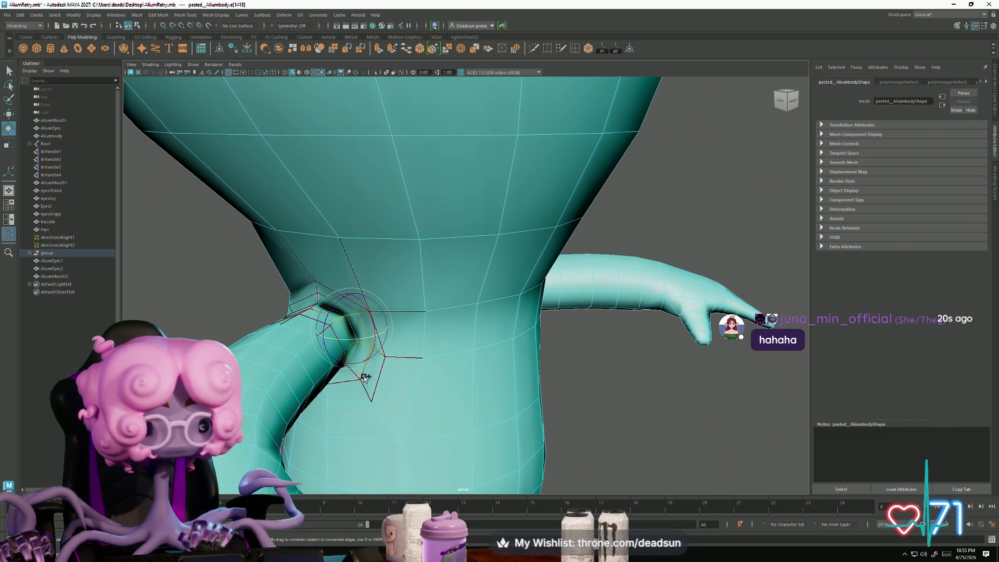
alt+drag(359, 374, 312, 377)
scroll(280, 381, up, 4)
shift+click(304, 323)
alt+drag(413, 350, 391, 371)
mouse_move(414, 322)
alt+mouse_down()
mouse_move(398, 363)
mouse_move(357, 358)
alt+mouse_up()
mouse_move(362, 399)
alt+mouse_down()
mouse_move(402, 343)
mouse_move(445, 333)
alt+mouse_up()
Step: With the Scale tool active, pick torso edges near and at the armpit
key(r)
click(366, 385)
mouse_move(335, 384)
alt+mouse_down()
mouse_move(379, 391)
mouse_move(317, 387)
alt+mouse_up()
click(379, 364)
click(445, 319)
mouse_move(447, 323)
alt+mouse_down()
mouse_move(498, 364)
mouse_move(411, 378)
mouse_move(382, 309)
alt+mouse_up()
Step: Select an armpit edge and grow the selection around it with >
key(w)
mouse_move(382, 309)
right_down()
mouse_move(382, 333)
mouse_move(394, 291)
right_up()
click(383, 346)
click(394, 341)
alt+drag(394, 341, 433, 369)
key(shift+period)
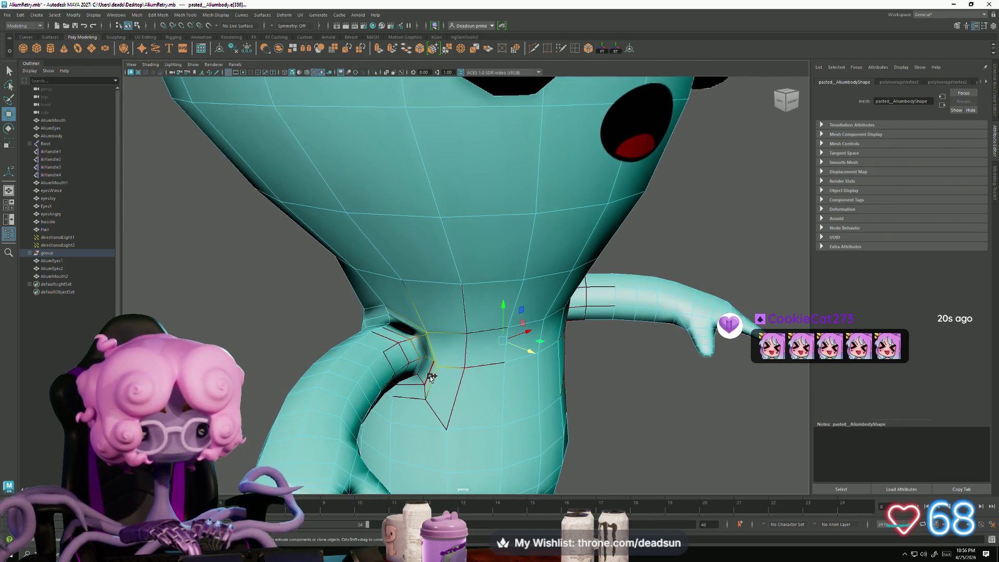
click(187, 15)
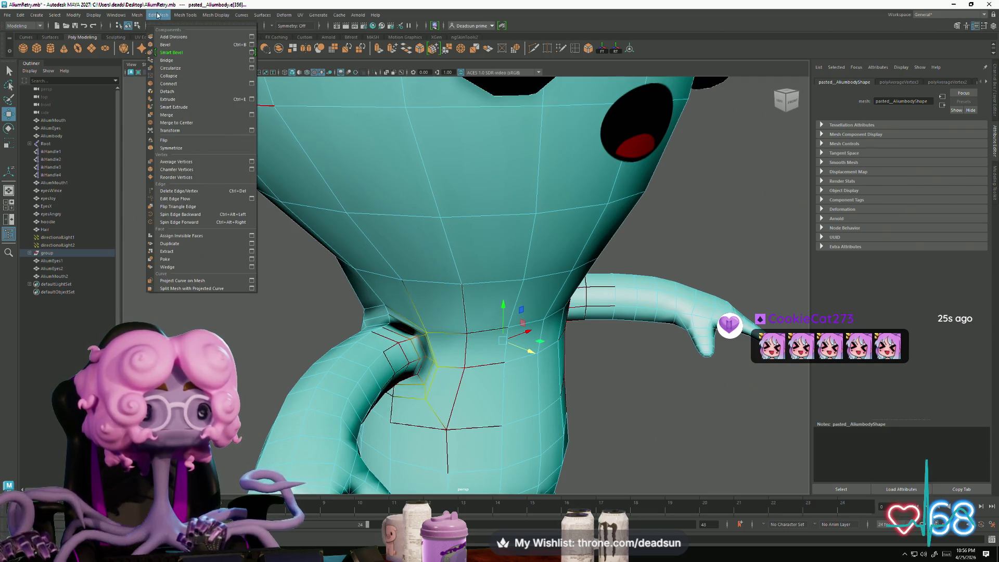
Step: Apply Average Vertices to the armpit selection and repeat it once with G
click(177, 162)
key(g)
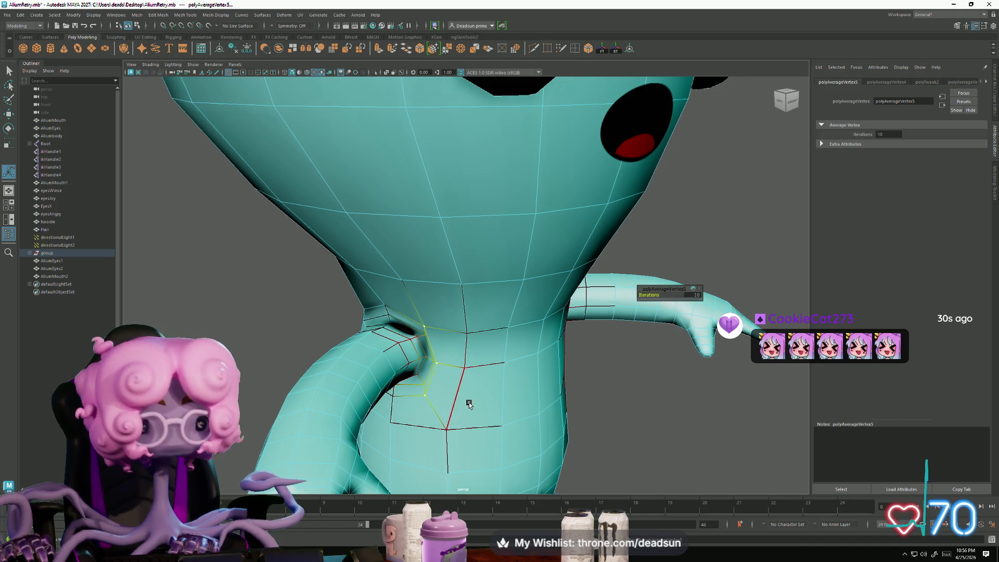
alt+drag(434, 377, 437, 363)
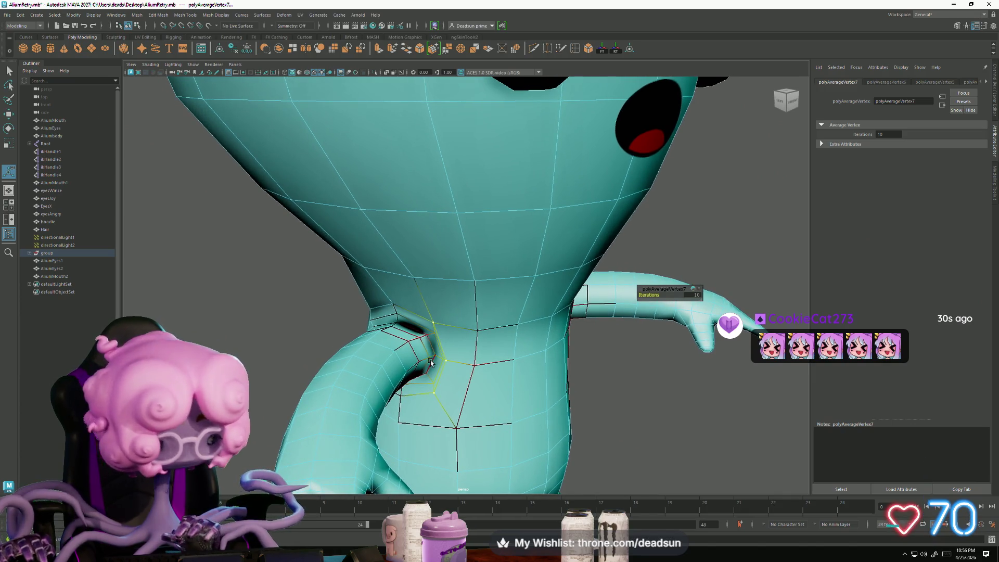
scroll(419, 374, up, 5)
scroll(412, 371, down, 3)
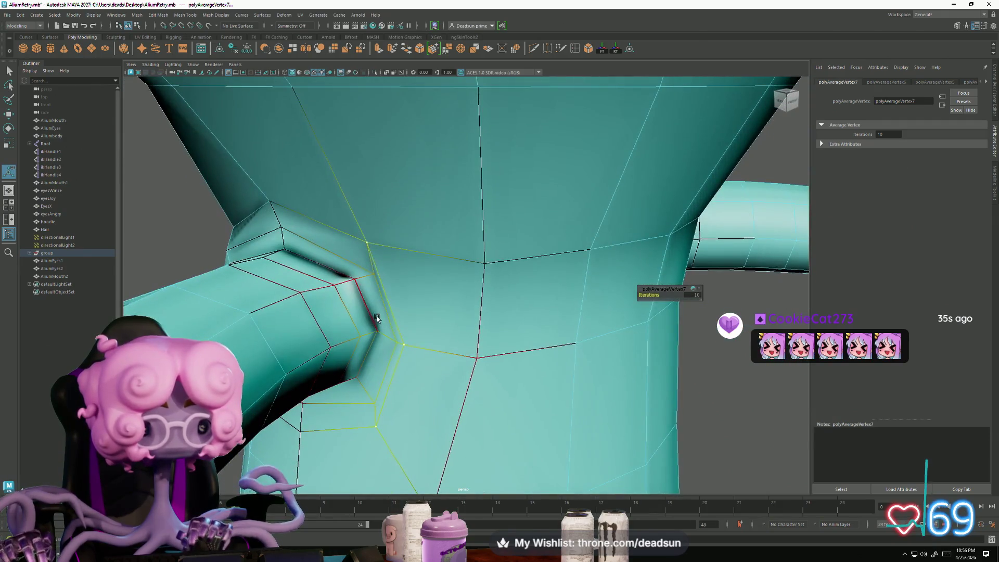
Step: Select the edge loop around the arm base and convert it to vertices
click(378, 337)
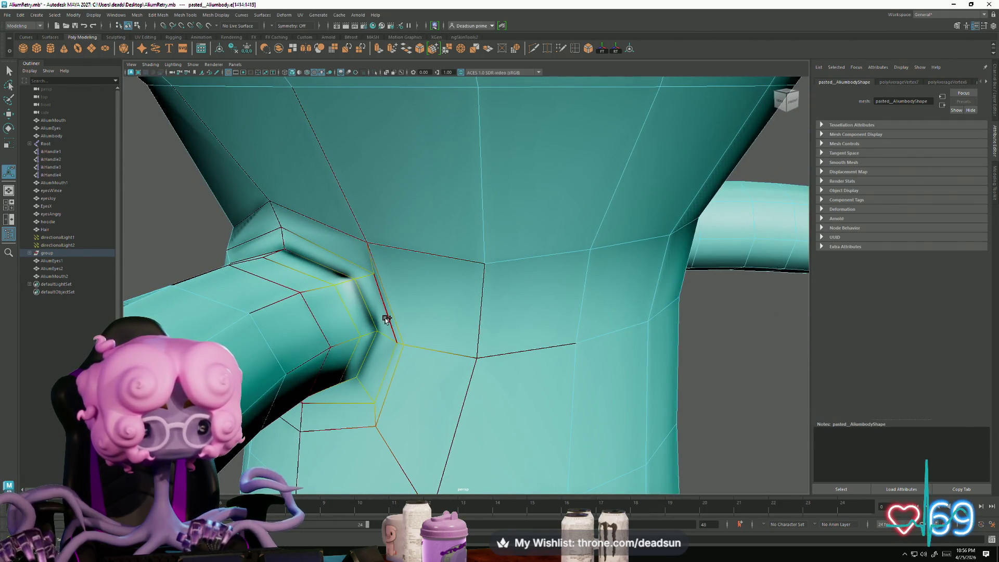
click(388, 363)
mouse_move(389, 363)
alt+mouse_down()
mouse_move(444, 357)
mouse_move(419, 313)
alt+mouse_up()
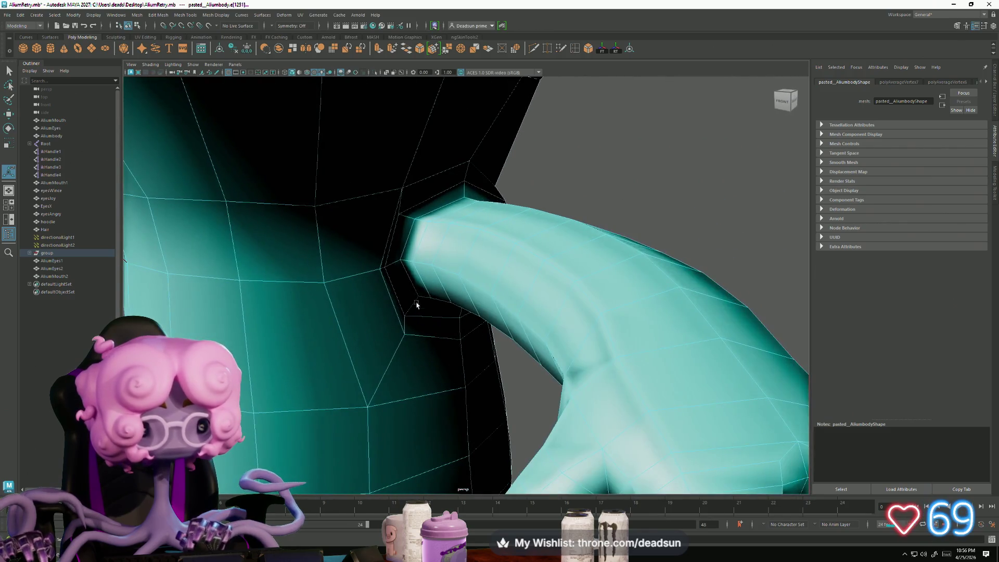
double_click(405, 244)
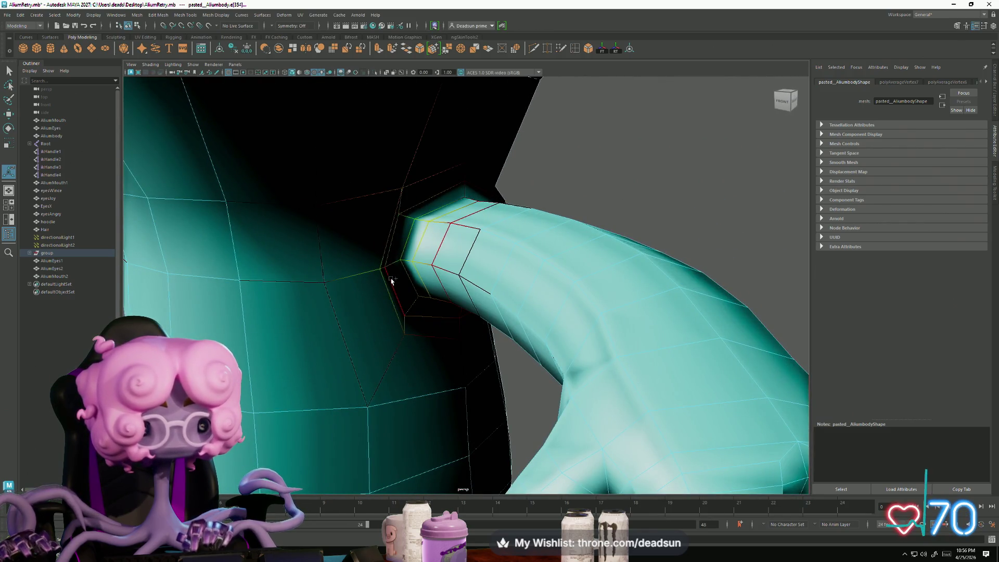
alt+drag(319, 334, 432, 326)
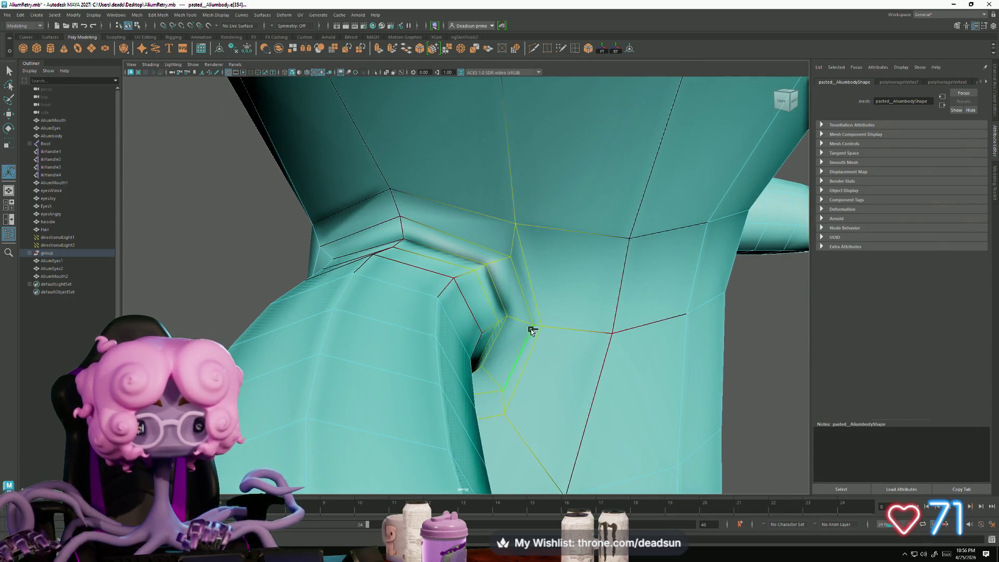
mouse_move(533, 347)
alt+mouse_down()
mouse_move(469, 359)
mouse_move(496, 374)
mouse_move(406, 312)
alt+mouse_up()
click(523, 365)
ctrl+right_drag(378, 308, 319, 310)
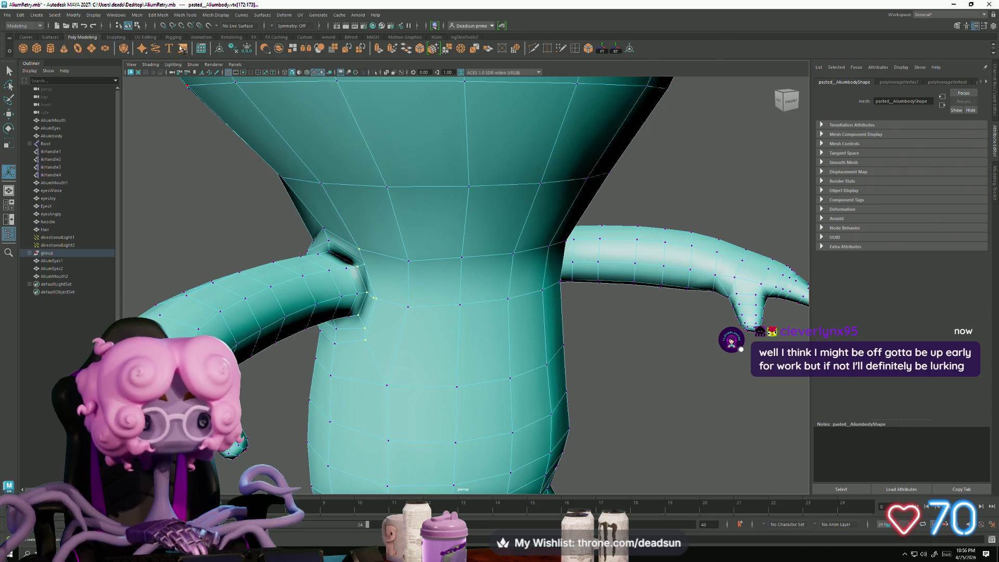
click(185, 14)
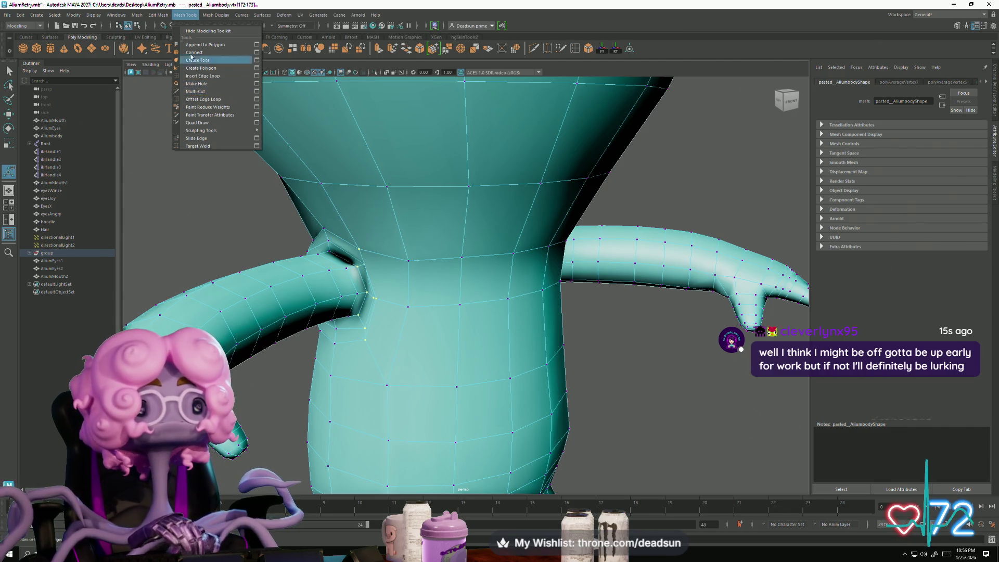
mouse_move(211, 16)
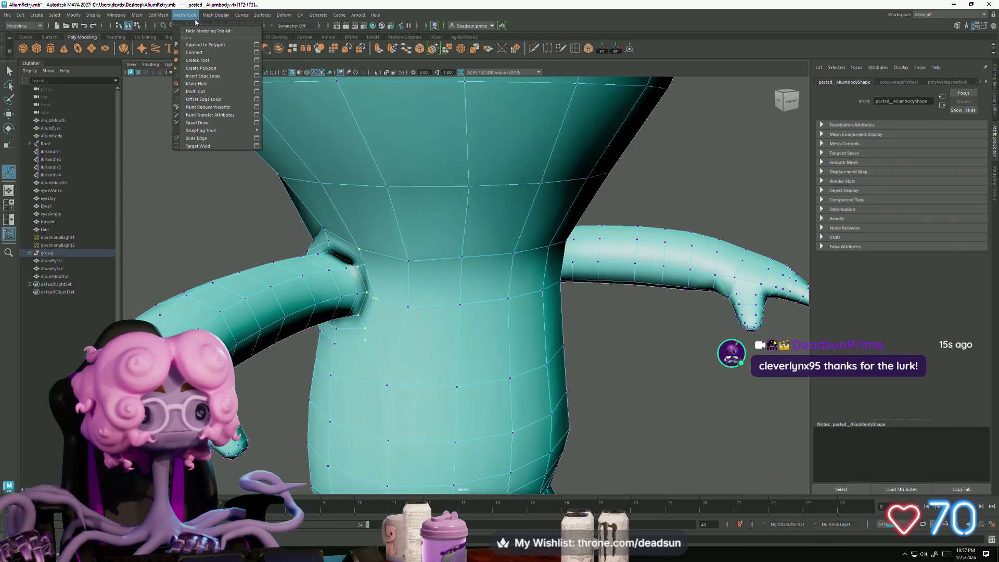
Step: Average the armpit vertices again, then undo those averaging passes
click(216, 14)
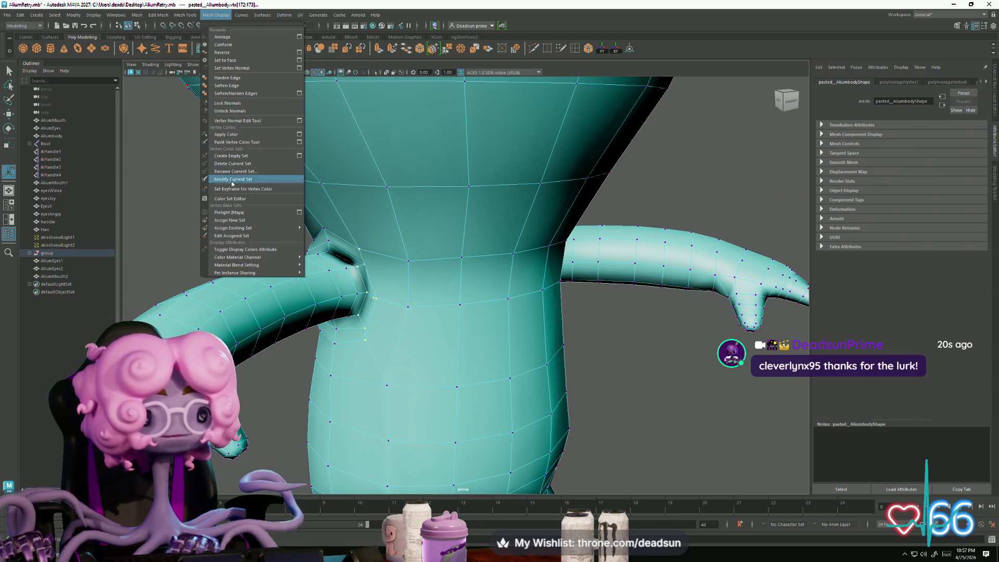
mouse_move(189, 15)
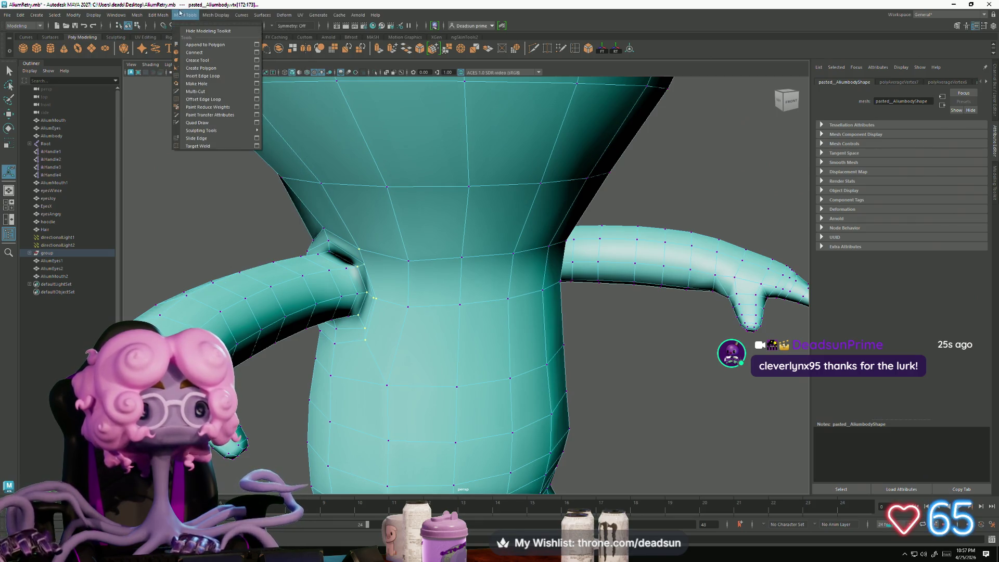
click(172, 161)
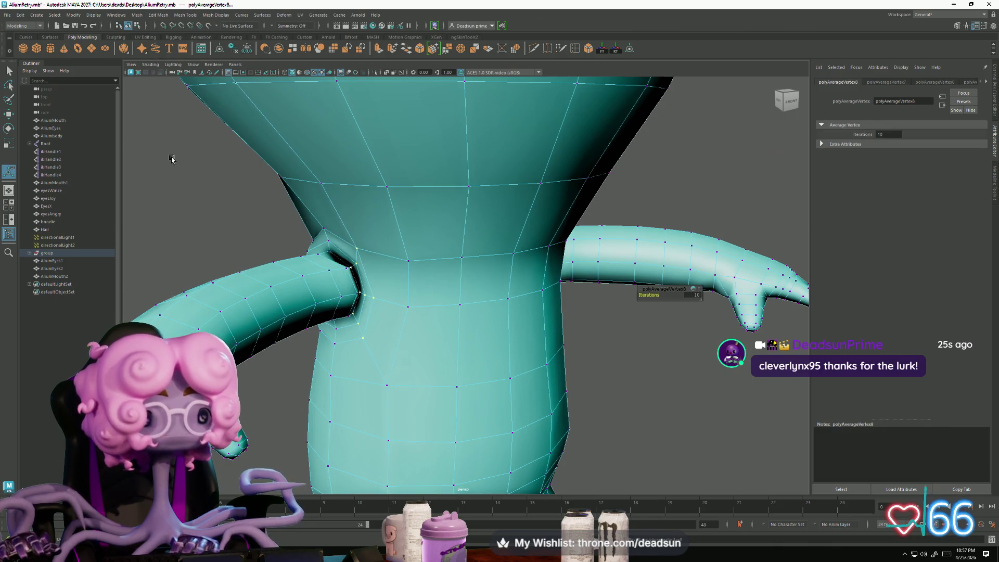
key(g)
key(g)
alt+drag(246, 289, 380, 312)
key(ctrl+z)
key(ctrl+z)
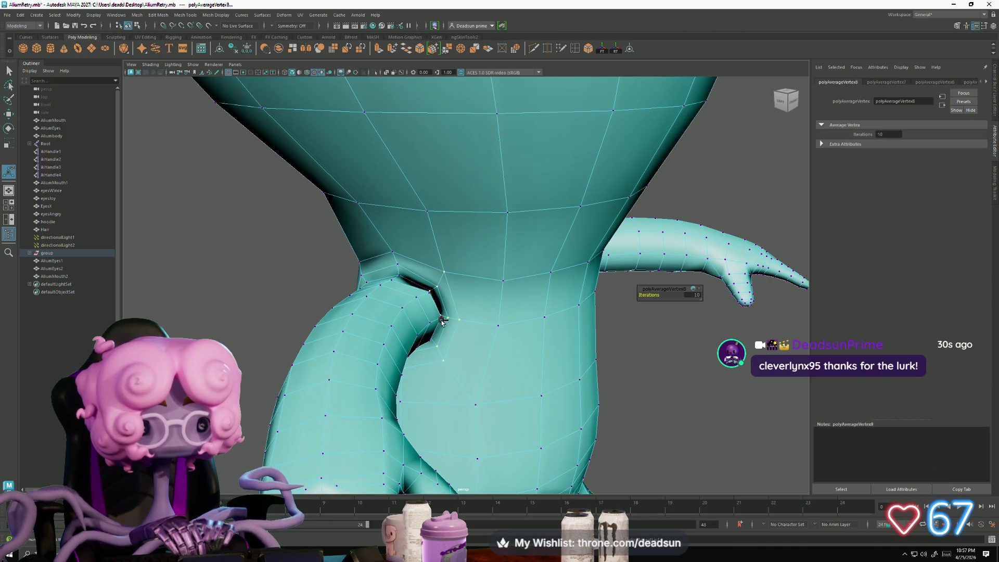
key(ctrl+z)
Step: Reapply Average Vertex to the armpit crease and pull back to view both aliens
scroll(413, 316, up, 5)
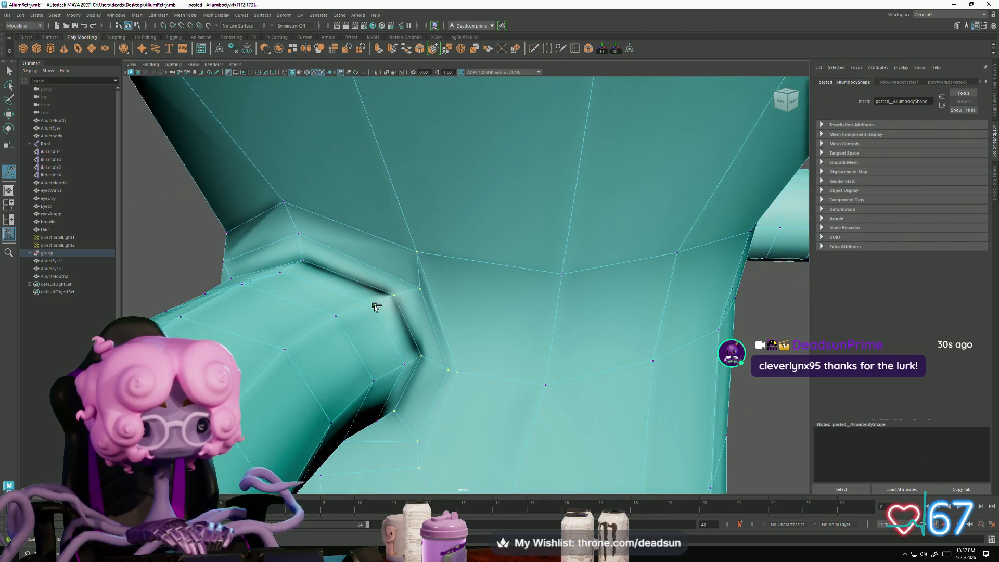
alt+drag(405, 363, 323, 324)
alt+drag(397, 338, 331, 342)
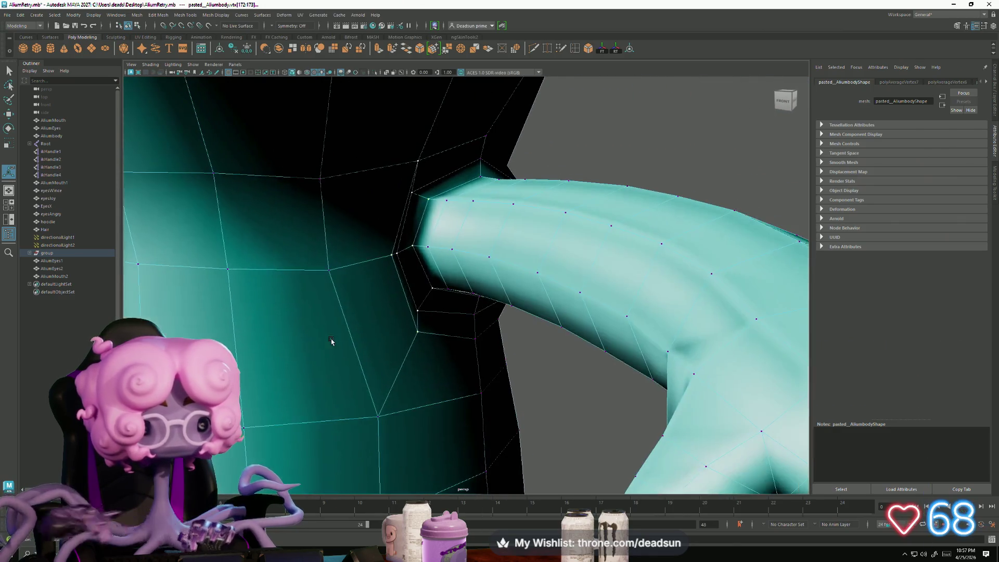
mouse_move(439, 215)
alt+mouse_down()
mouse_move(314, 291)
mouse_move(385, 312)
mouse_move(373, 305)
mouse_move(485, 265)
alt+mouse_up()
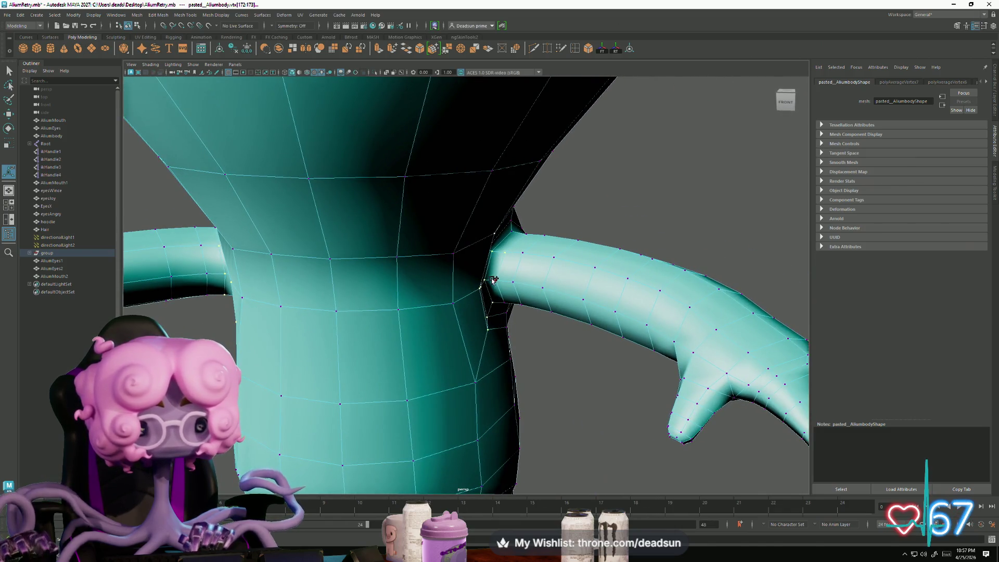
mouse_move(466, 340)
alt+mouse_down()
mouse_move(437, 335)
mouse_move(447, 334)
alt+mouse_up()
key(g)
mouse_move(447, 335)
alt+right_down()
mouse_move(416, 318)
mouse_move(428, 290)
mouse_move(526, 273)
alt+right_up()
mouse_move(526, 274)
alt+mouse_down()
mouse_move(317, 364)
mouse_move(335, 354)
mouse_move(322, 300)
mouse_move(334, 348)
mouse_move(293, 370)
mouse_move(340, 357)
mouse_move(326, 370)
mouse_move(287, 359)
mouse_move(306, 364)
mouse_move(331, 339)
mouse_move(347, 347)
alt+mouse_up()
scroll(347, 347, up, 4)
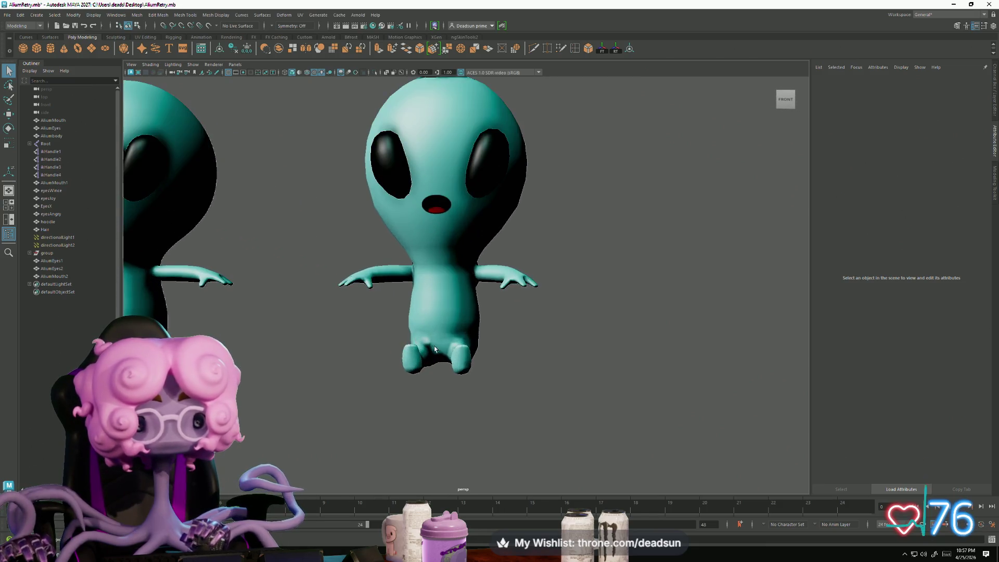
Step: Inspect the LCake, ikHandle1 and LThumb2 rig items, then paste a body copy as group1
click(431, 317)
mouse_move(432, 317)
alt+mouse_down()
mouse_move(447, 339)
mouse_move(324, 342)
mouse_move(418, 353)
mouse_move(421, 322)
alt+mouse_up()
right_click(469, 301)
mouse_move(463, 291)
alt+mouse_down()
mouse_move(348, 345)
mouse_move(364, 308)
alt+mouse_up()
click(364, 308)
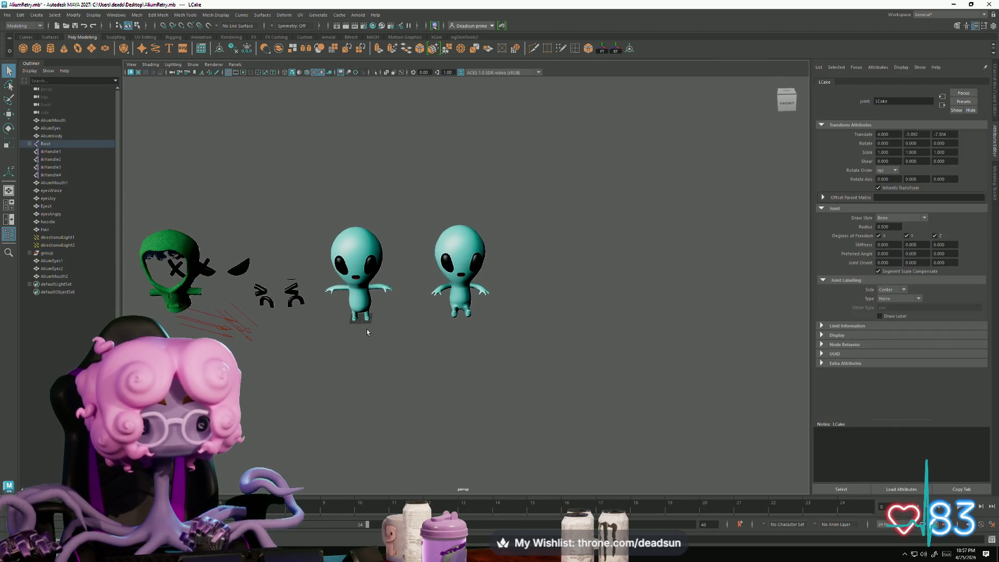
click(400, 283)
click(388, 290)
scroll(361, 303, up, 3)
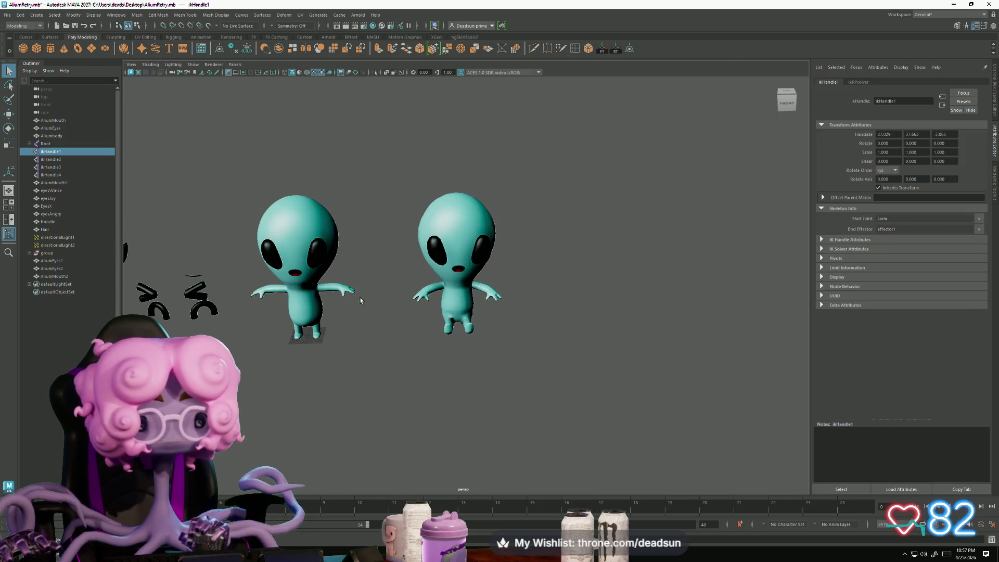
click(349, 305)
mouse_move(427, 369)
alt+mouse_down()
mouse_move(416, 366)
mouse_move(443, 376)
alt+mouse_up()
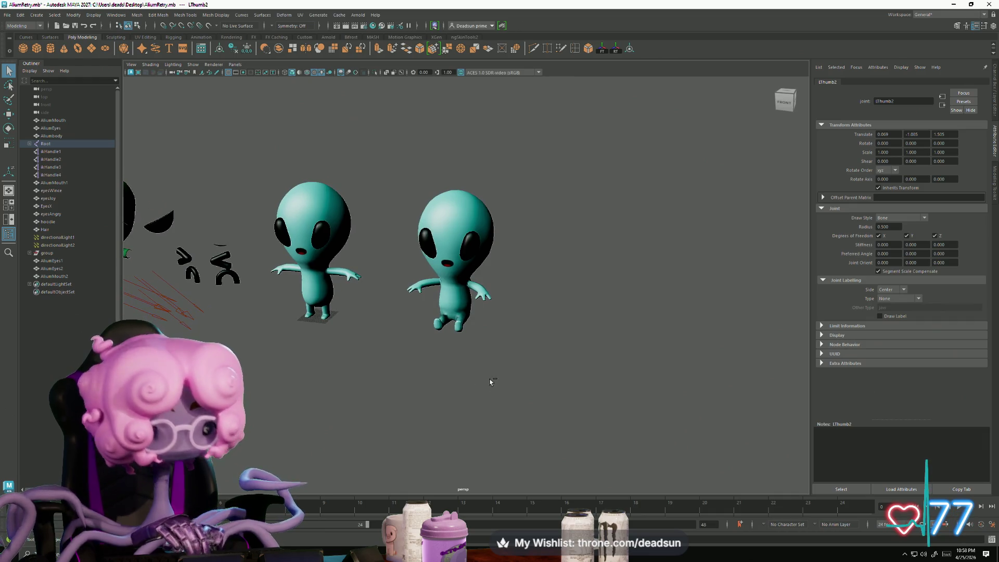
key(ctrl+v)
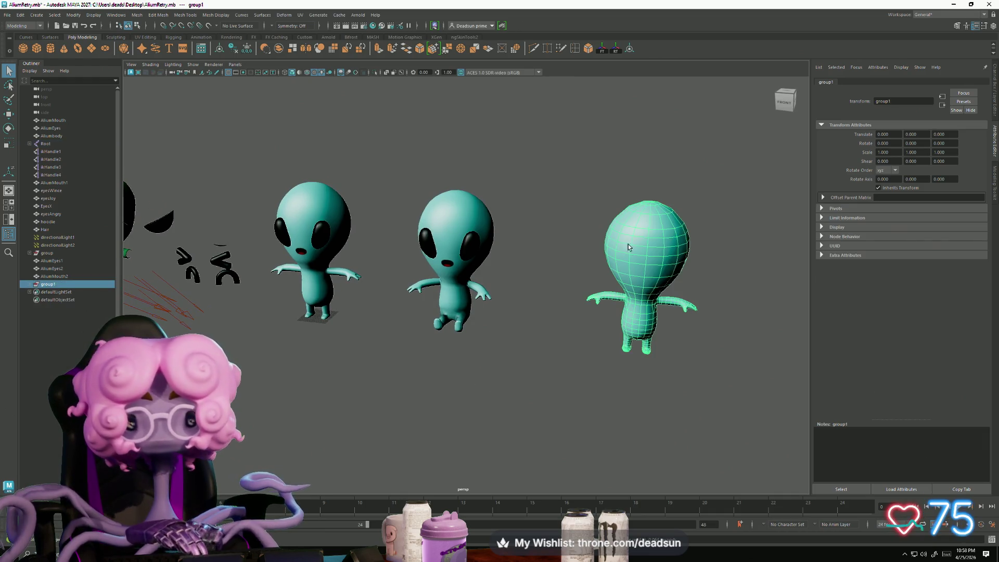
Step: Check the copied alien body's UVs in the UV Editor, then close it
click(301, 16)
click(317, 29)
mouse_move(503, 140)
mouse_down()
mouse_move(178, 91)
mouse_move(280, 98)
mouse_move(845, 380)
mouse_move(309, 191)
mouse_move(170, 130)
mouse_up()
click(619, 220)
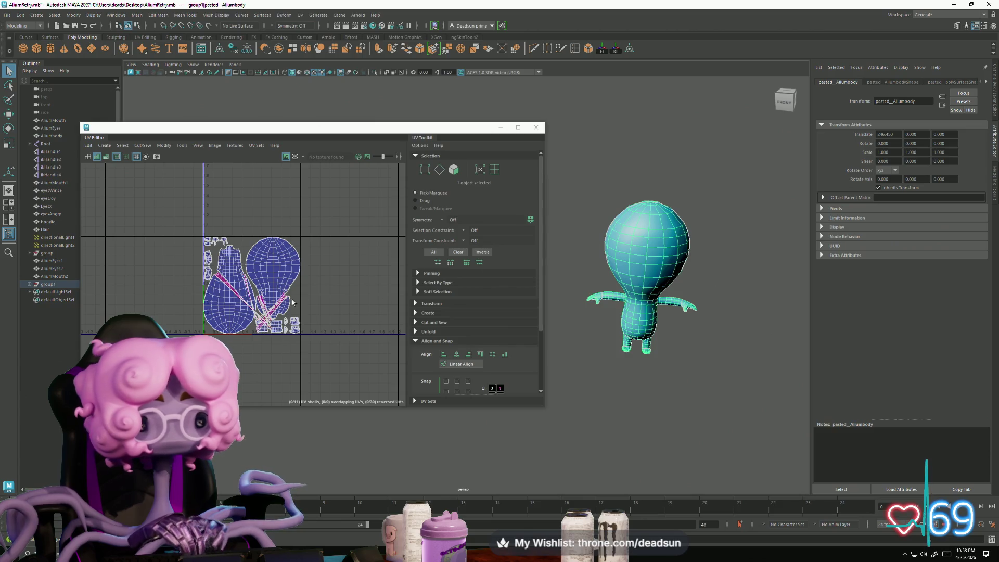
scroll(242, 306, up, 1)
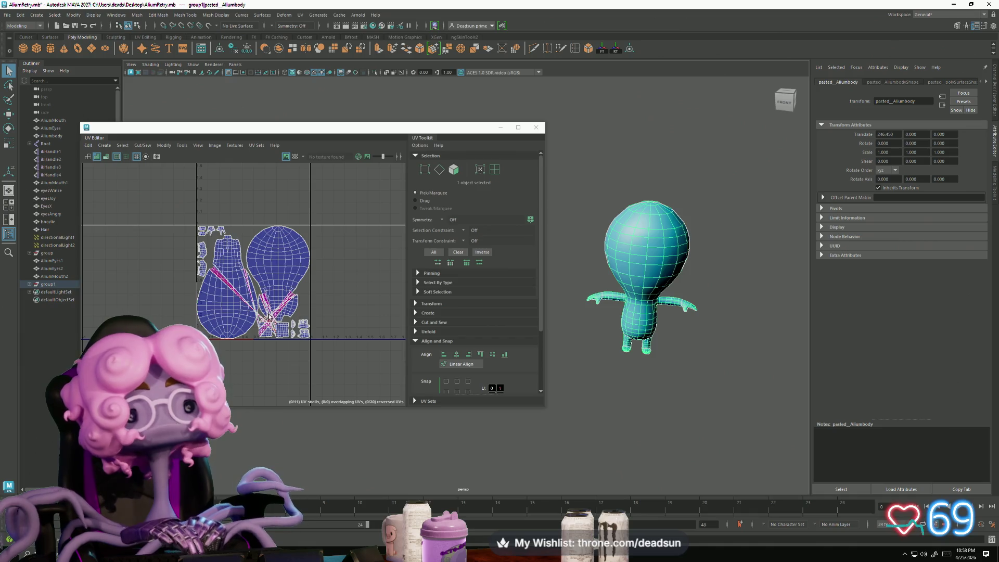
scroll(271, 317, up, 3)
click(535, 127)
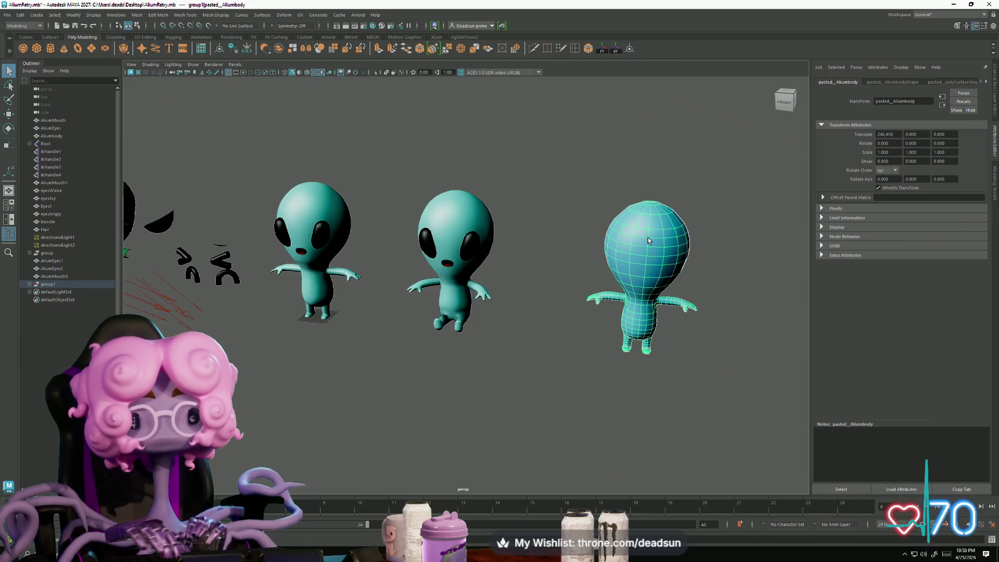
Step: Delete the right alien copy and the middle alien's body mesh
right_drag(647, 237, 689, 213)
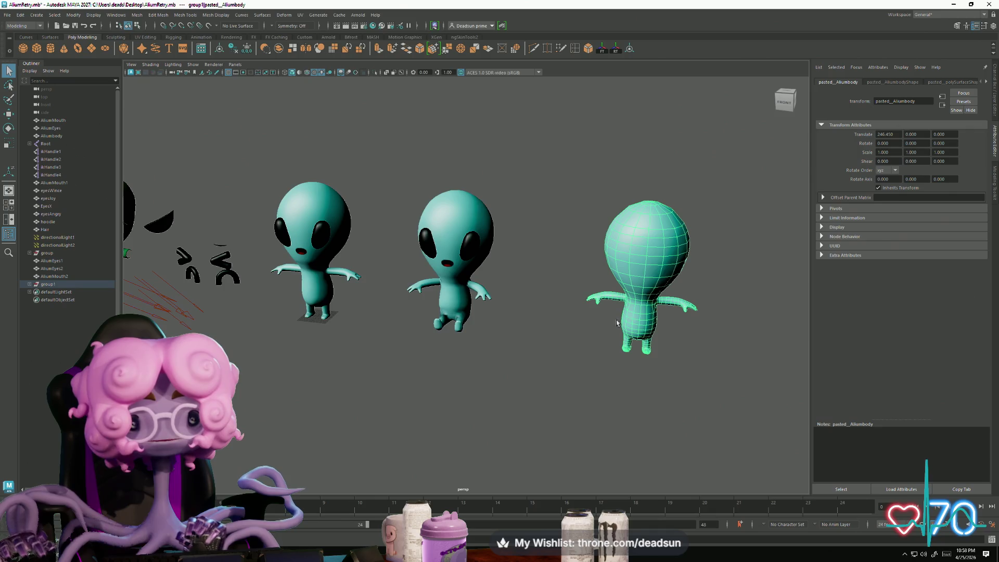
key(Delete)
click(454, 203)
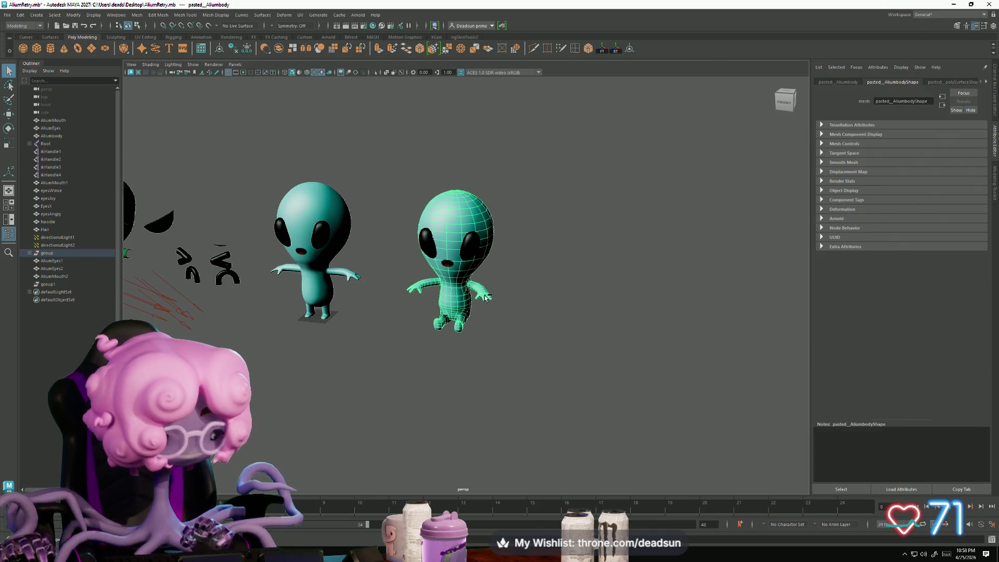
key(Delete)
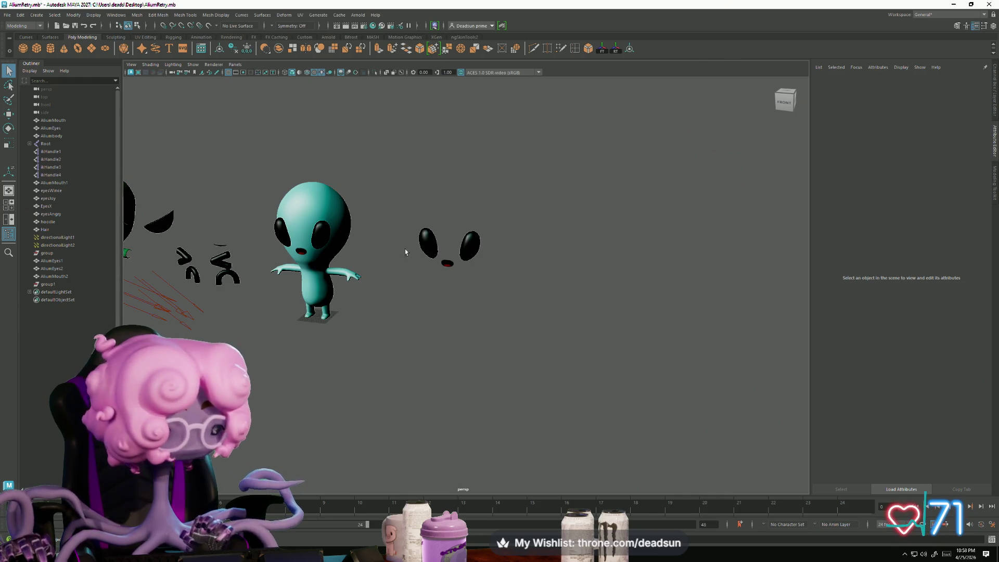
click(57, 550)
text(ma)
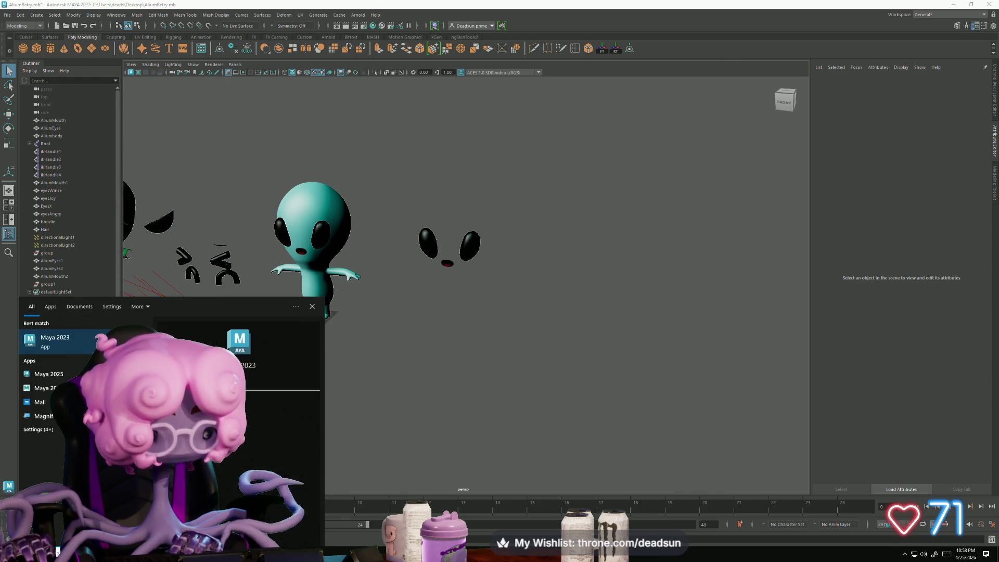
key(Escape)
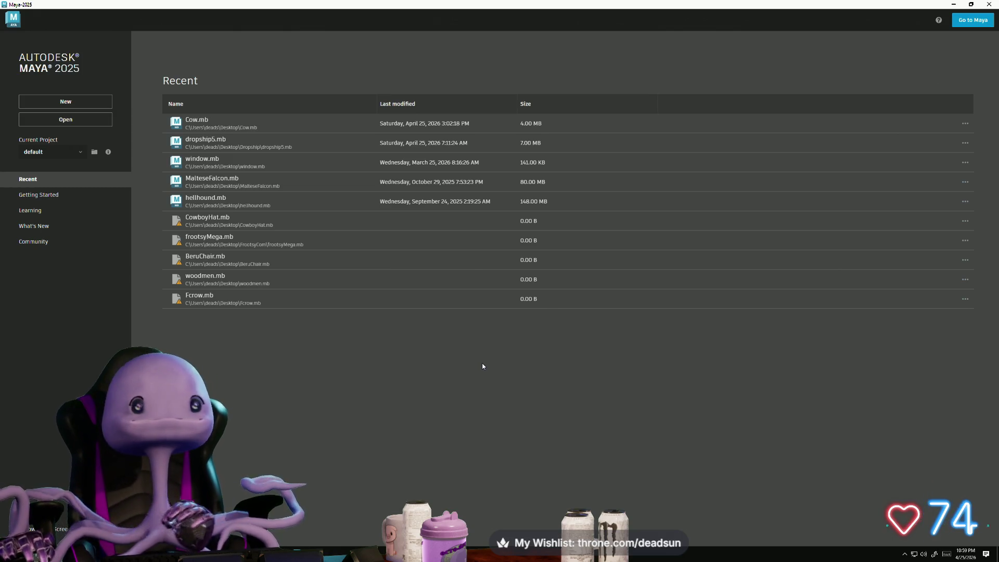
click(61, 106)
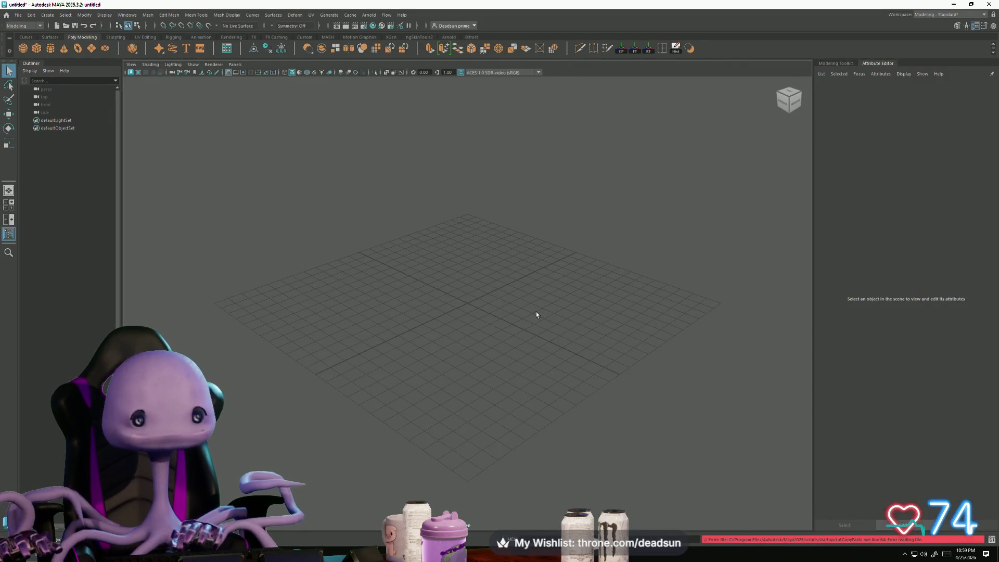
click(990, 4)
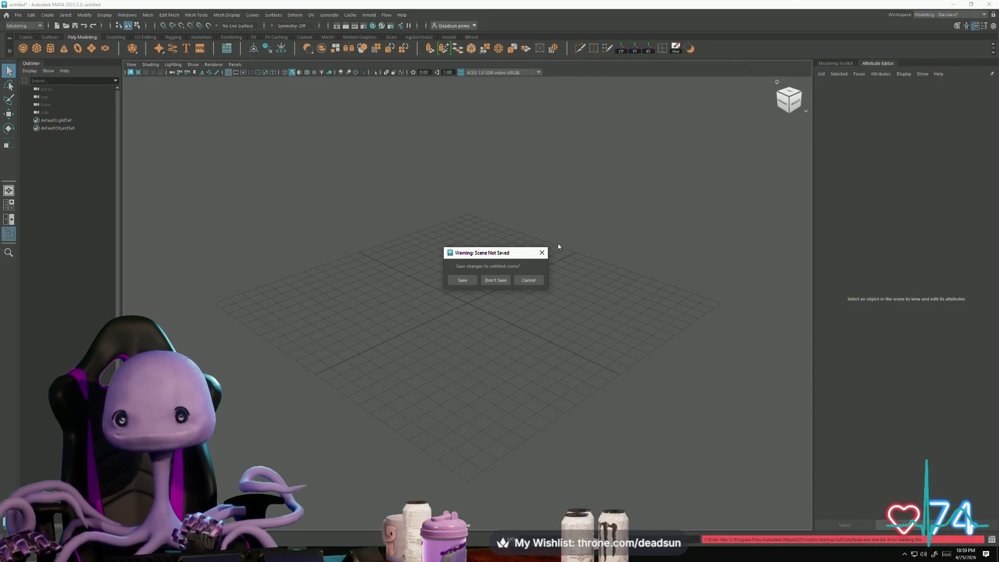
click(489, 282)
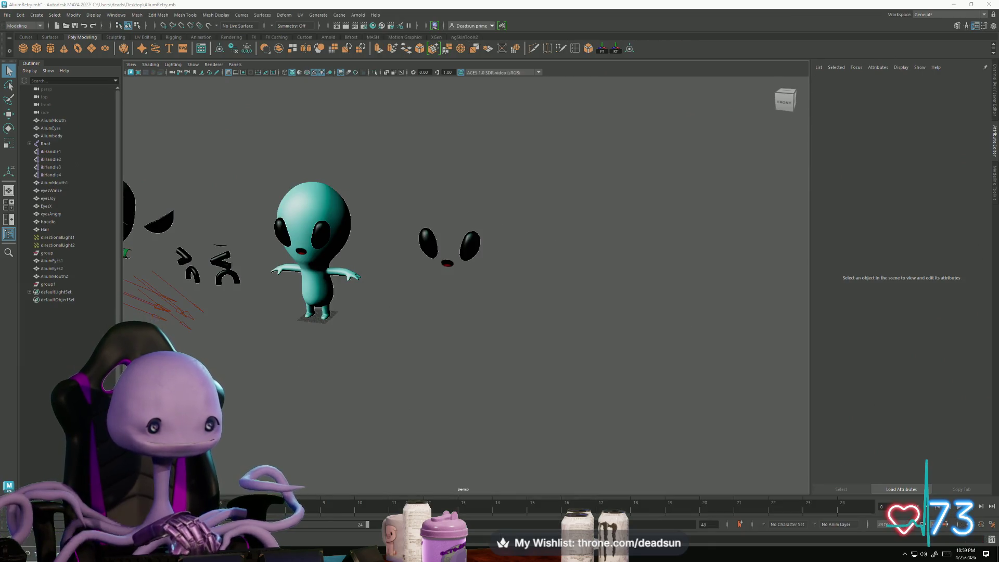
Step: Launch Maya from Windows search, start a new scene, and paste the copied alien group
key(super)
text(maya)
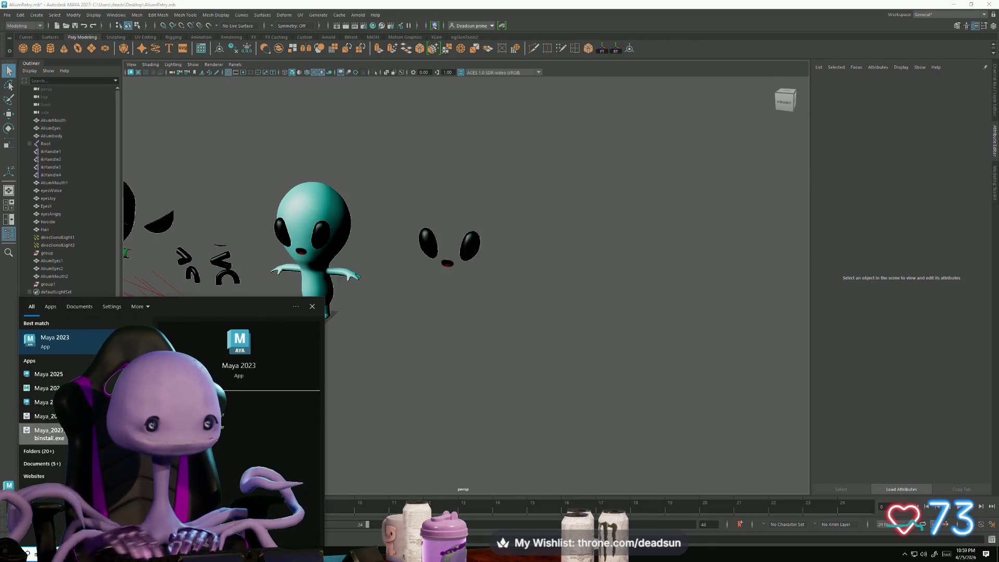
key(Escape)
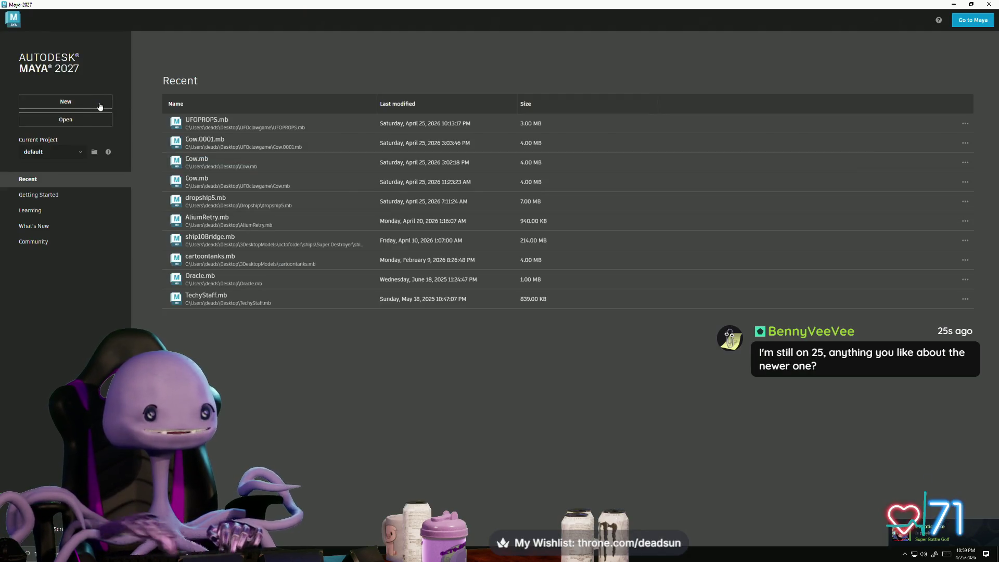
click(100, 106)
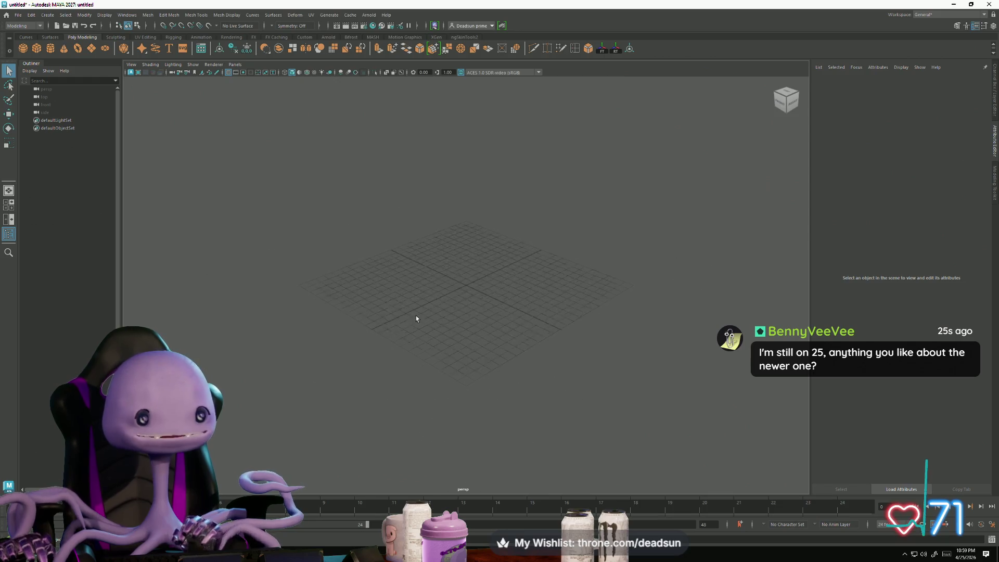
key(ctrl+g)
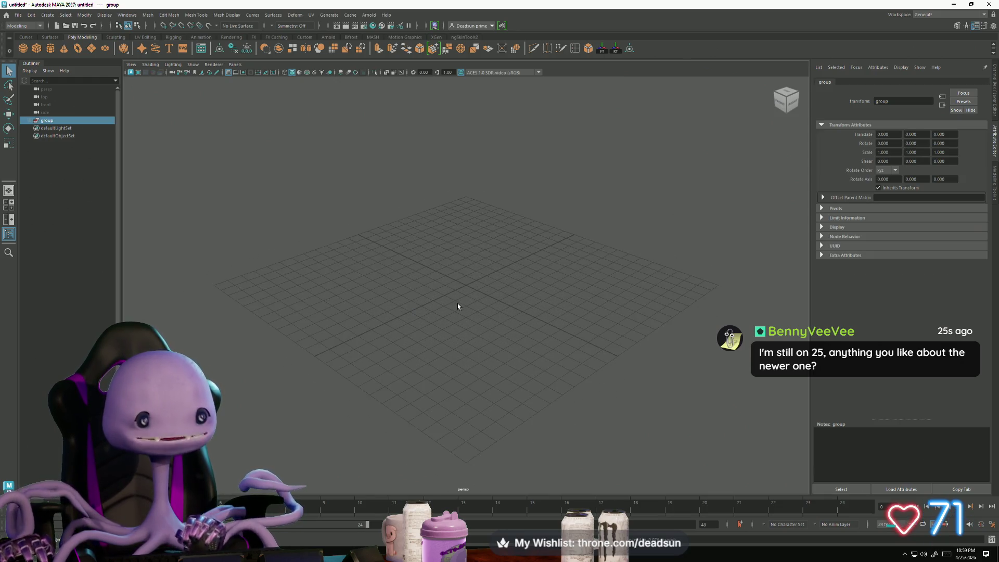
alt+drag(457, 301, 390, 341)
click(564, 298)
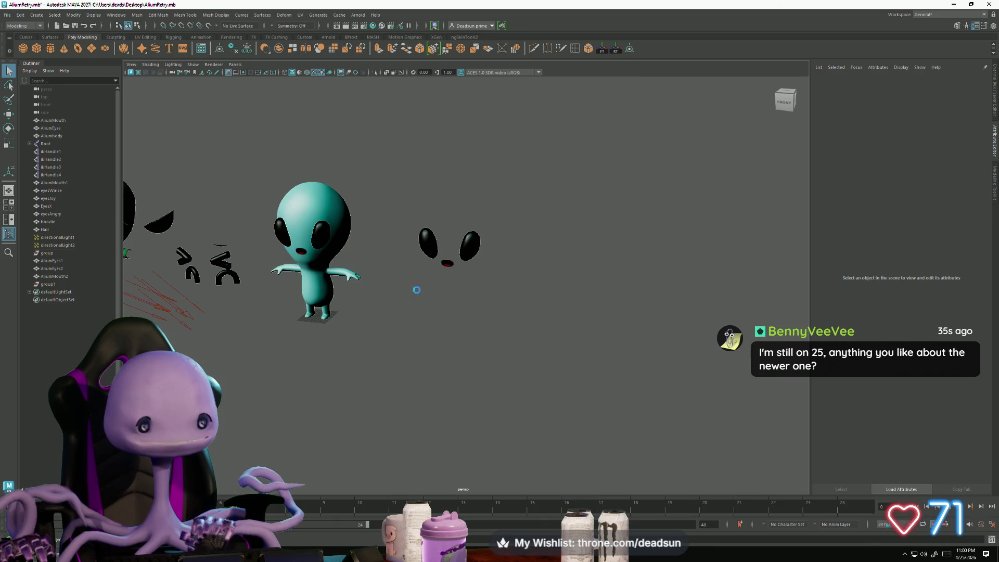
Step: Undo to restore the deleted aliens, delete the right alien, and frame the middle one
key(ctrl+z)
key(ctrl+z)
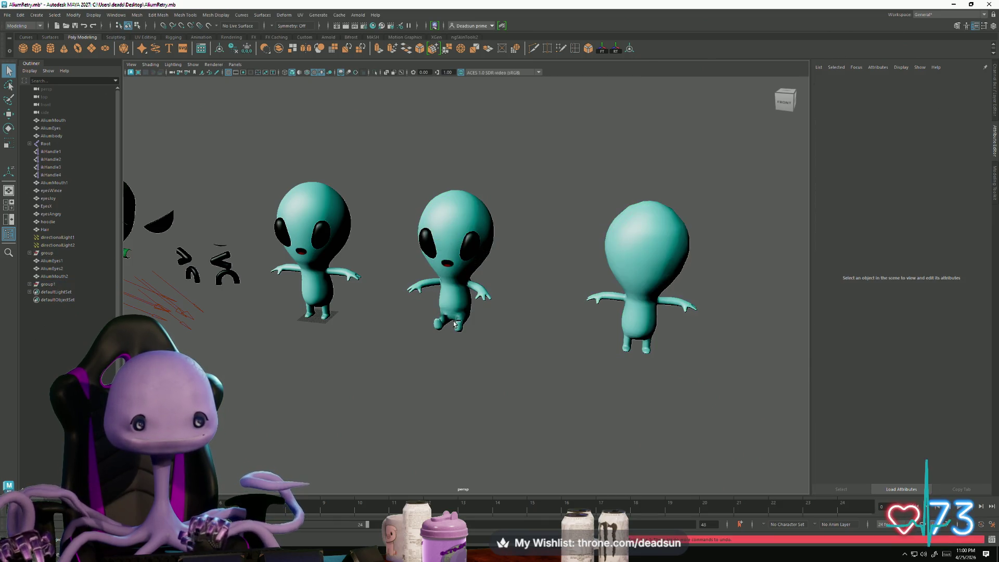
click(642, 336)
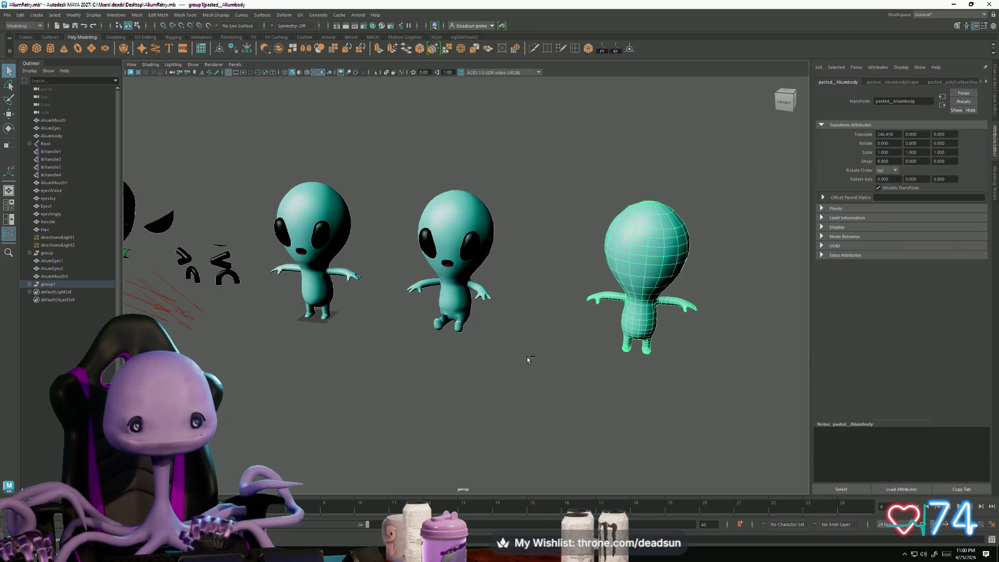
click(510, 365)
click(638, 306)
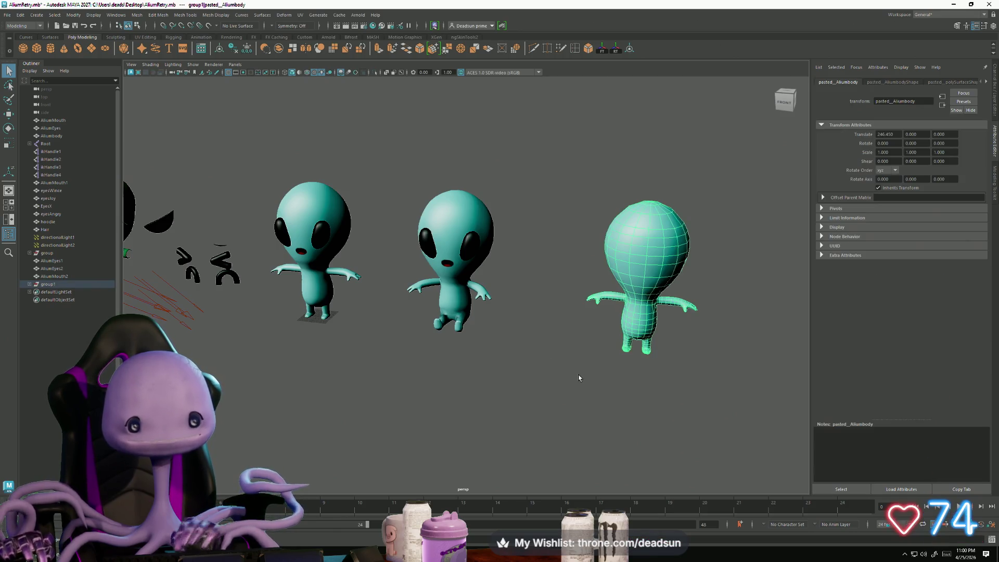
key(Delete)
click(469, 311)
alt+drag(449, 357, 450, 354)
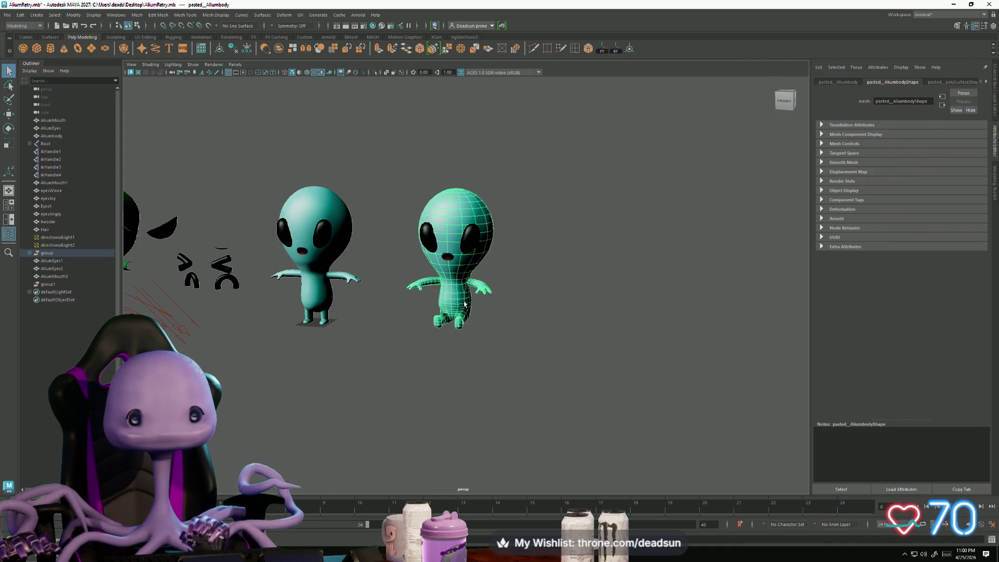
key(f)
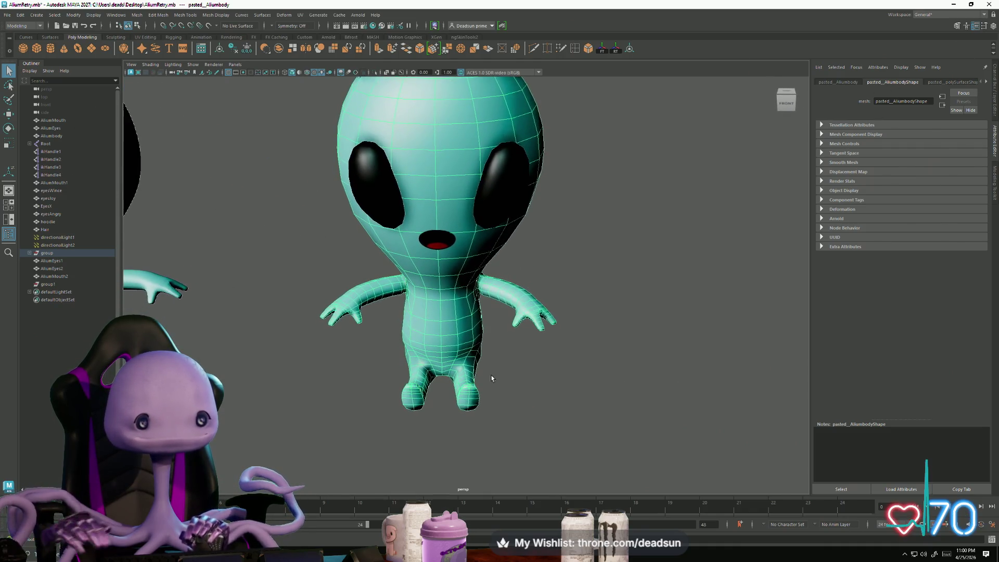
Step: Select the plain right-hand alien body and zoom in on it
alt+drag(500, 375, 410, 360)
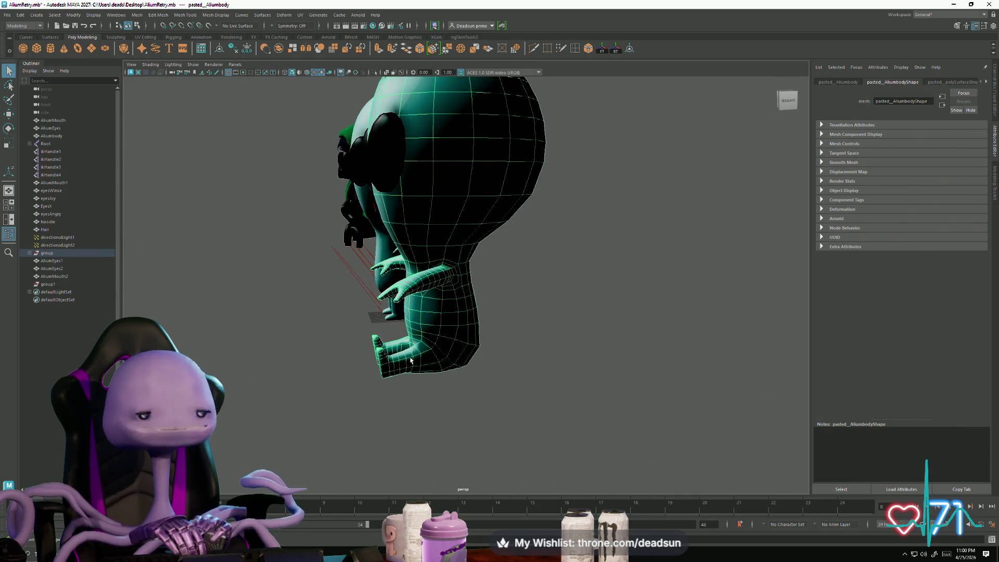
key(ctrl+z)
key(ctrl+z)
key(ctrl+z)
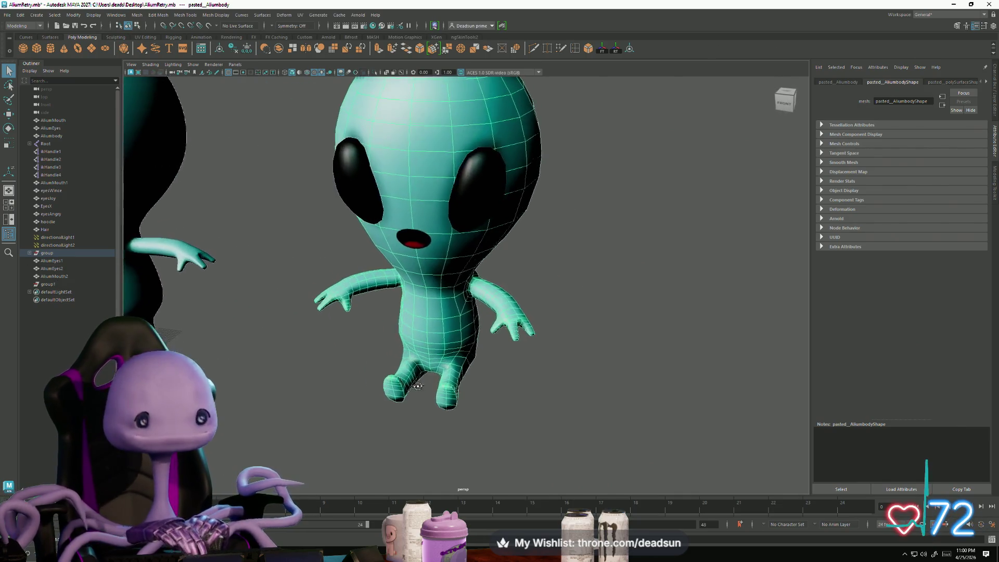
scroll(414, 389, down, 10)
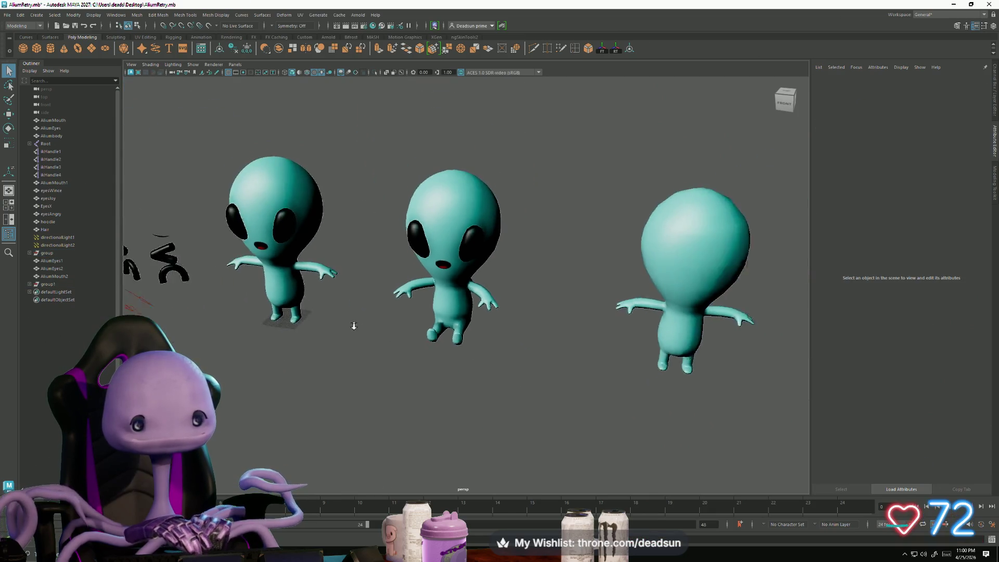
click(668, 244)
mouse_move(668, 244)
alt+mouse_down()
mouse_move(601, 355)
mouse_move(525, 327)
alt+mouse_up()
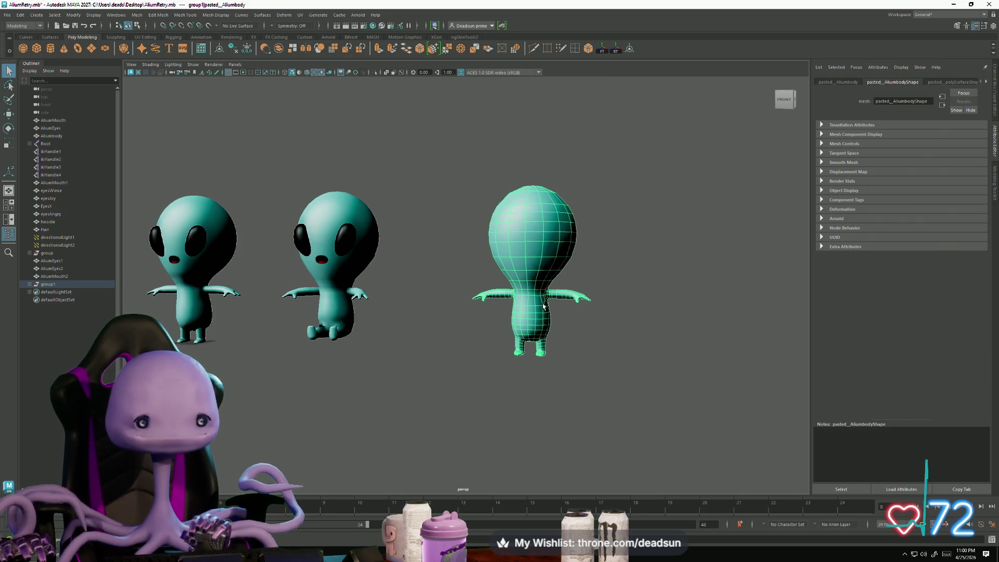
alt+drag(533, 294, 598, 323)
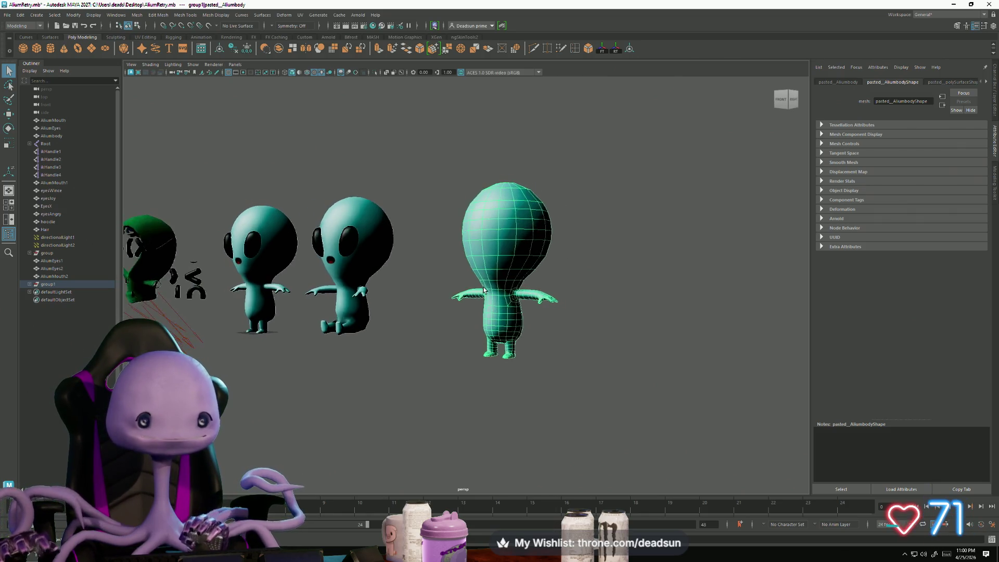
scroll(638, 342, up, 6)
click(301, 16)
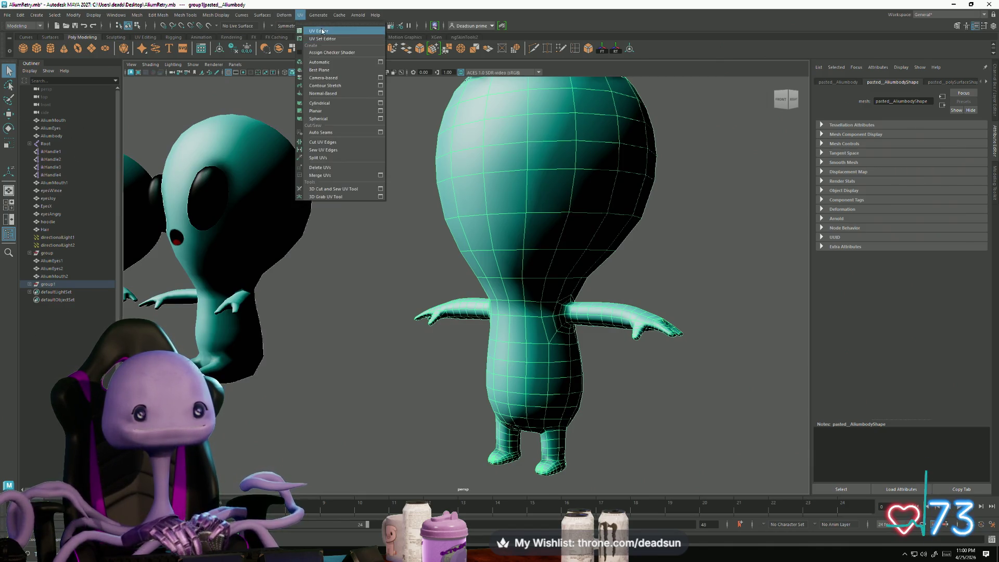
Step: In the UV Editor, select the stretched, overlapping armpit UV shells
click(318, 30)
scroll(284, 291, up, 3)
alt+middle_drag(242, 358, 309, 344)
right_drag(306, 336, 298, 338)
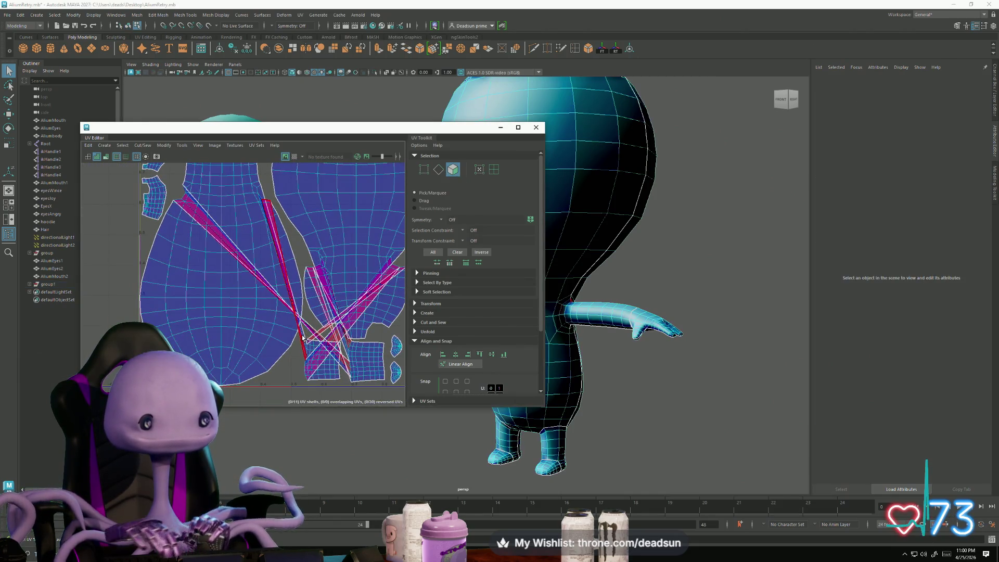
click(331, 338)
scroll(315, 339, up, 5)
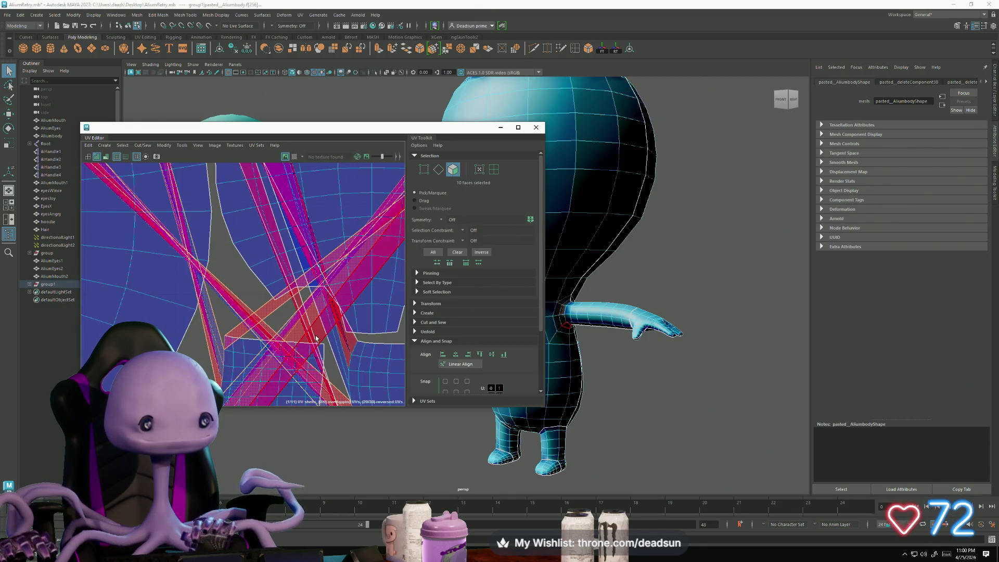
click(327, 344)
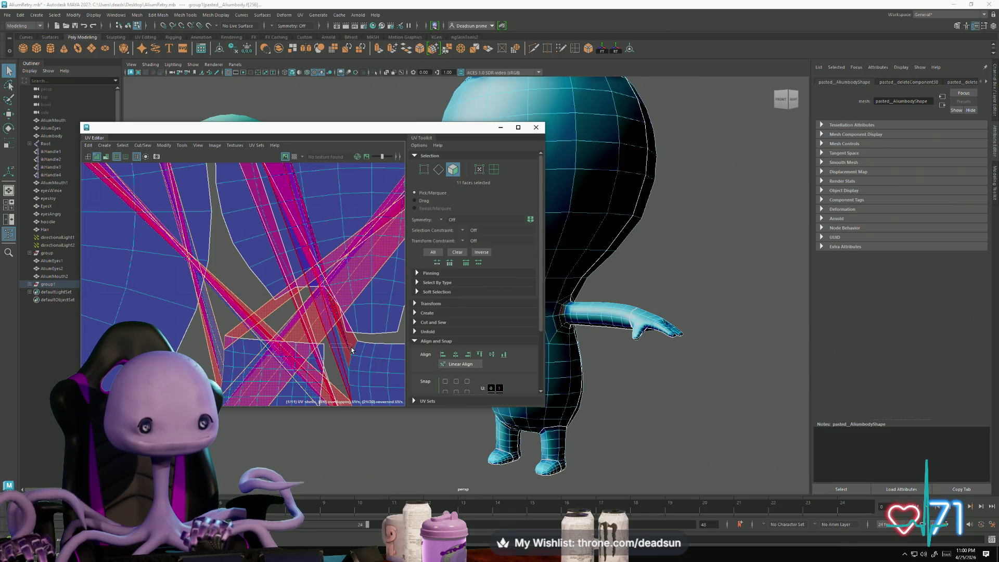
click(351, 350)
scroll(157, 255, down, 4)
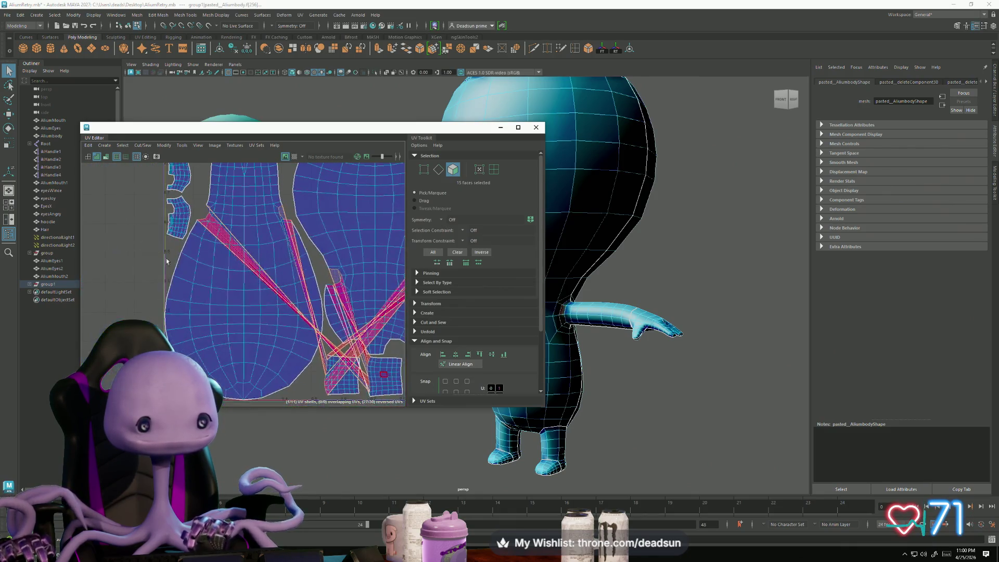
Step: Move the UV Editor aside to inspect the armpit, close the cut and sew options, and bring it back
alt+drag(567, 276, 593, 287)
mouse_move(439, 132)
mouse_down()
mouse_move(367, 239)
mouse_move(321, 120)
mouse_up()
scroll(550, 331, up, 10)
mouse_move(550, 330)
alt+mouse_down()
mouse_move(538, 346)
mouse_move(689, 349)
mouse_move(717, 374)
alt+mouse_up()
alt+middle_drag(716, 374, 728, 377)
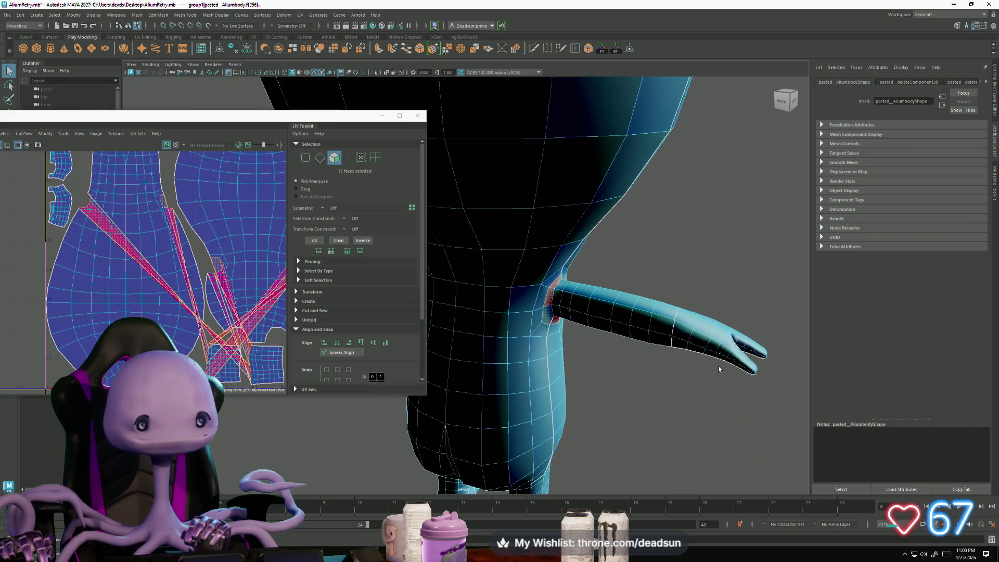
click(63, 134)
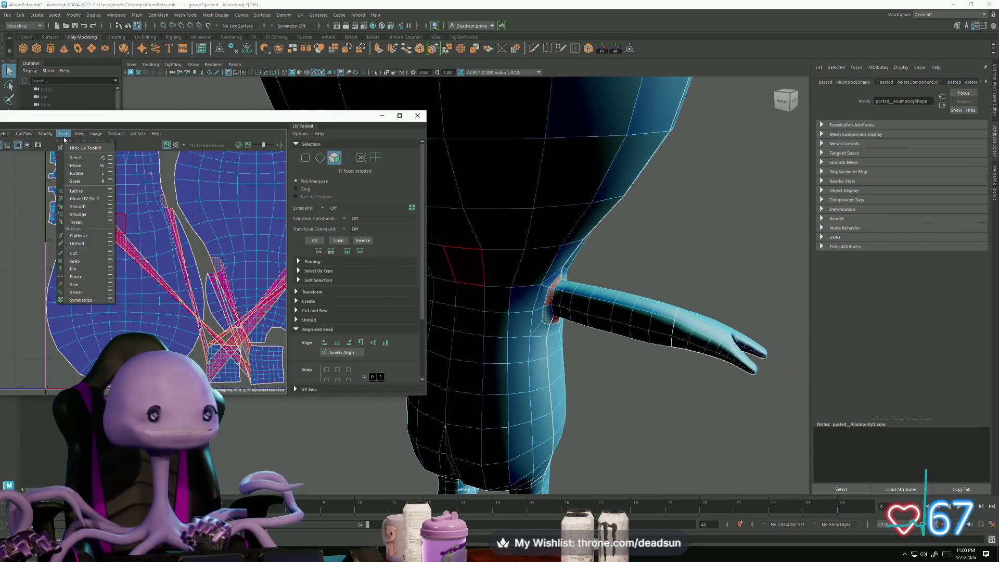
mouse_move(31, 136)
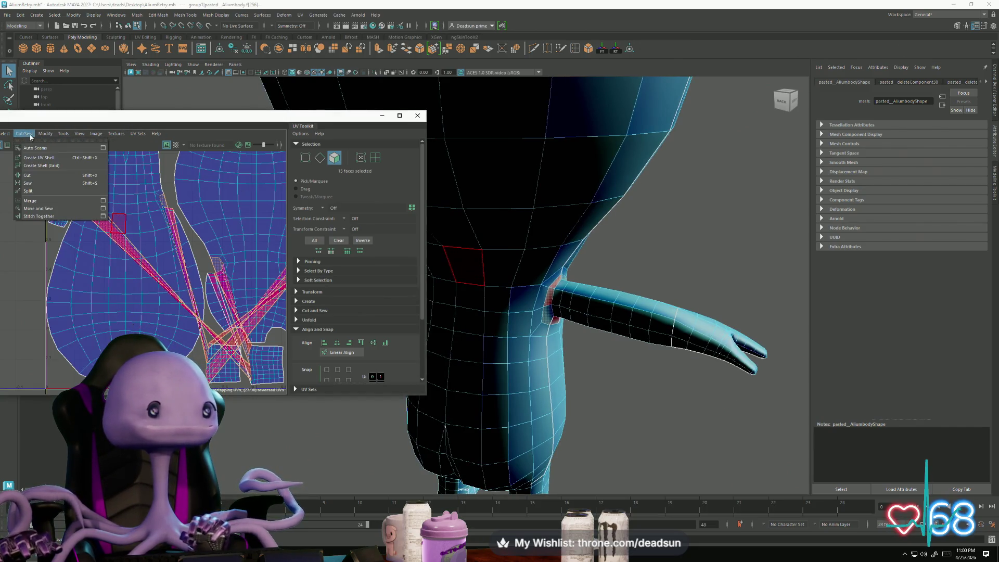
click(151, 119)
drag(112, 115, 292, 112)
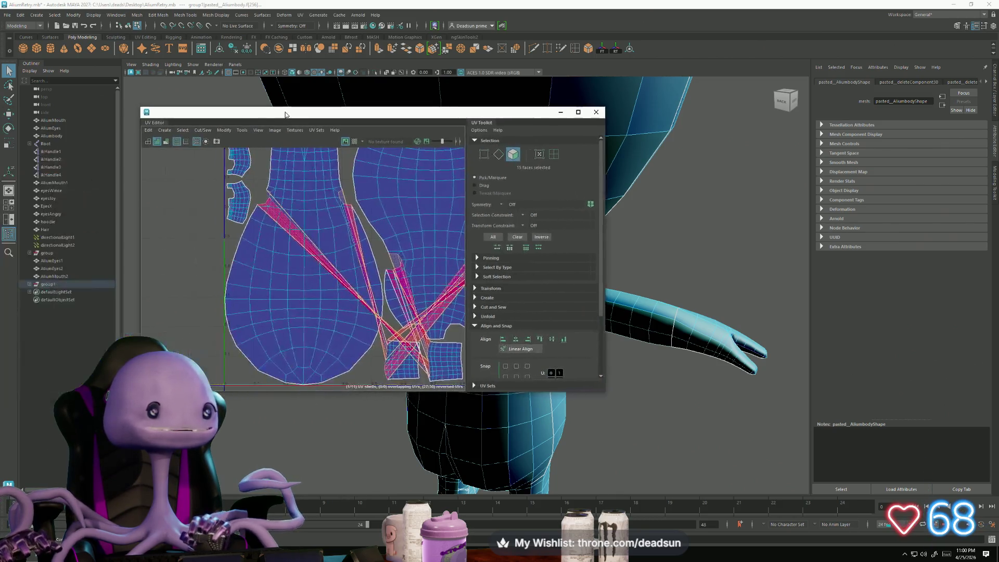
click(185, 133)
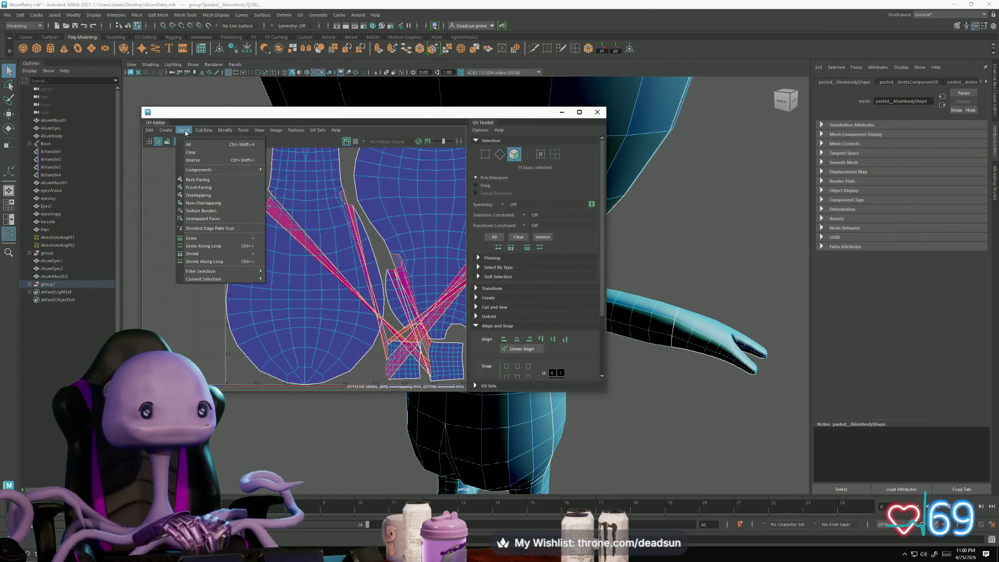
Step: Apply Automatic mapping to the selected faces, then reapply it to the reselected stretched strip
mouse_move(161, 128)
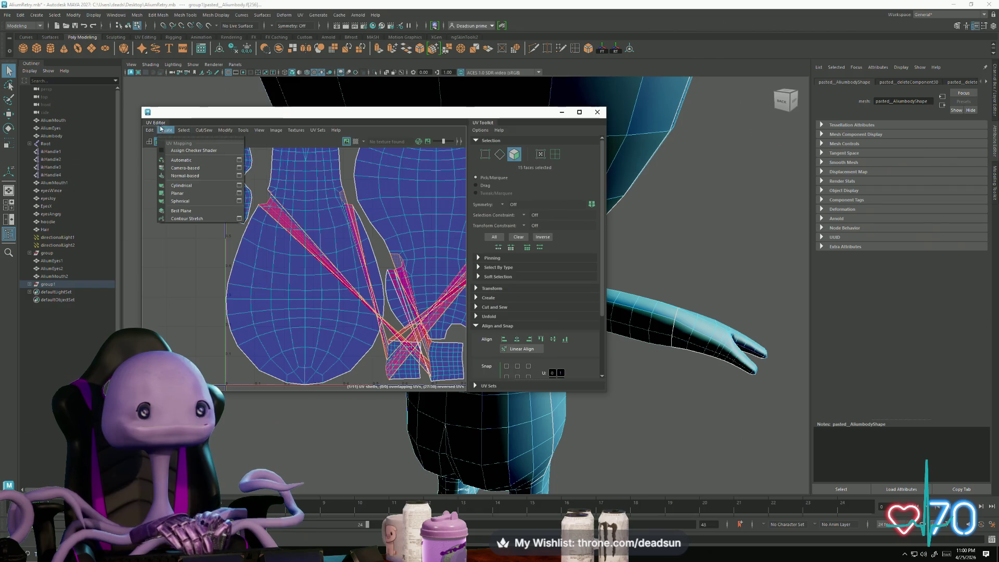
click(181, 160)
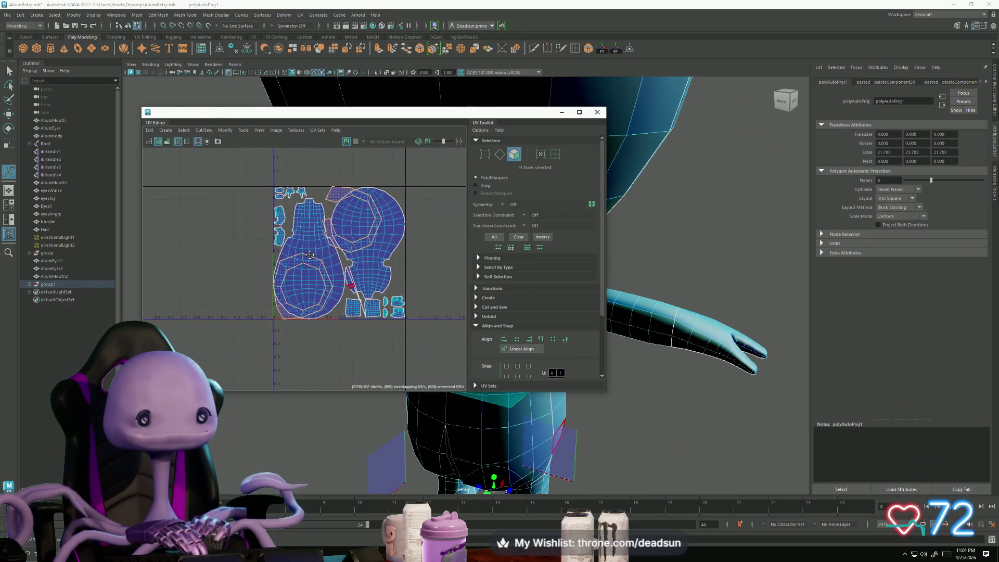
scroll(355, 316, up, 5)
click(330, 276)
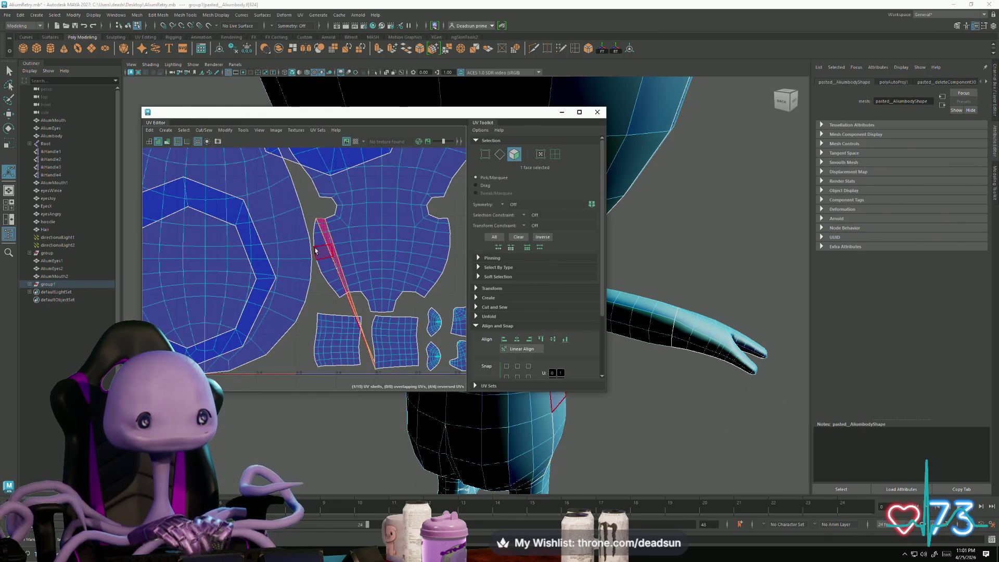
scroll(315, 254, up, 4)
double_click(315, 255)
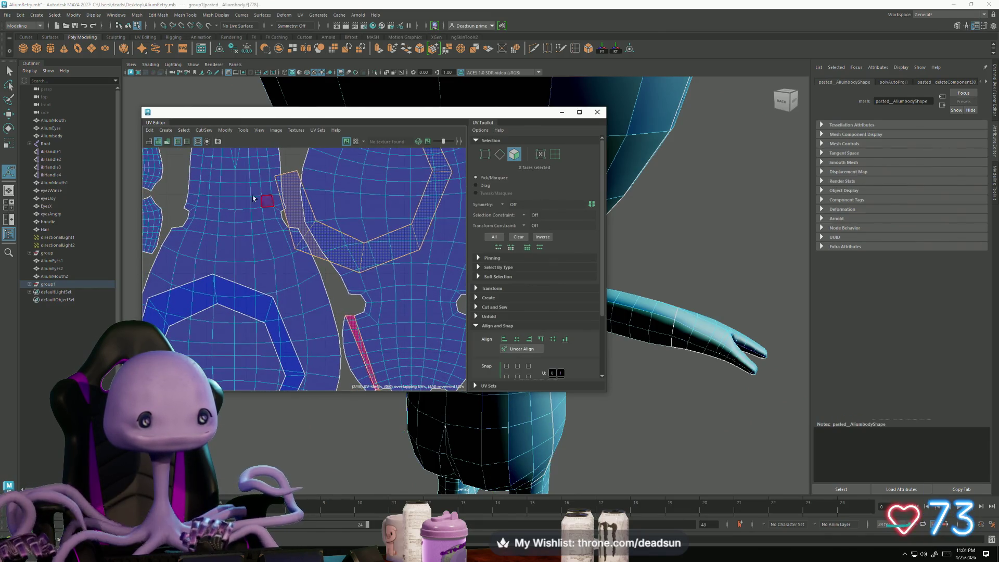
click(169, 130)
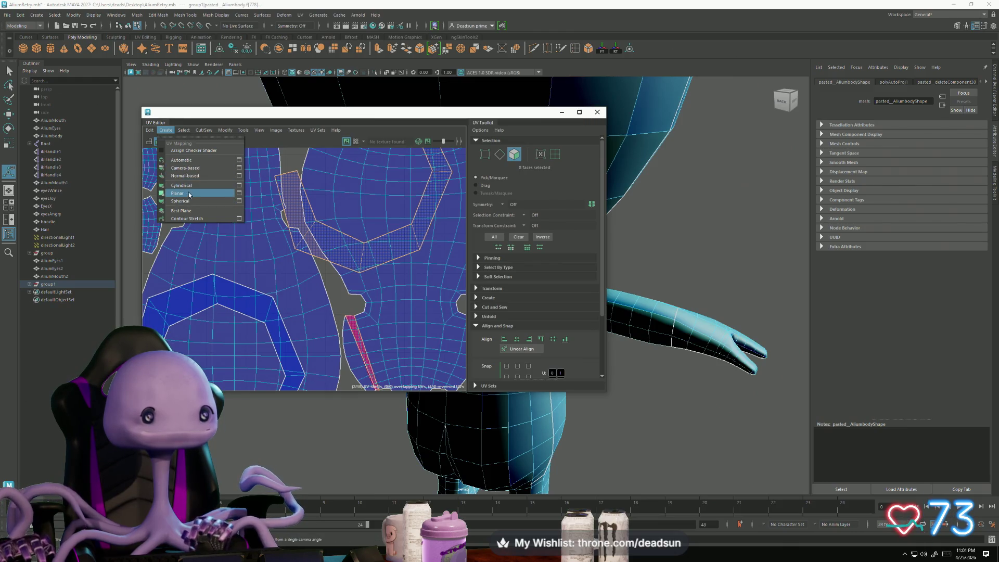
click(182, 160)
Step: Select the top shell's faces and re-project them with Automatic mapping
scroll(408, 292, down, 5)
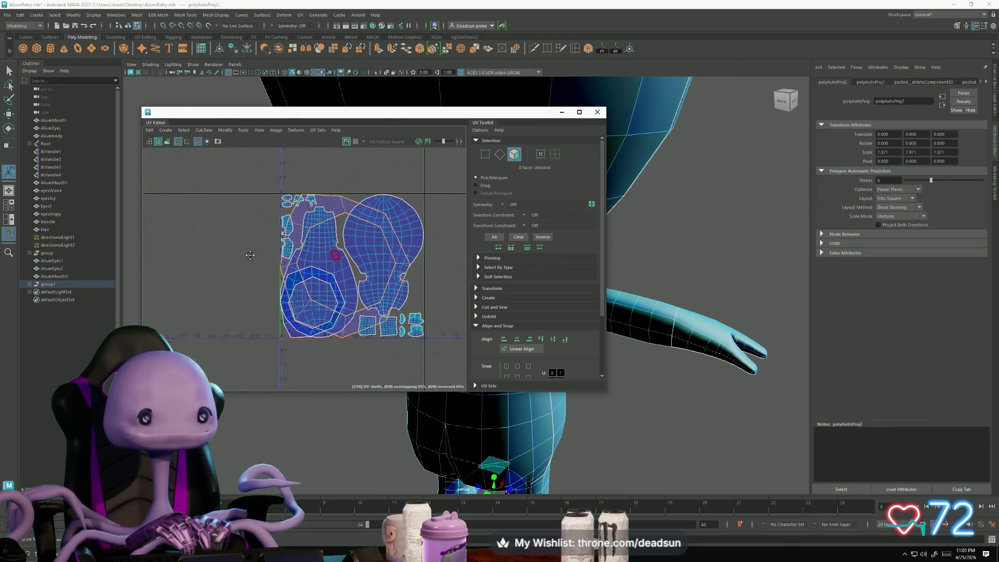
shift+double_click(286, 323)
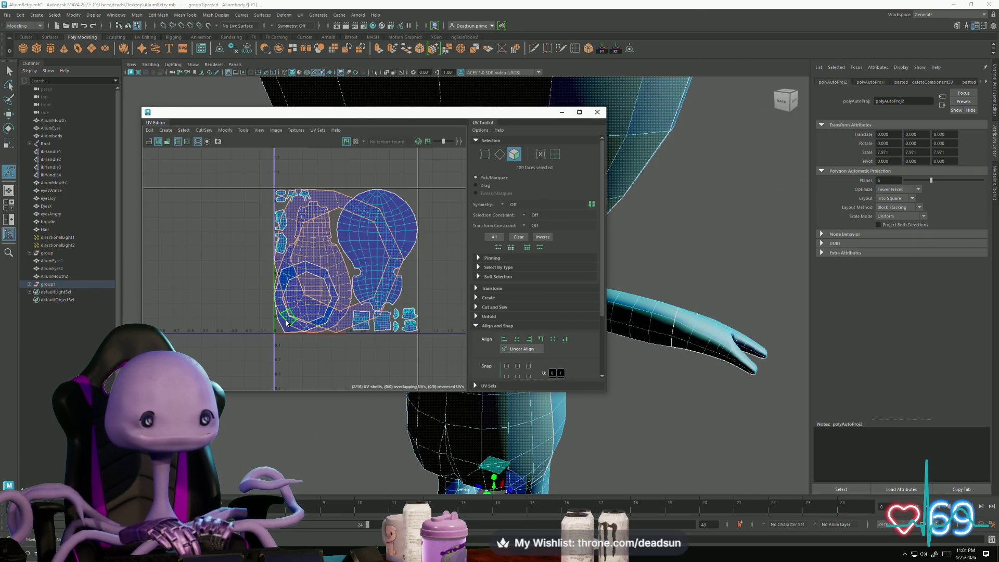
drag(284, 333, 282, 330)
key(ctrl+z)
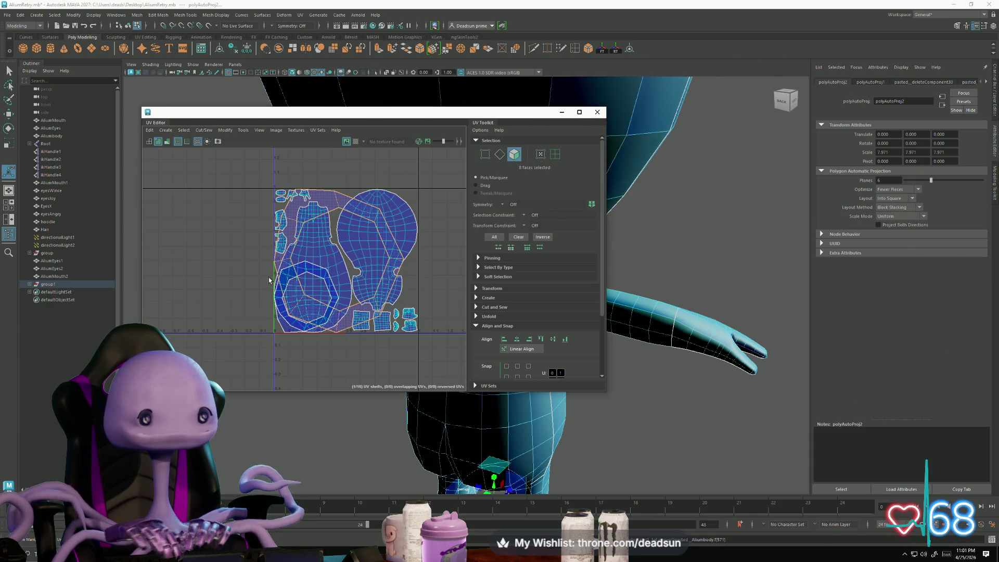
mouse_move(275, 291)
mouse_down()
mouse_move(317, 276)
mouse_move(349, 298)
mouse_up()
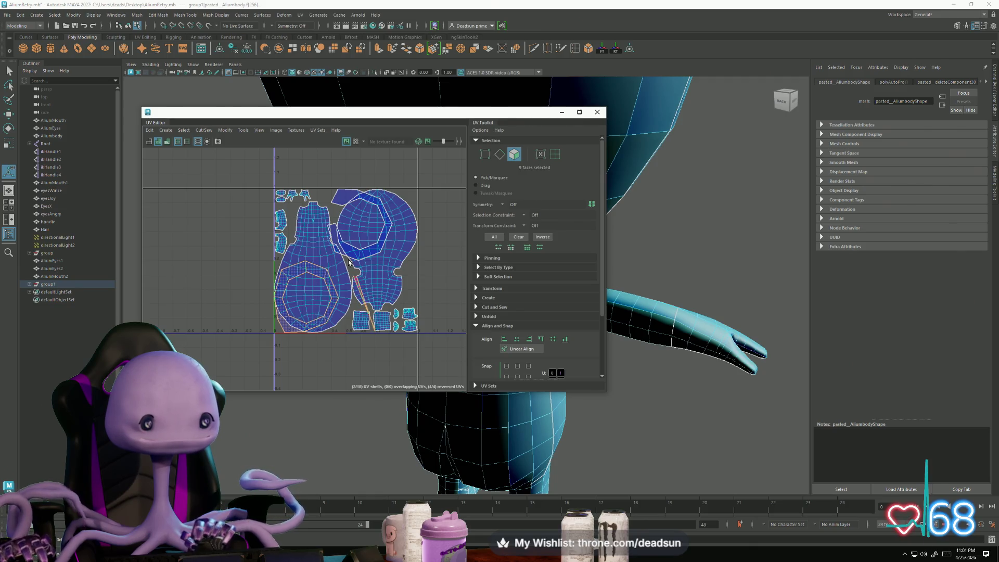
click(346, 197)
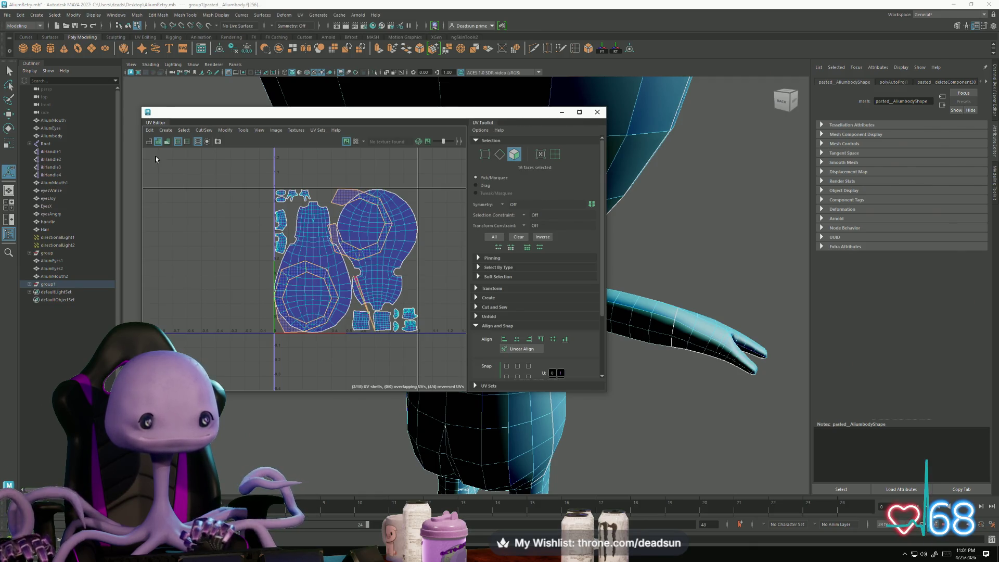
click(181, 131)
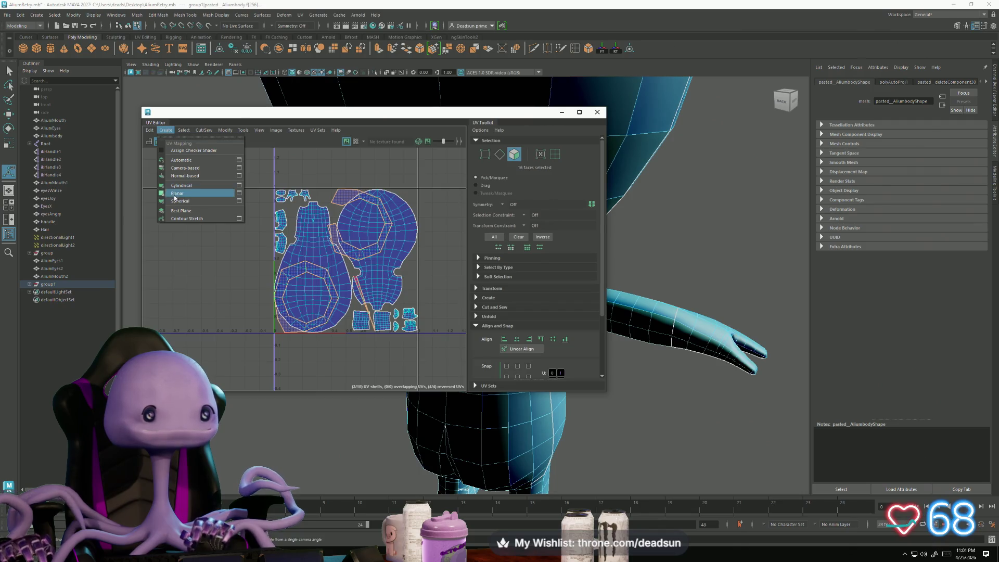
click(191, 163)
Step: With the Move tool, select the UV ring around the head shell and the second octagonal ring
key(w)
right_drag(339, 197, 371, 198)
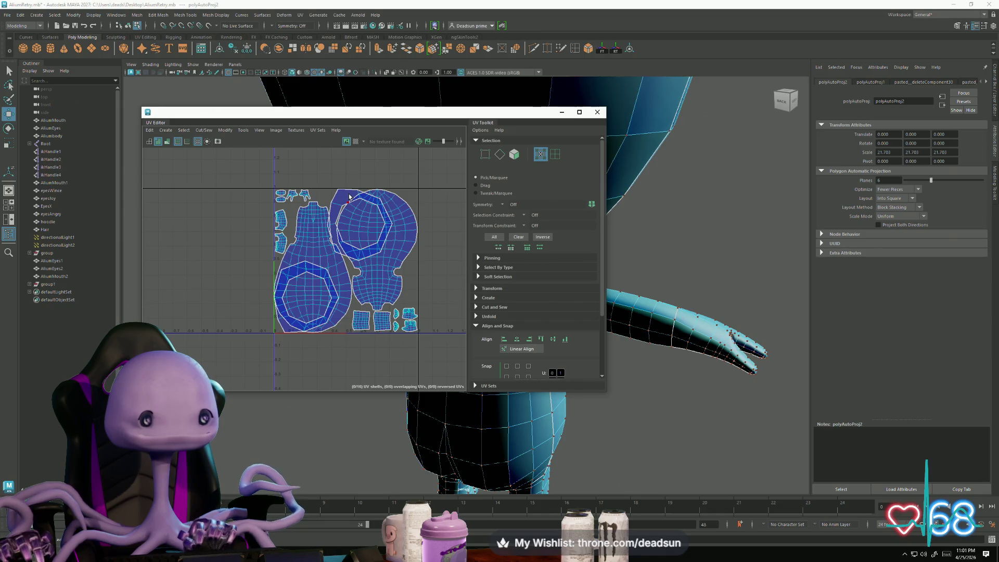
double_click(349, 197)
shift+double_click(304, 262)
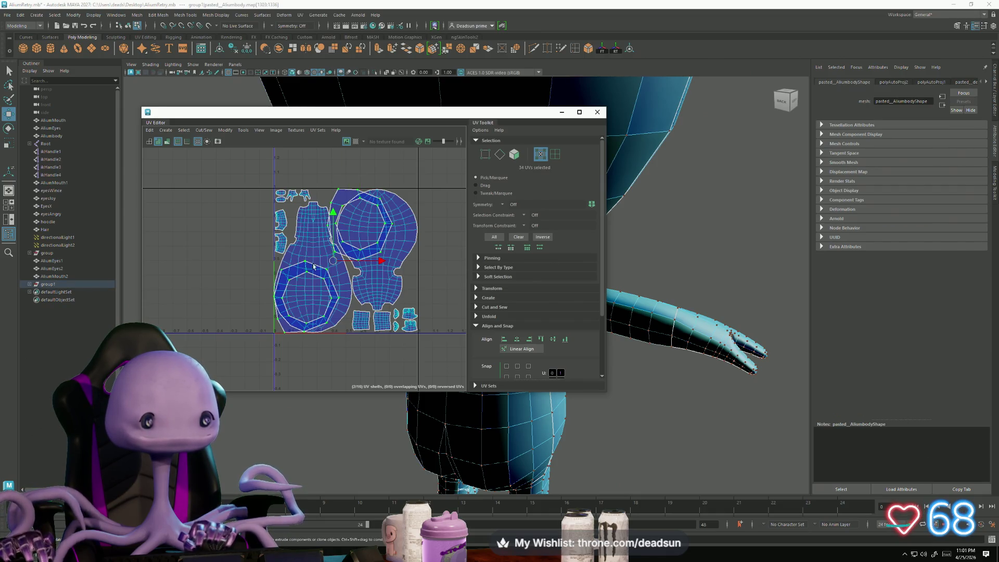
Step: In Edge mode, select edge loops on the head shell and bring the two ring shells into view
drag(335, 263, 191, 265)
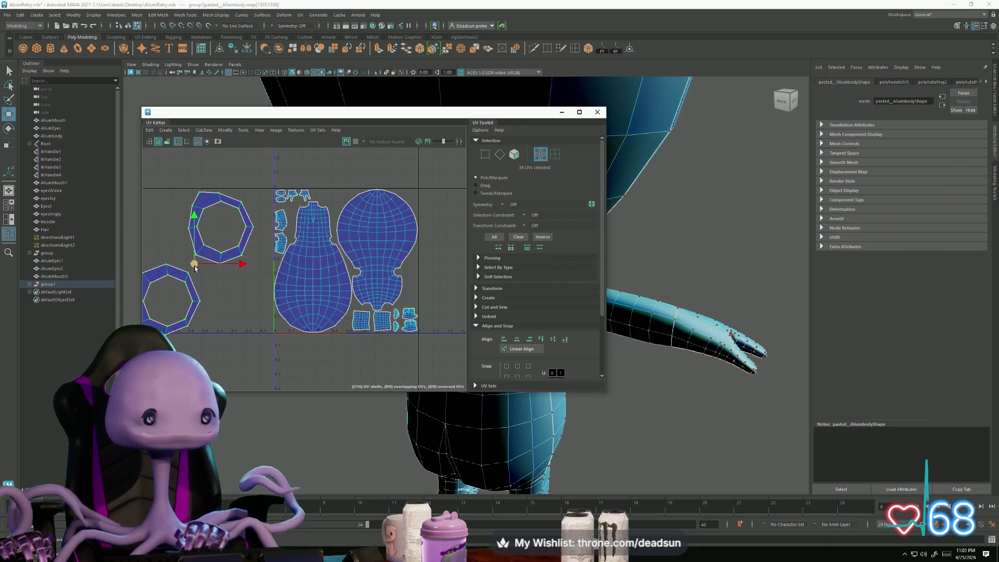
scroll(190, 264, up, 4)
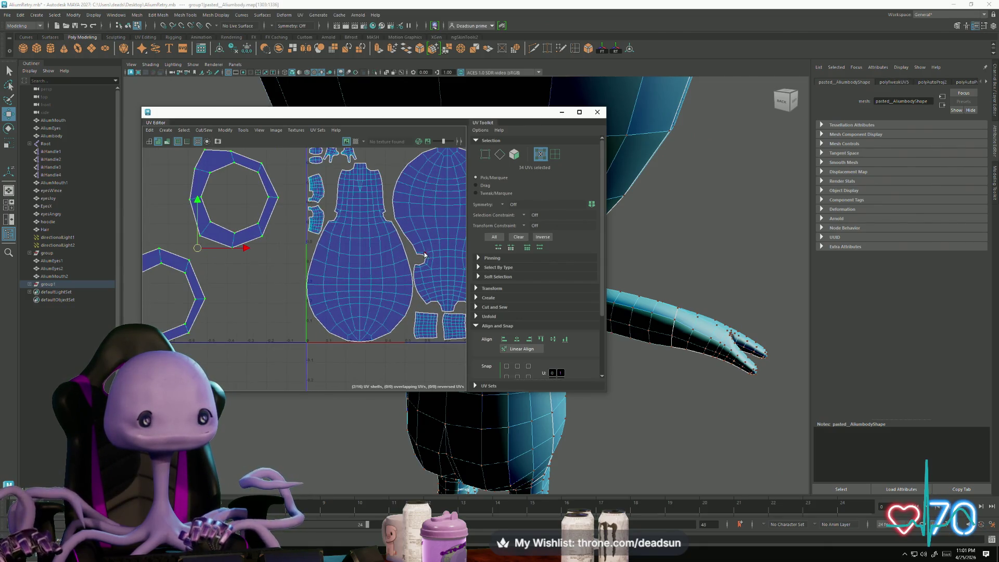
key(F10)
double_click(420, 257)
alt+middle_drag(420, 257, 392, 264)
shift+click(383, 266)
alt+middle_drag(263, 298, 439, 305)
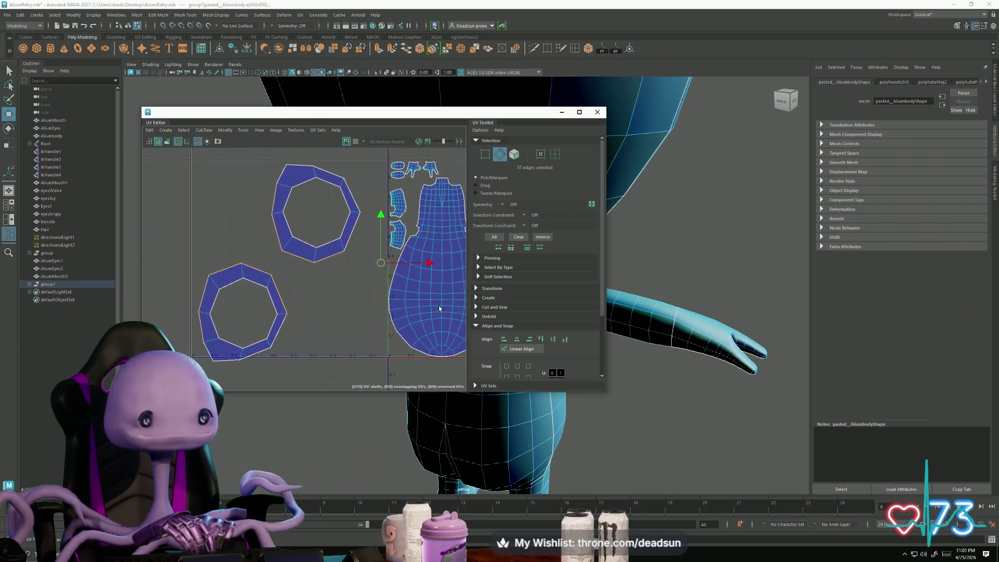
Step: Select one matching edge on each octagon ring shell for cutting
click(282, 186)
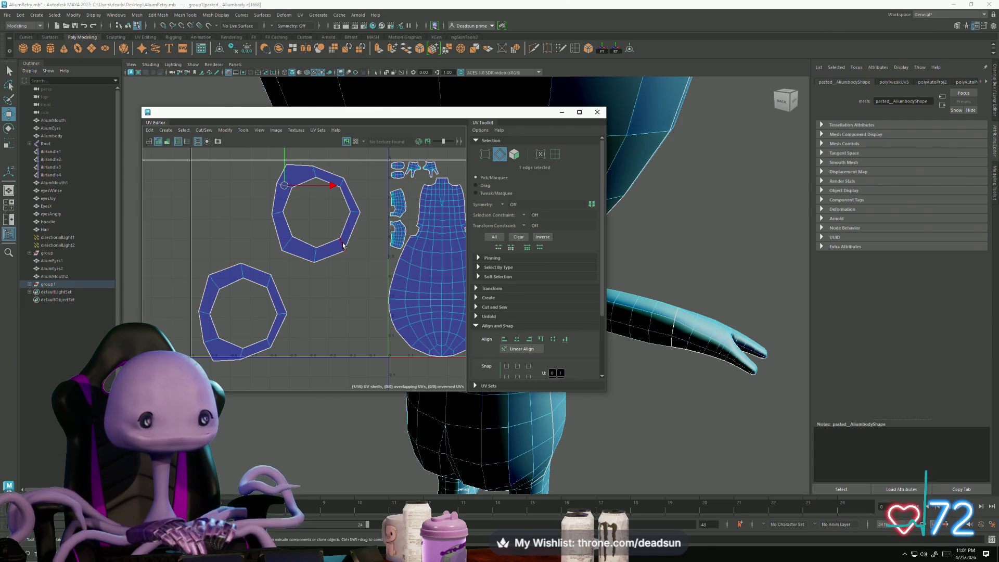
alt+middle_drag(298, 193, 249, 194)
key(ctrl+z)
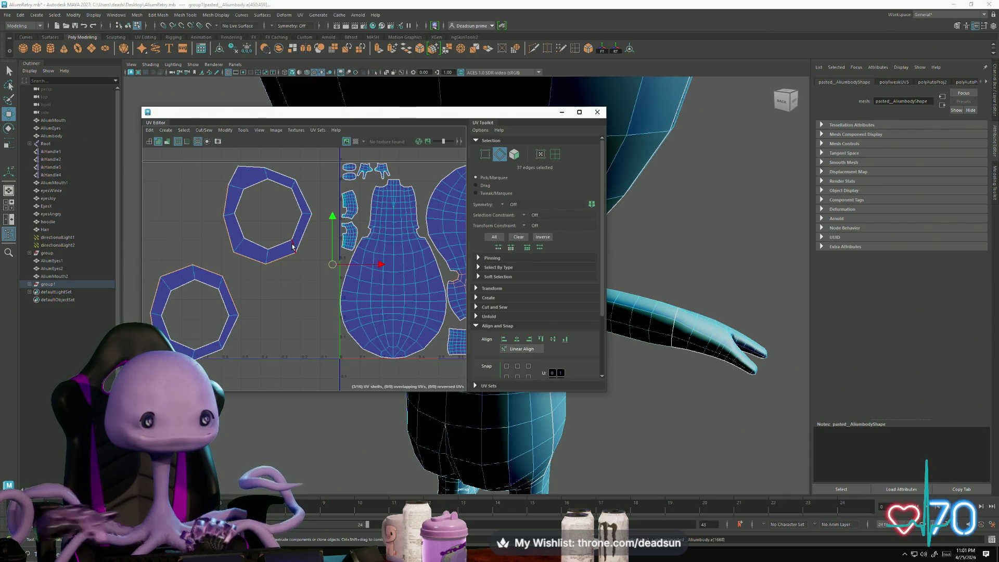
click(293, 248)
shift+click(230, 330)
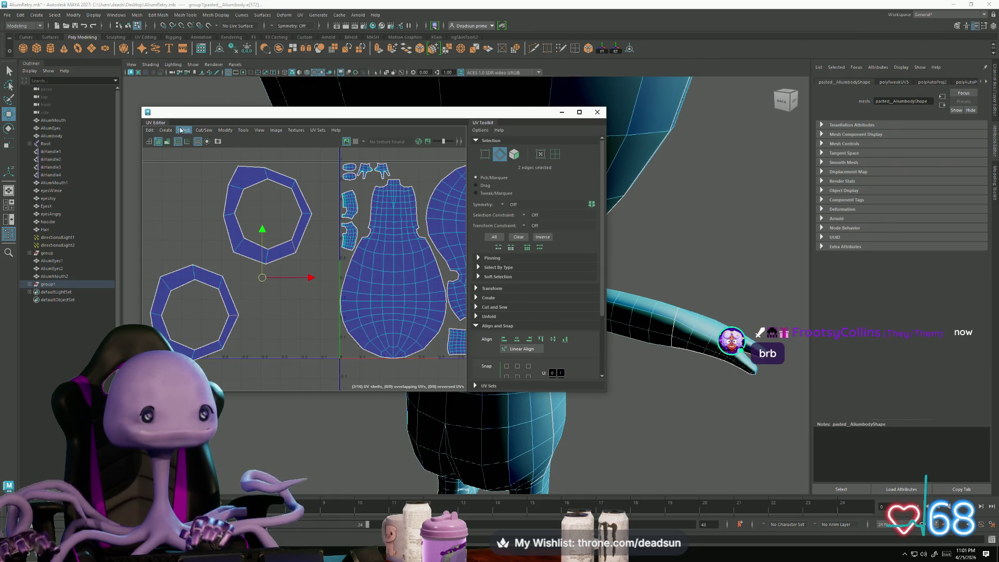
click(180, 131)
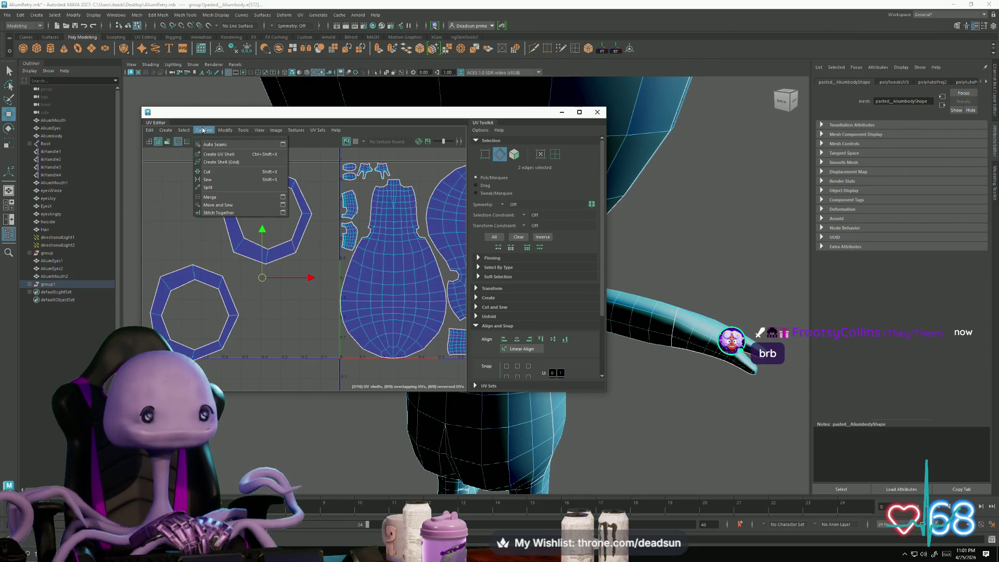
Step: Cut the UVs along the selected edges, then cut both octagon shells along one edge each
click(214, 173)
alt+middle_drag(268, 298, 219, 297)
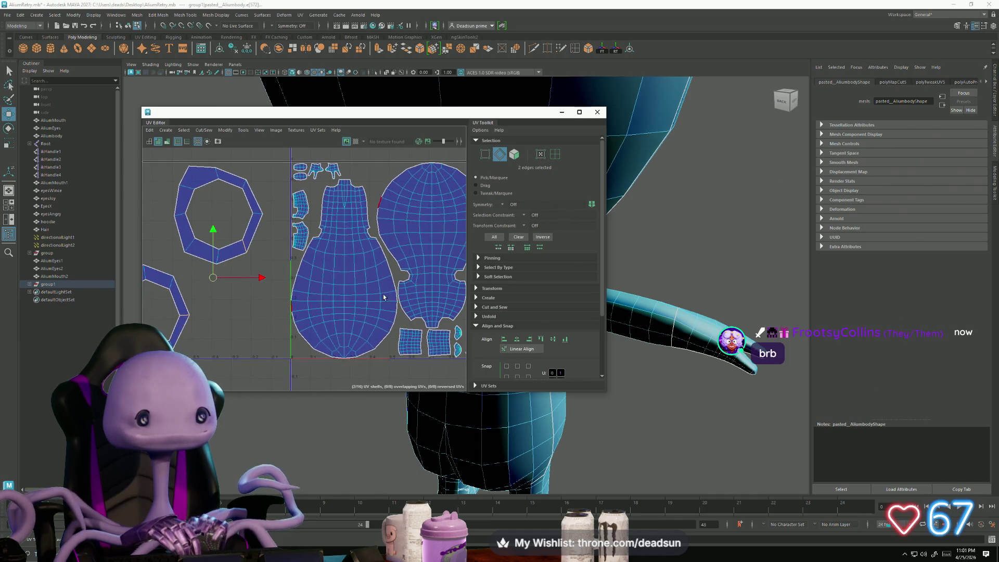
shift+double_click(416, 301)
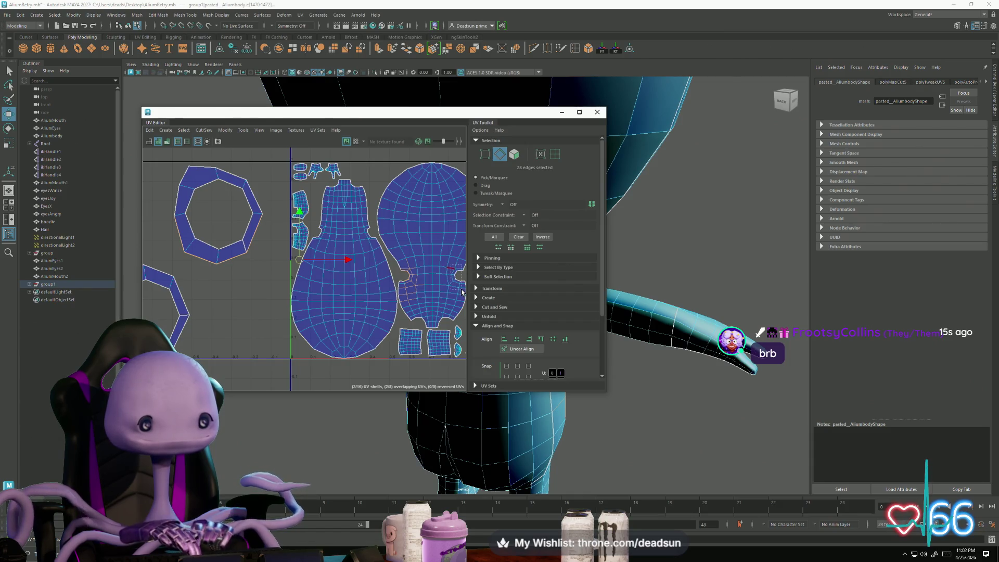
shift+double_click(400, 281)
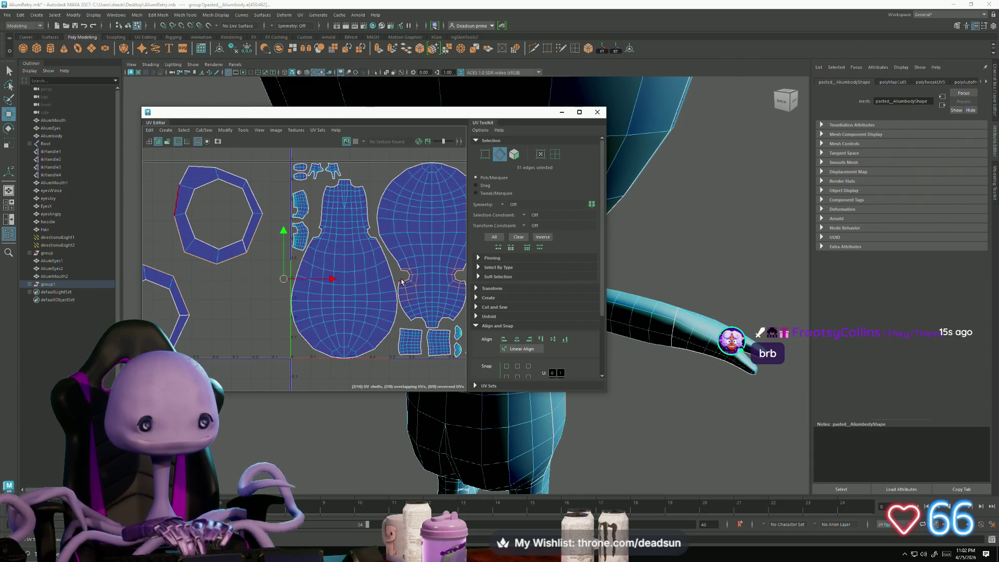
alt+middle_drag(146, 333, 233, 327)
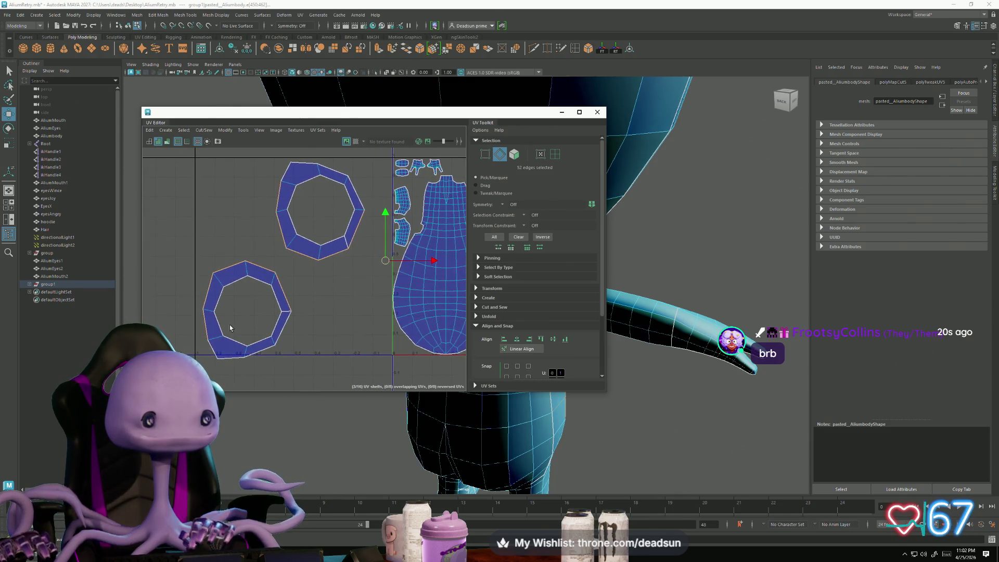
click(216, 342)
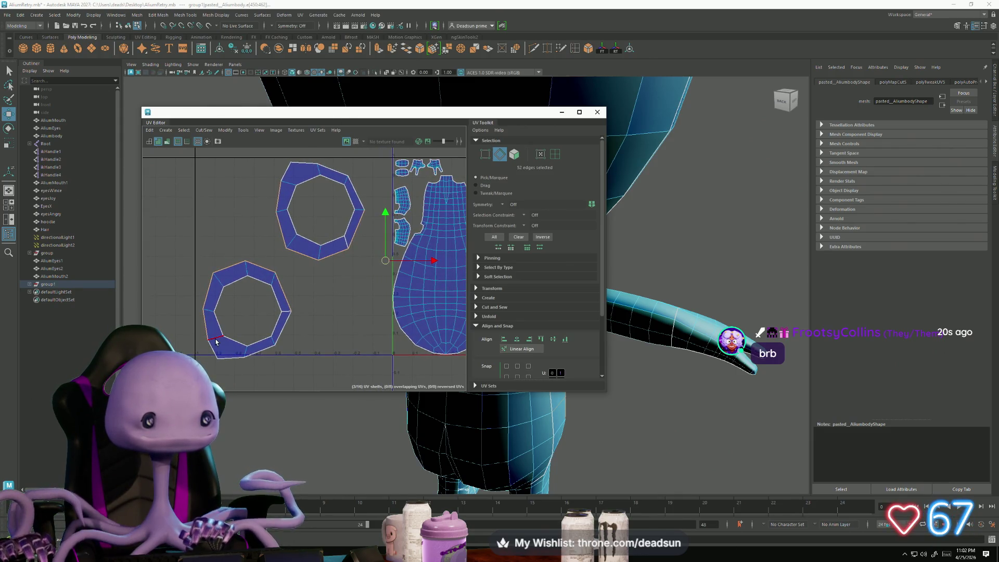
shift+click(289, 184)
click(184, 130)
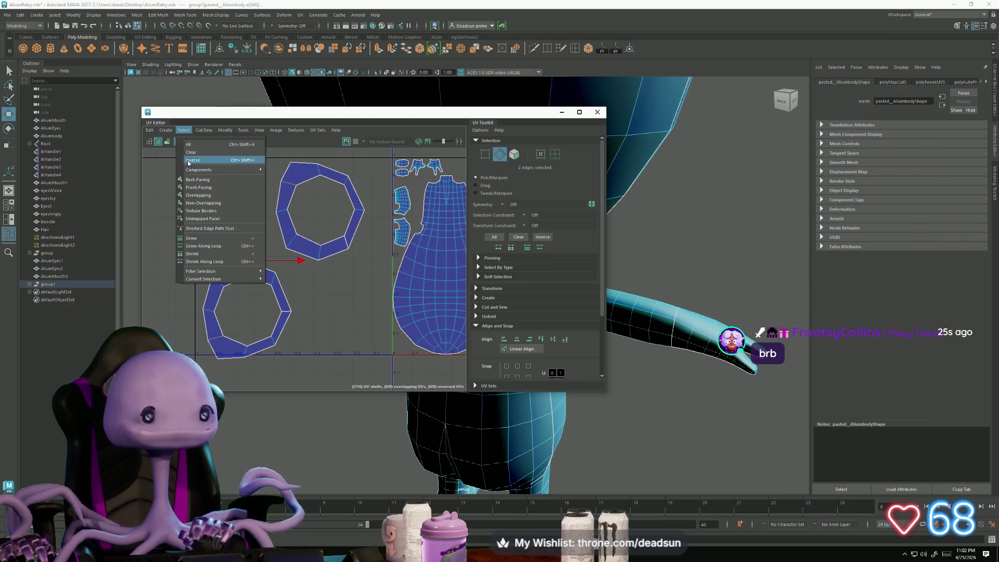
click(218, 172)
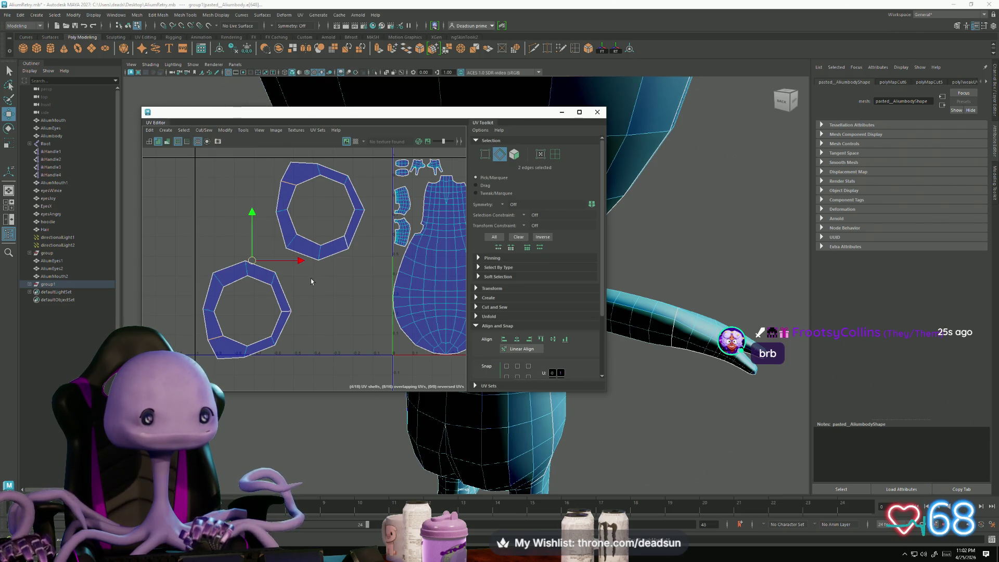
Step: Frame all UV shells and select several edges around both octagon shells
click(343, 253)
key(a)
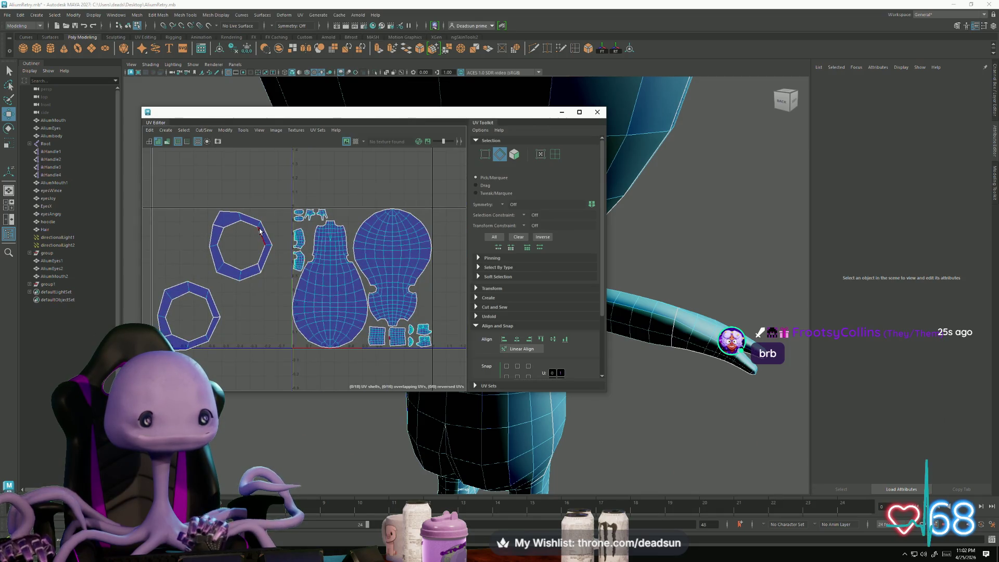
key(F12)
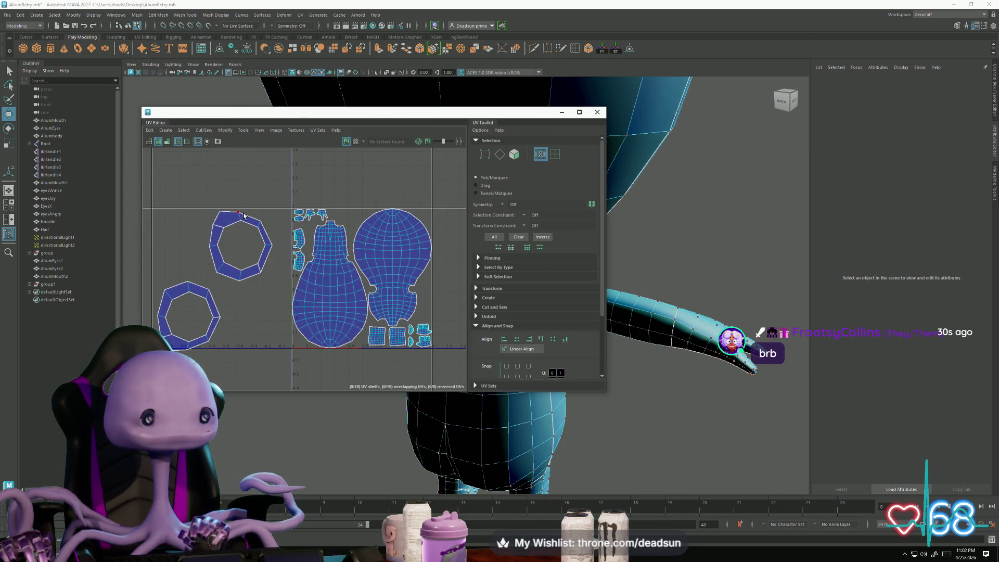
key(F10)
click(246, 273)
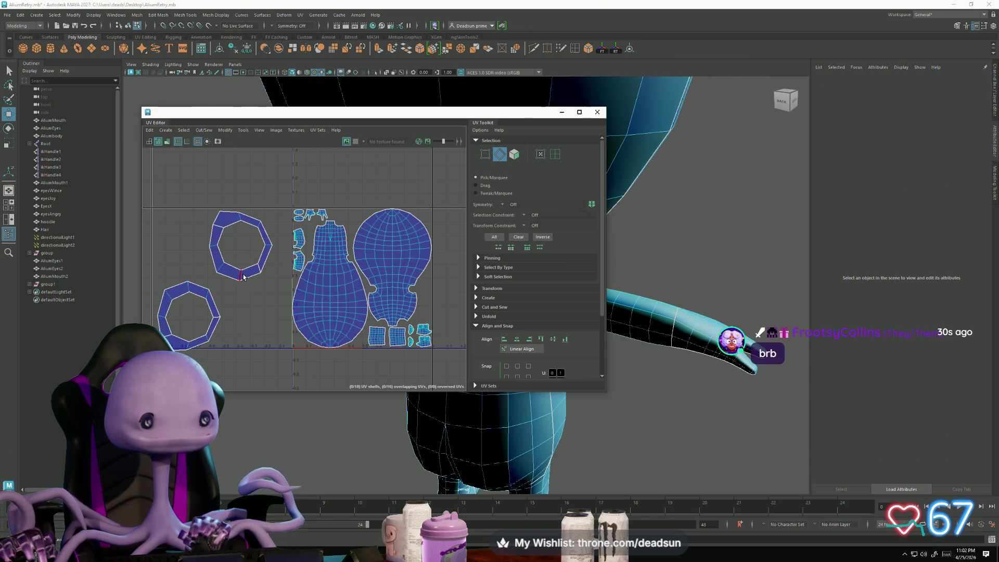
click(191, 286)
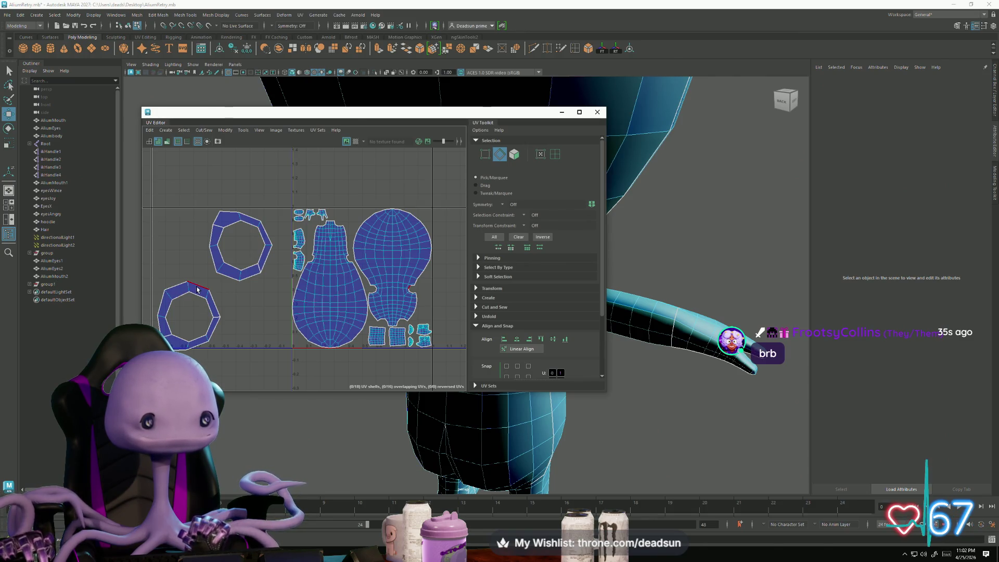
click(160, 321)
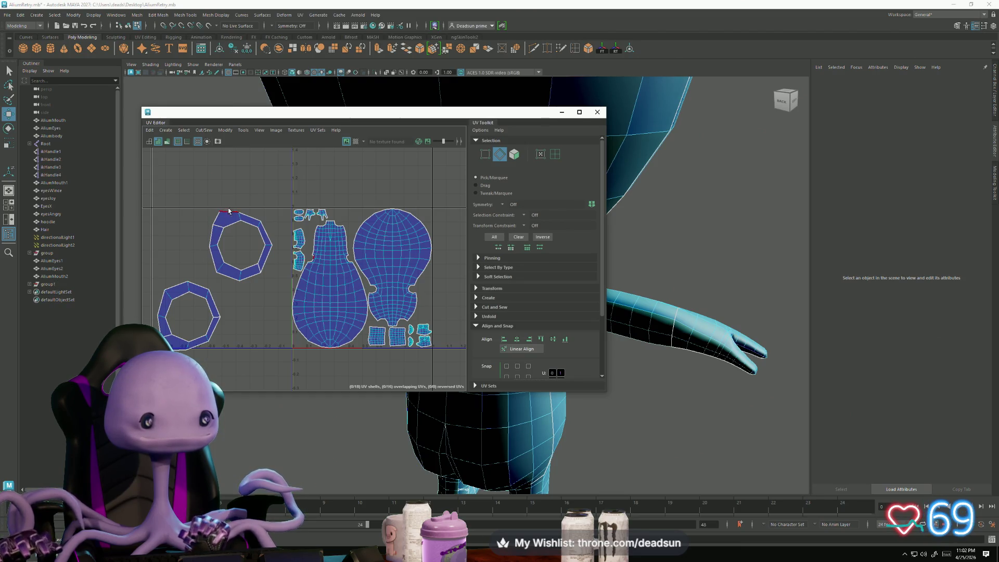
click(254, 223)
click(216, 278)
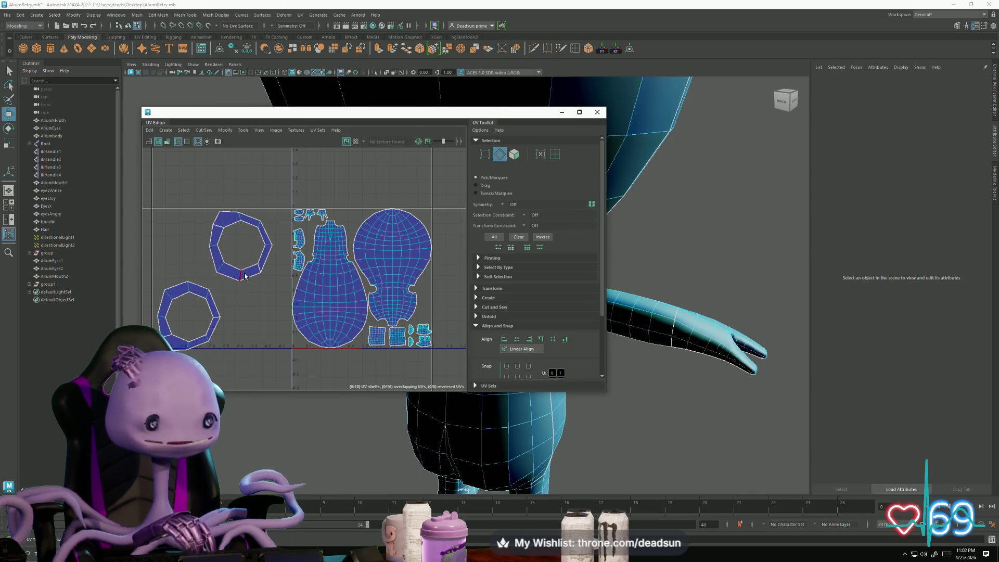
click(258, 263)
Step: Select both octagon shells' UVs, shrink them to a small size, and move them beside the head shell
ctrl+right_drag(229, 244, 257, 373)
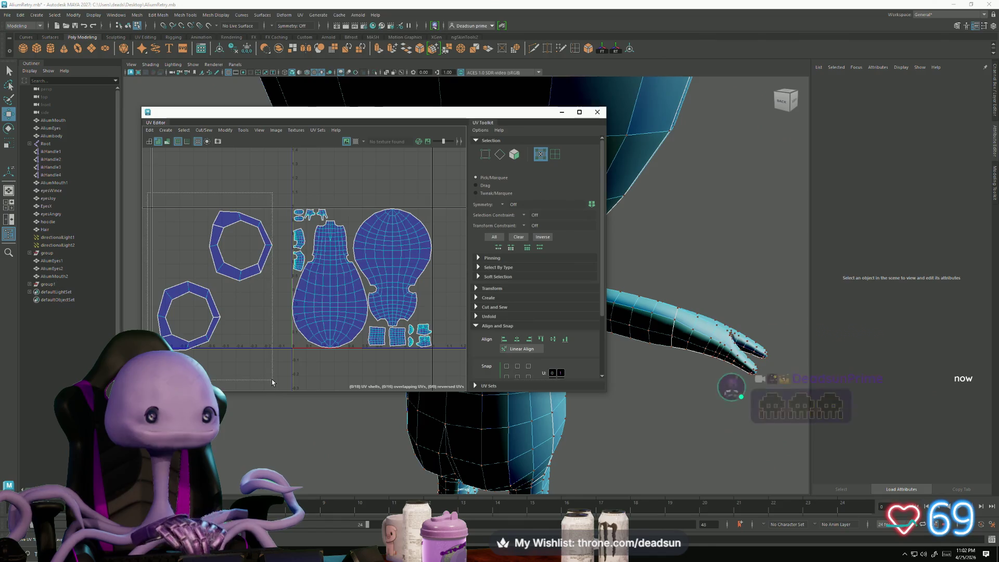
key(r)
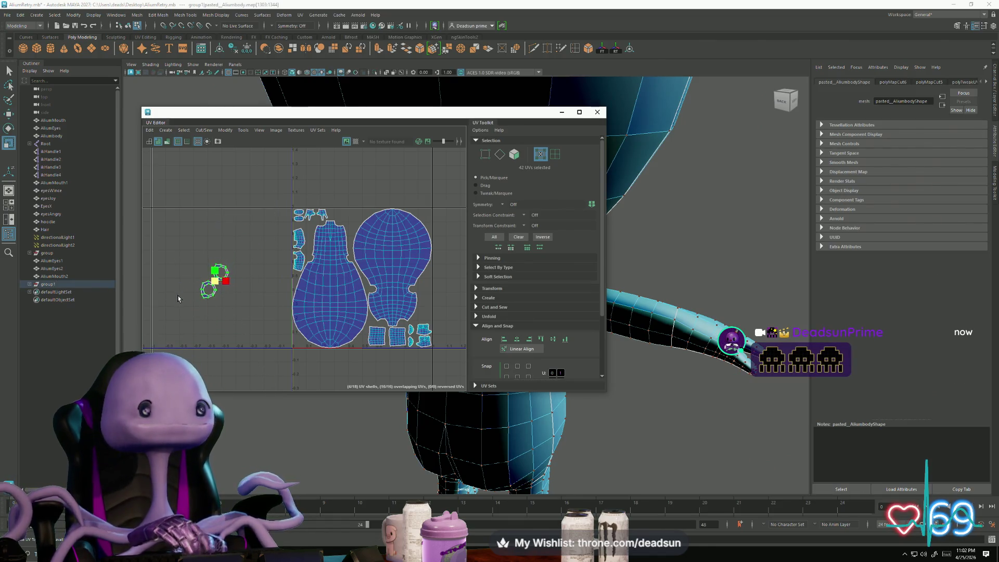
key(w)
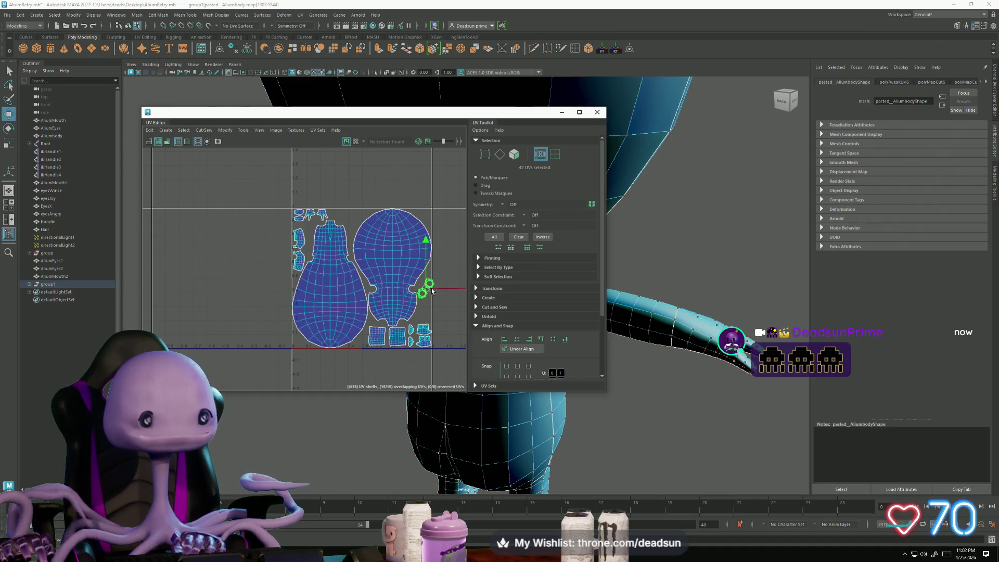
scroll(433, 297, up, 5)
key(r)
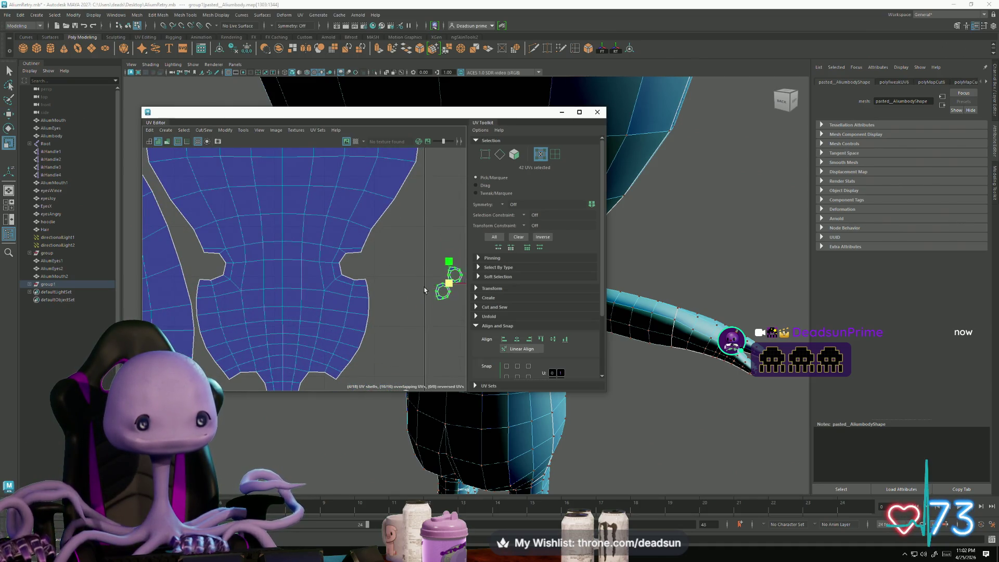